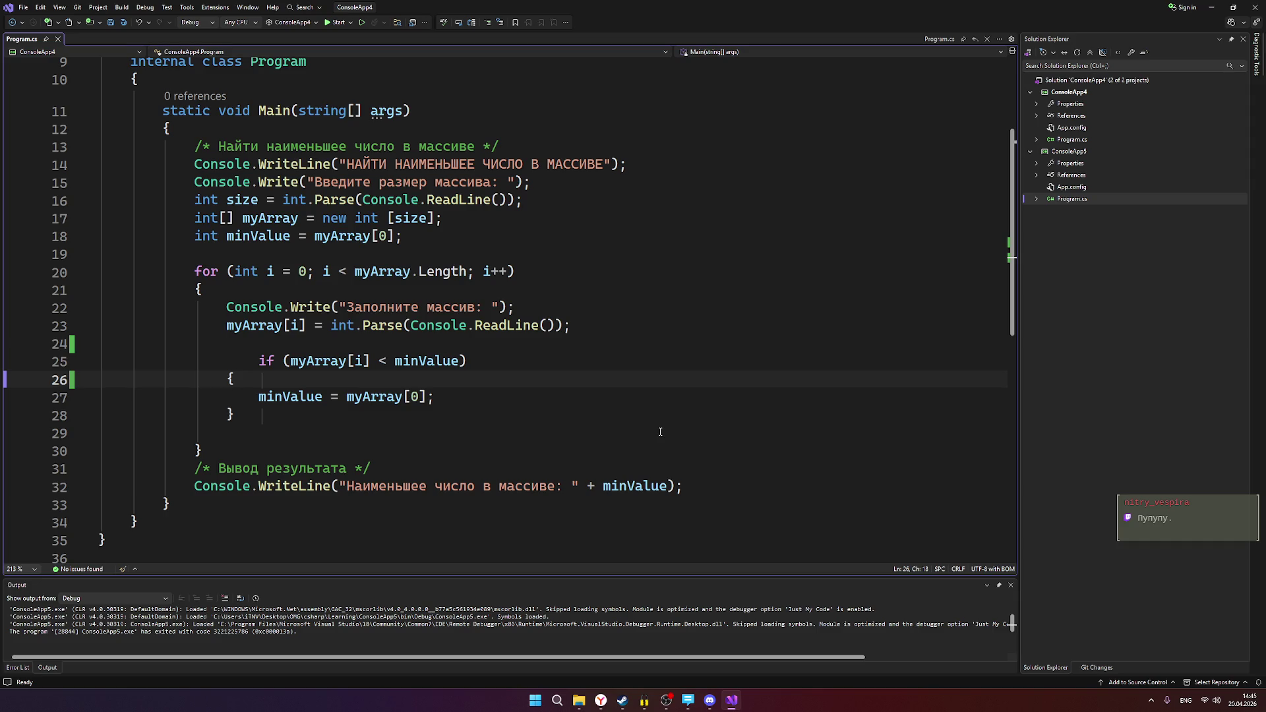
# Place the cursor at the end of line 25 in Program.cs, then minimise Visual Studio.
pyautogui.click(589, 367)
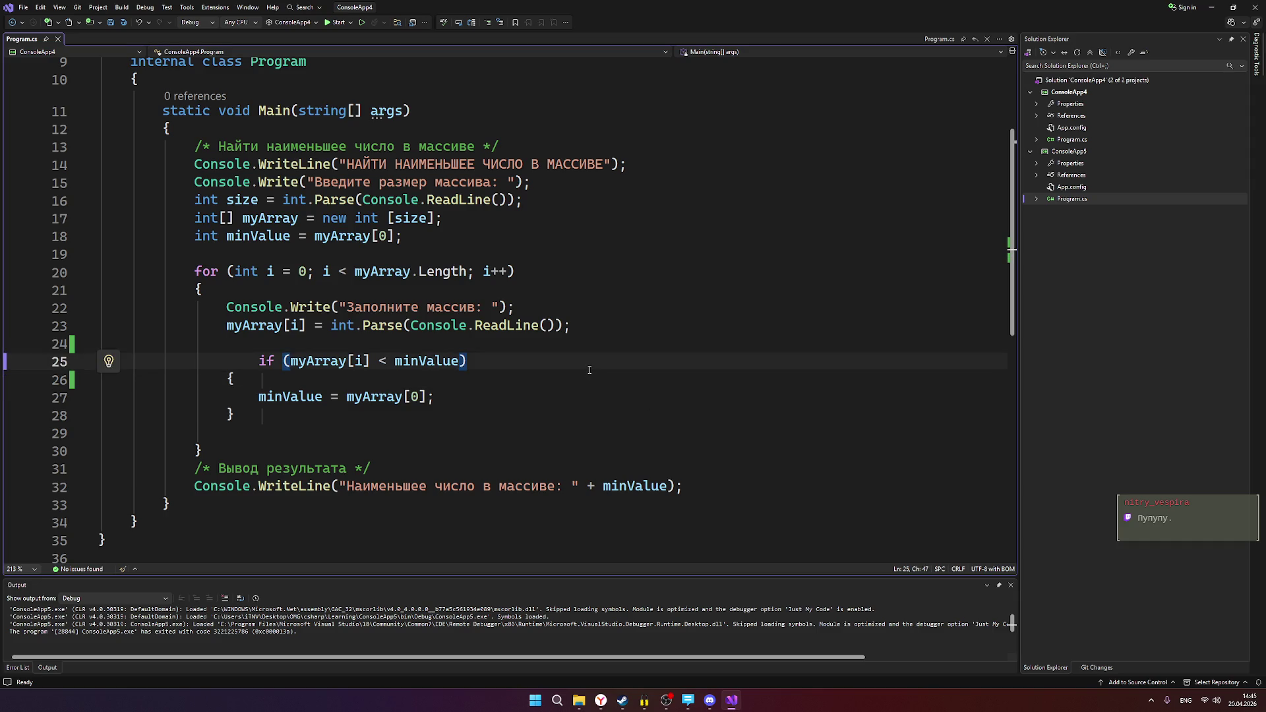
pyautogui.click(1211, 7)
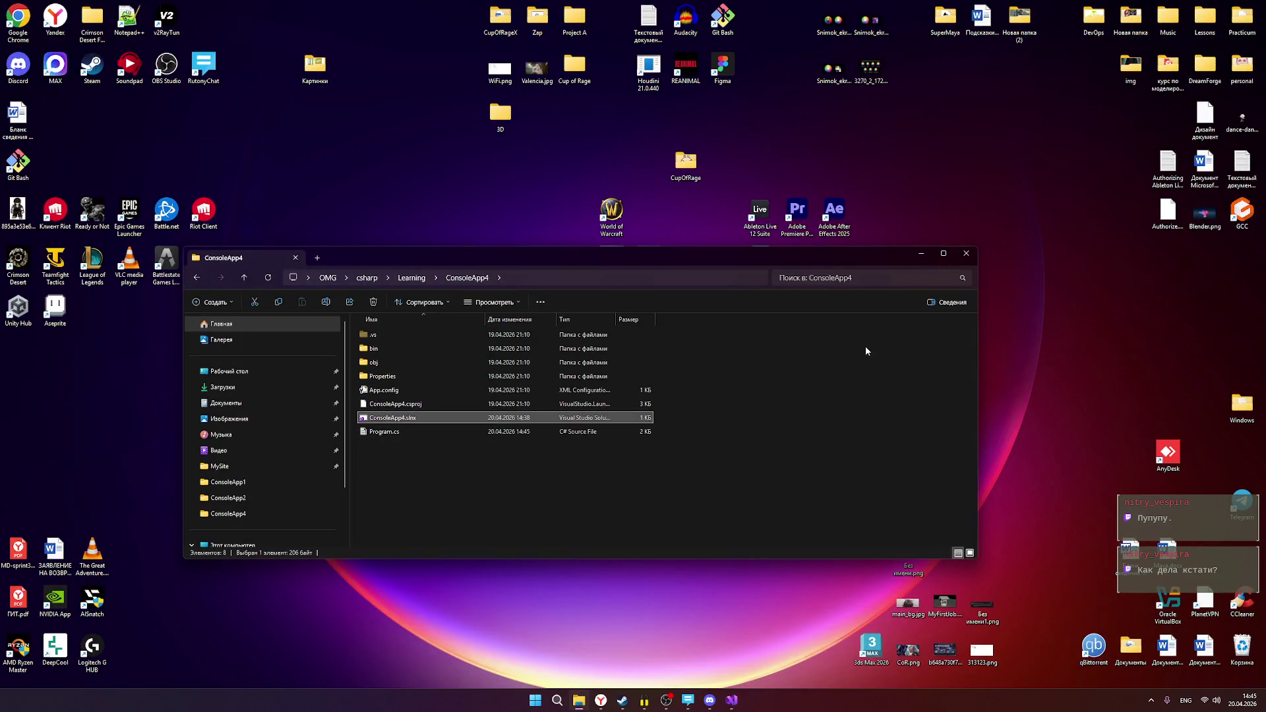
# Close the ConsoleApp4 folder, briefly restore then minimise the browser, and bring up OBS Studio.
pyautogui.click(967, 255)
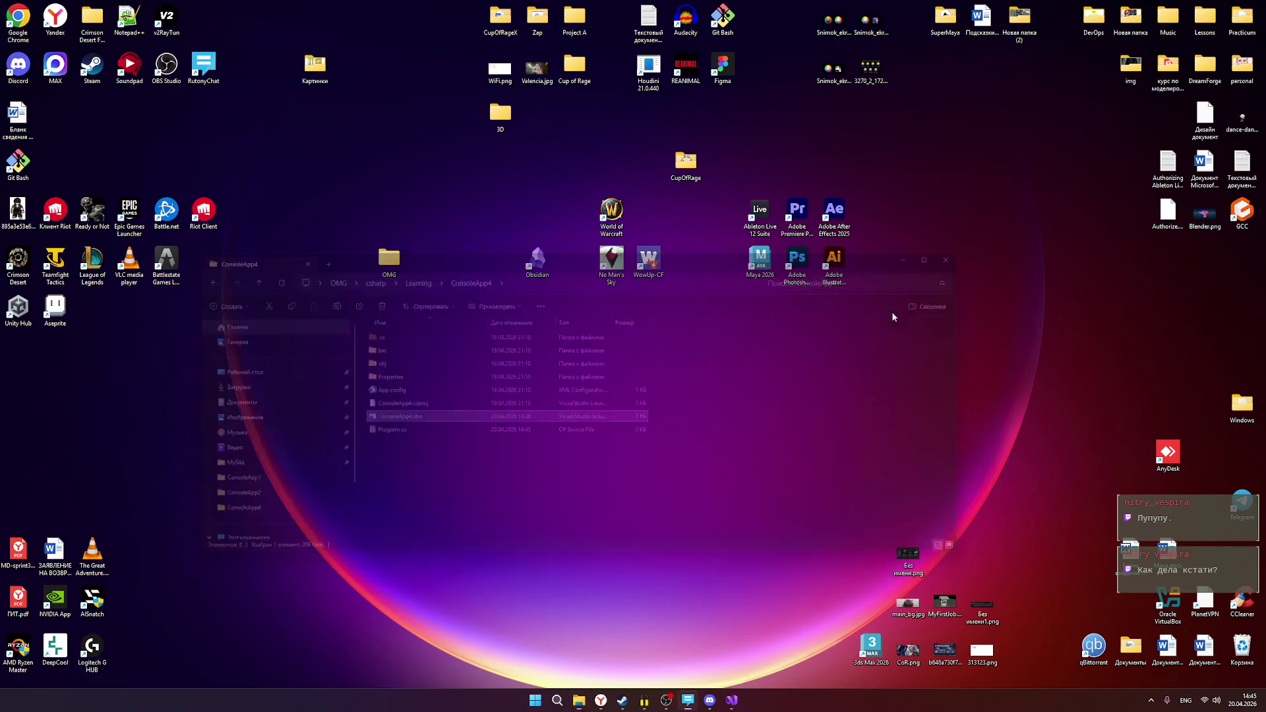
pyautogui.click(608, 706)
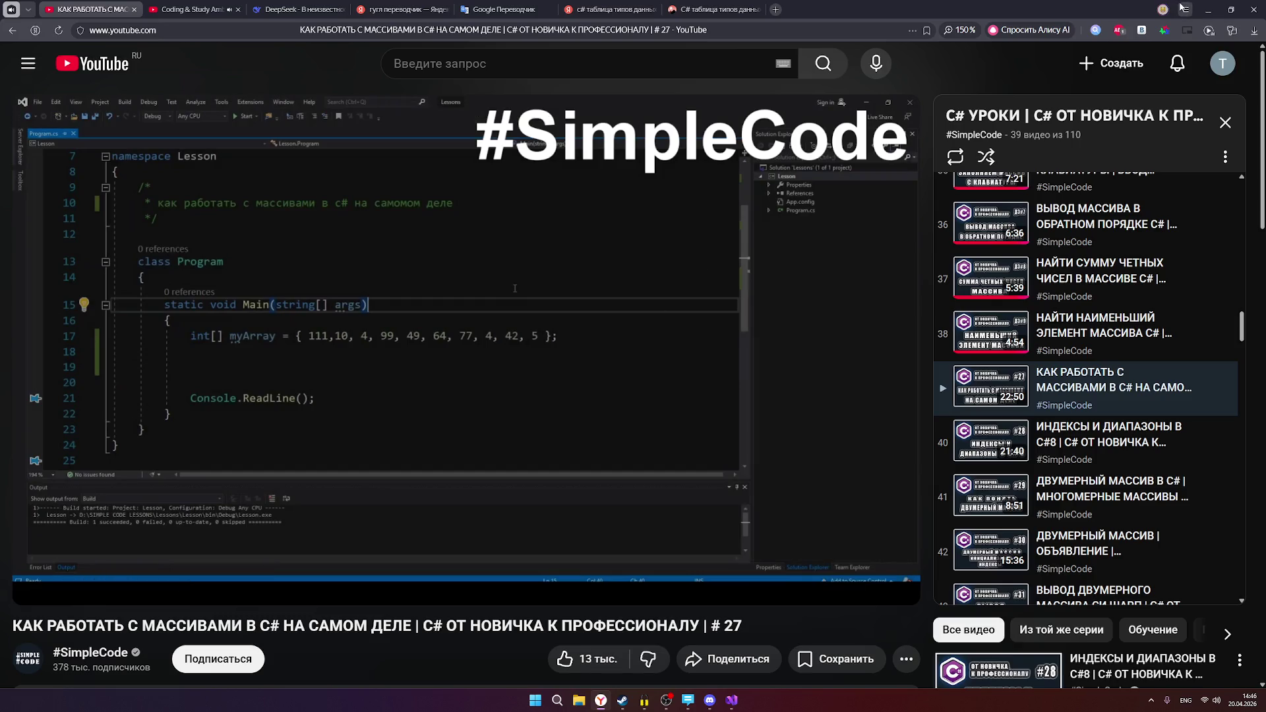
pyautogui.click(1208, 10)
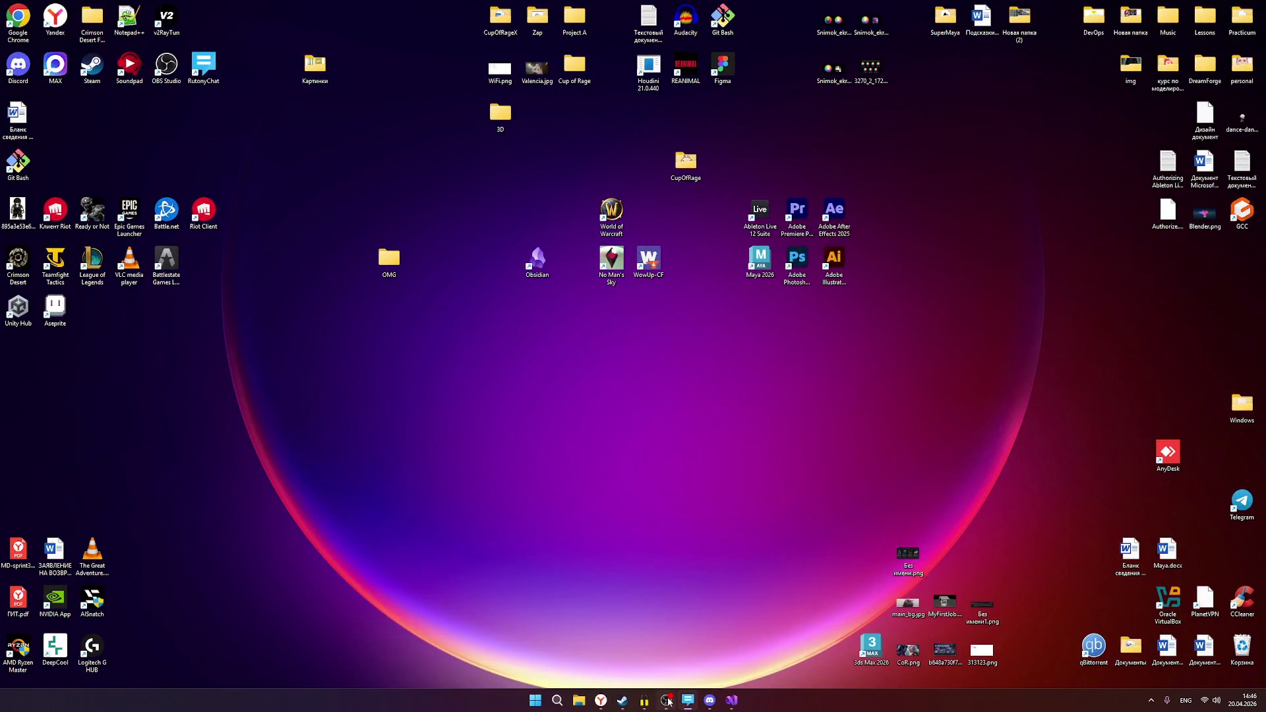
pyautogui.click(668, 701)
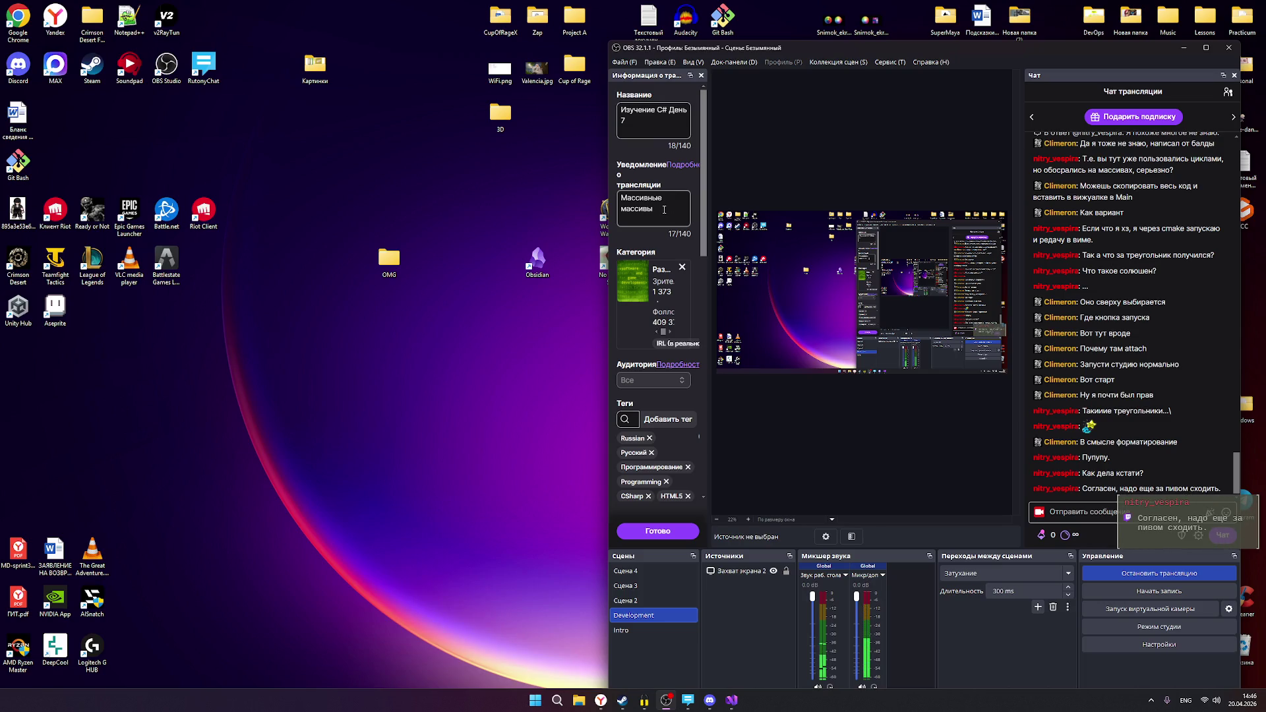
# Remove the Разработка stream category in OBS, switch to Russian layout, then return to the browser.
pyautogui.click(682, 267)
pyautogui.click(659, 270)
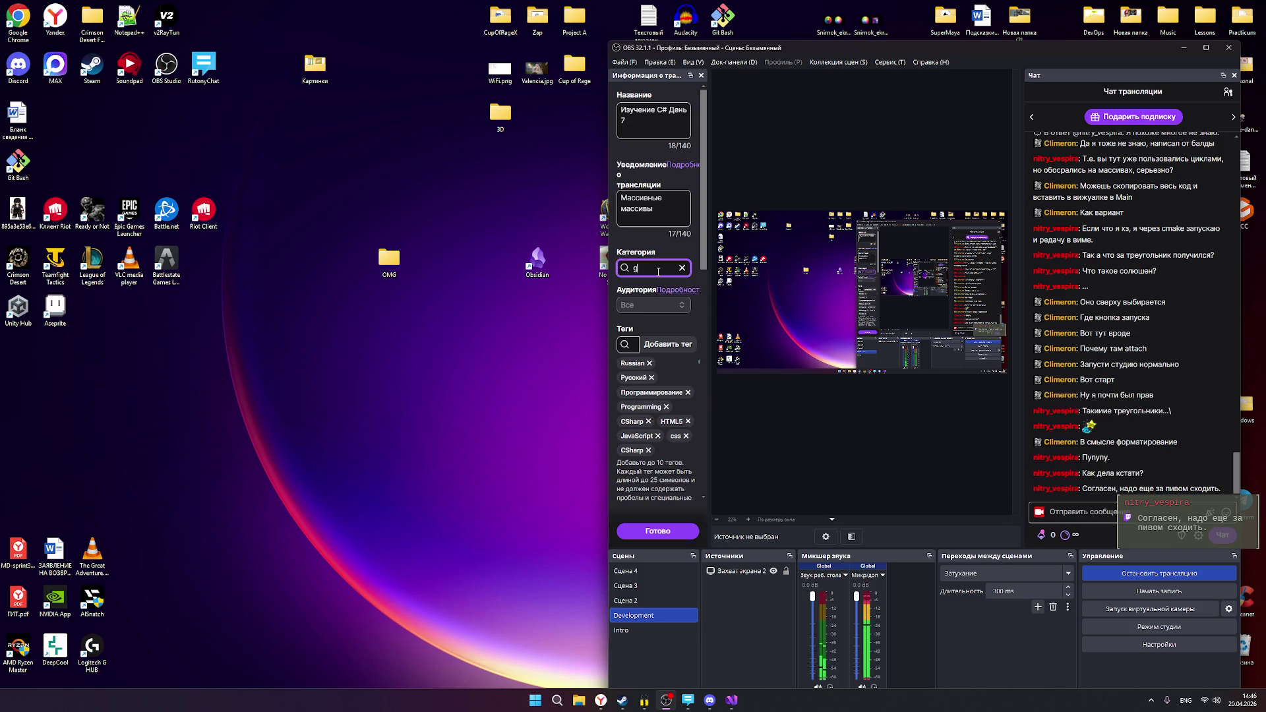
pyautogui.hotkey('alt', 'shift')
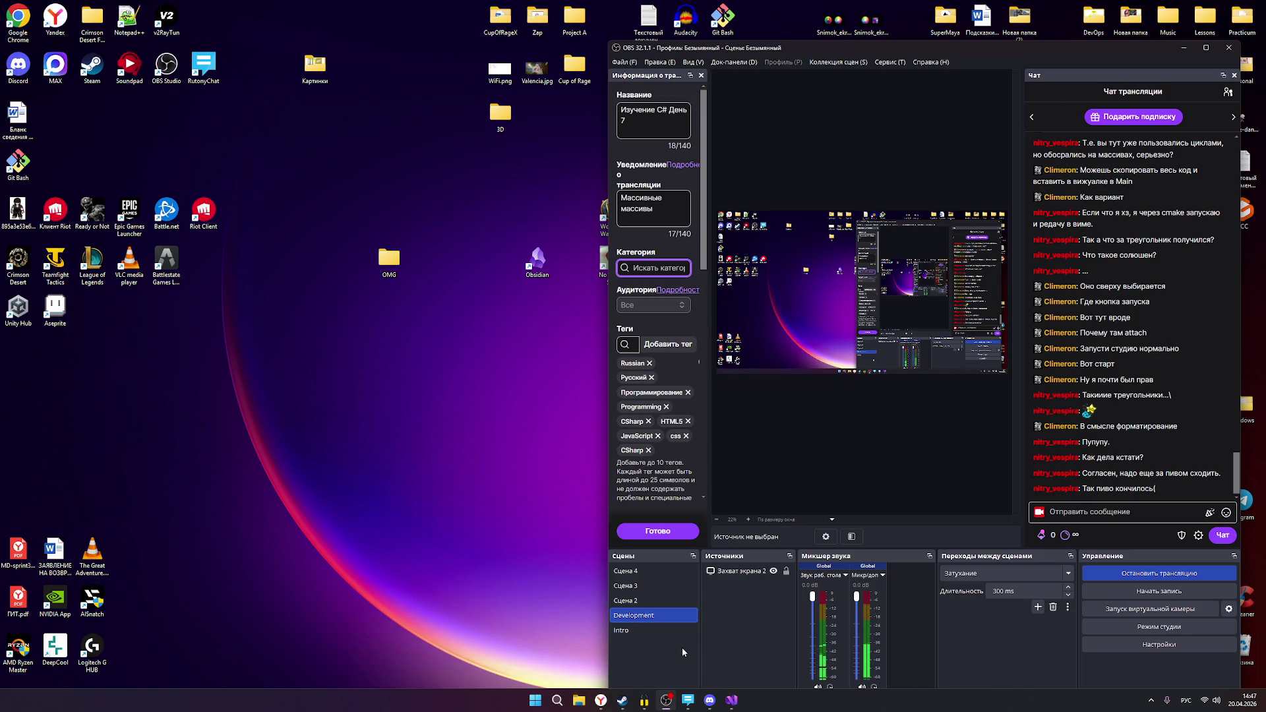
pyautogui.click(1184, 47)
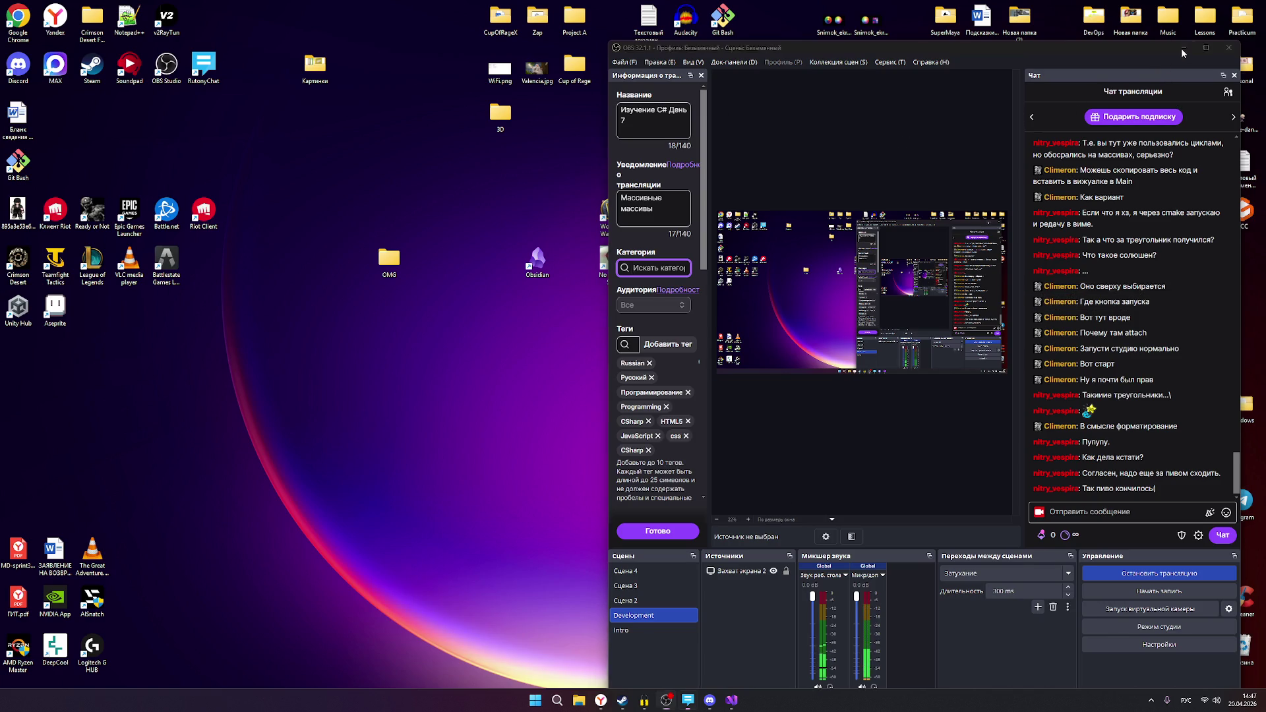
pyautogui.click(601, 701)
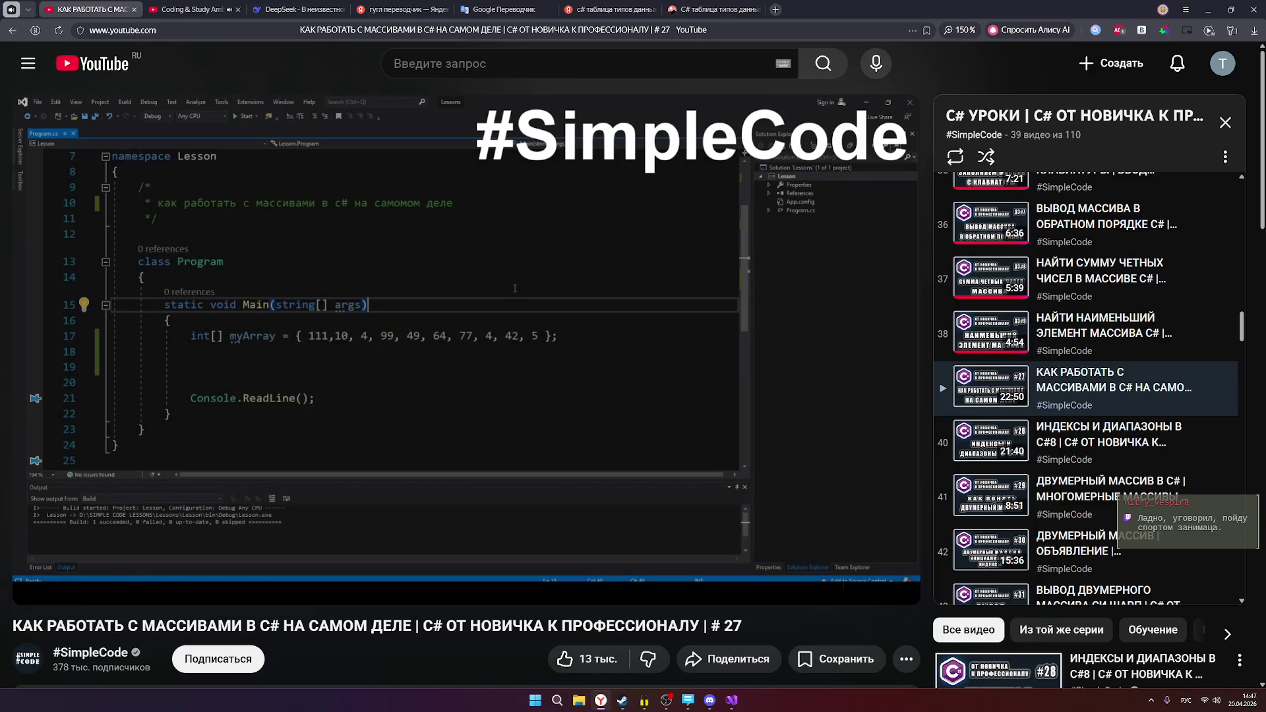
# Close the Google Translate, C# data-type and гугл переводчик tabs, return to YouTube, and minimise the browser.
pyautogui.click(500, 9)
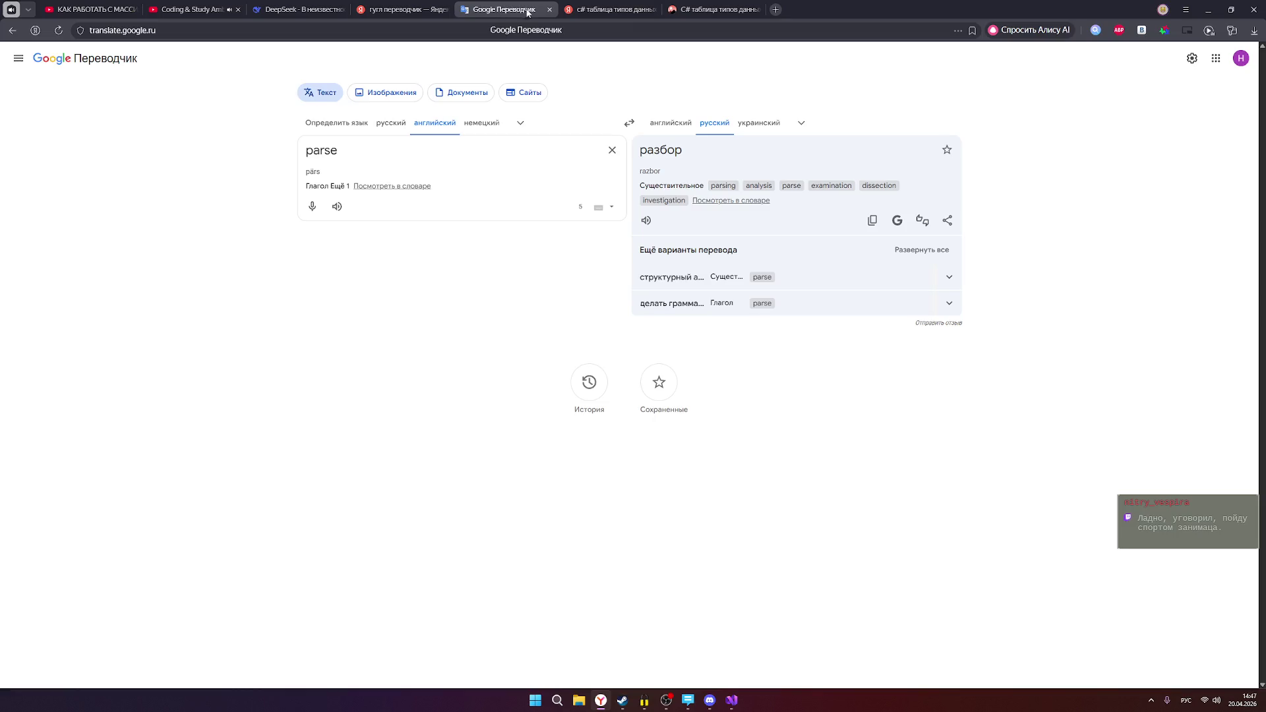
pyautogui.click(550, 9)
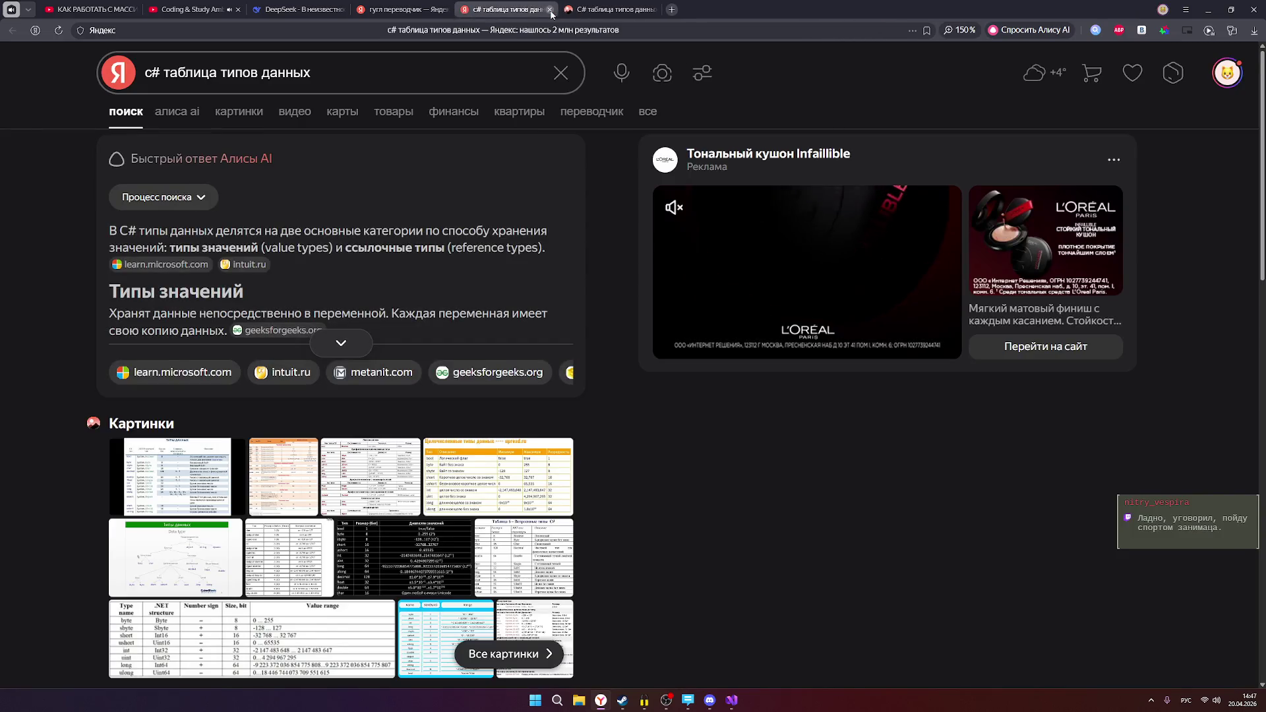
pyautogui.click(550, 10)
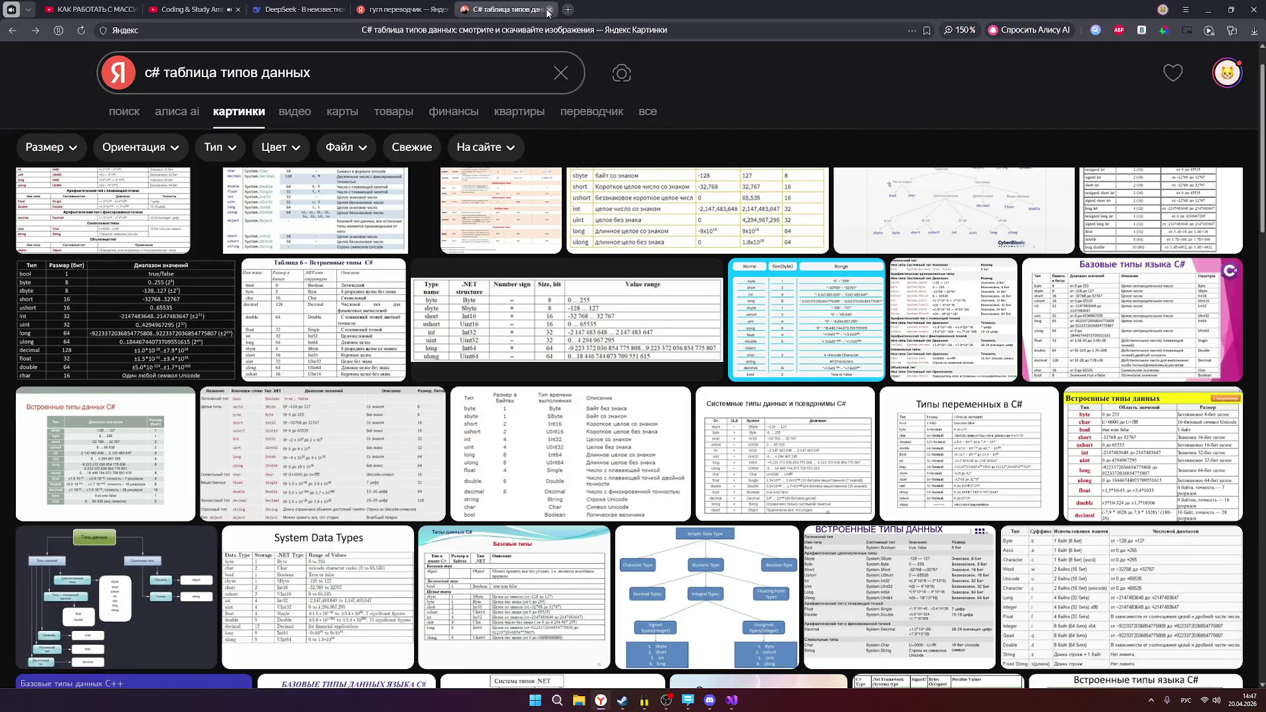
pyautogui.click(404, 9)
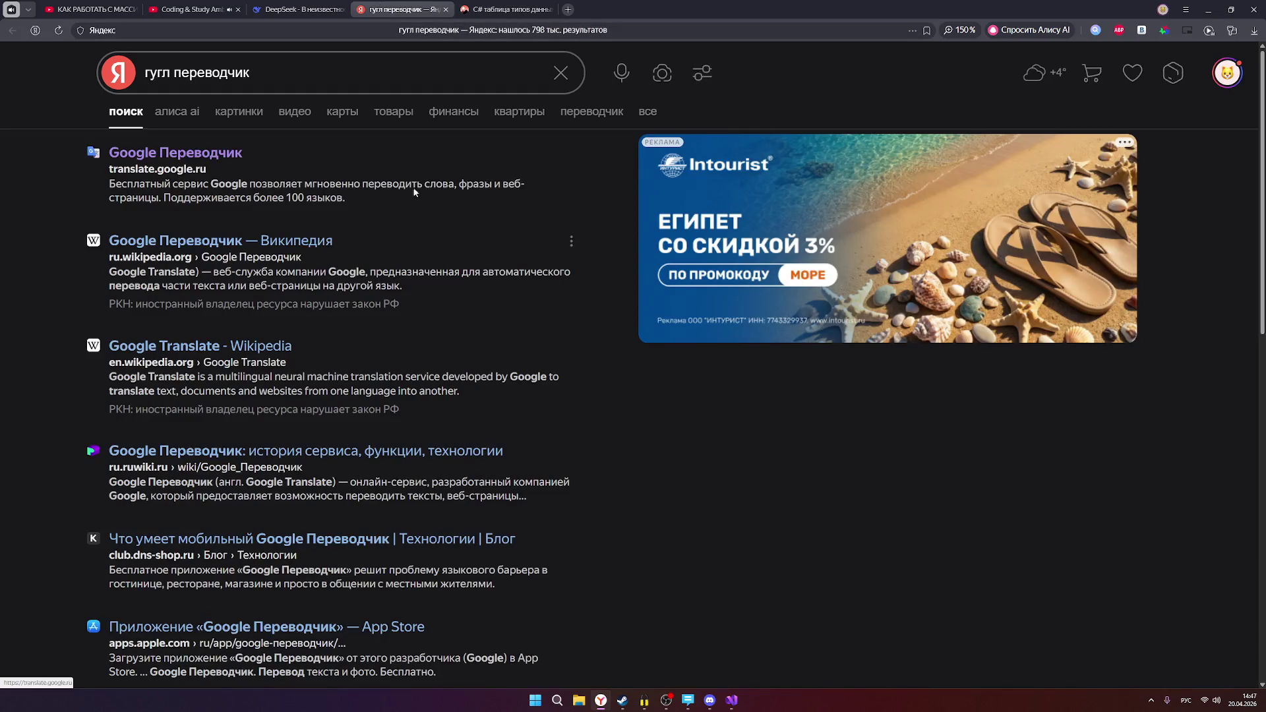
pyautogui.click(446, 9)
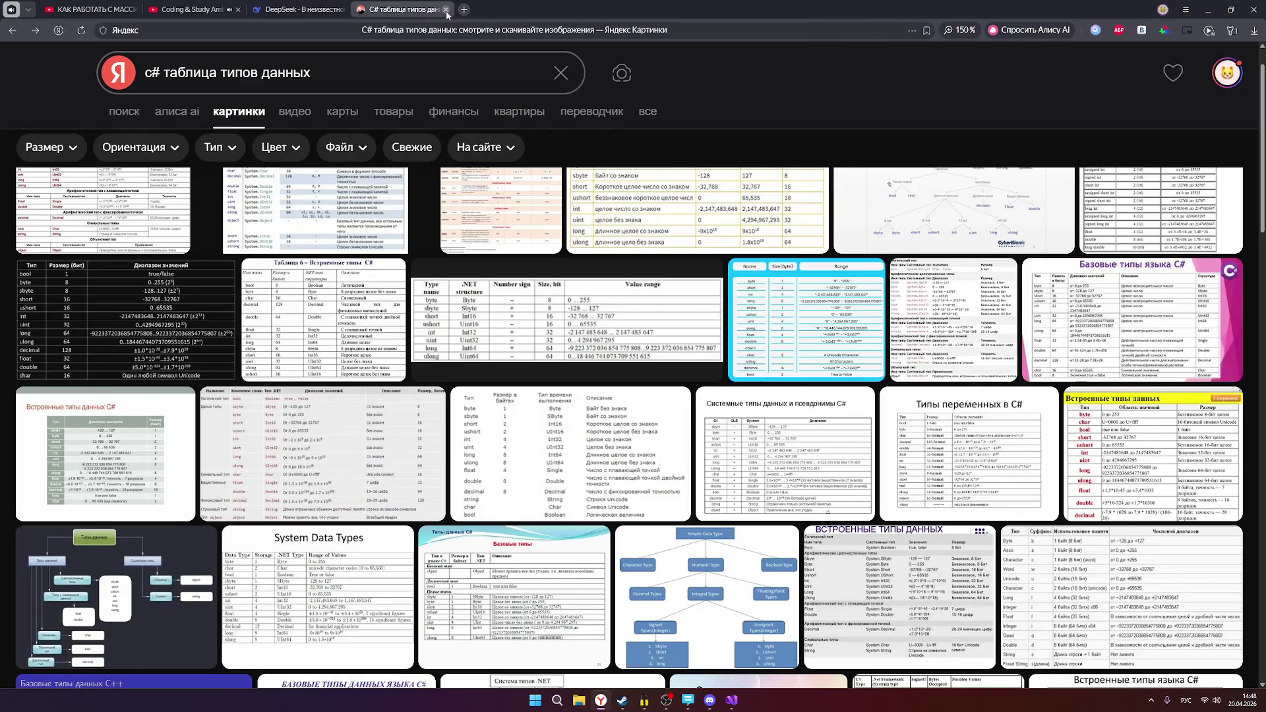
pyautogui.click(446, 9)
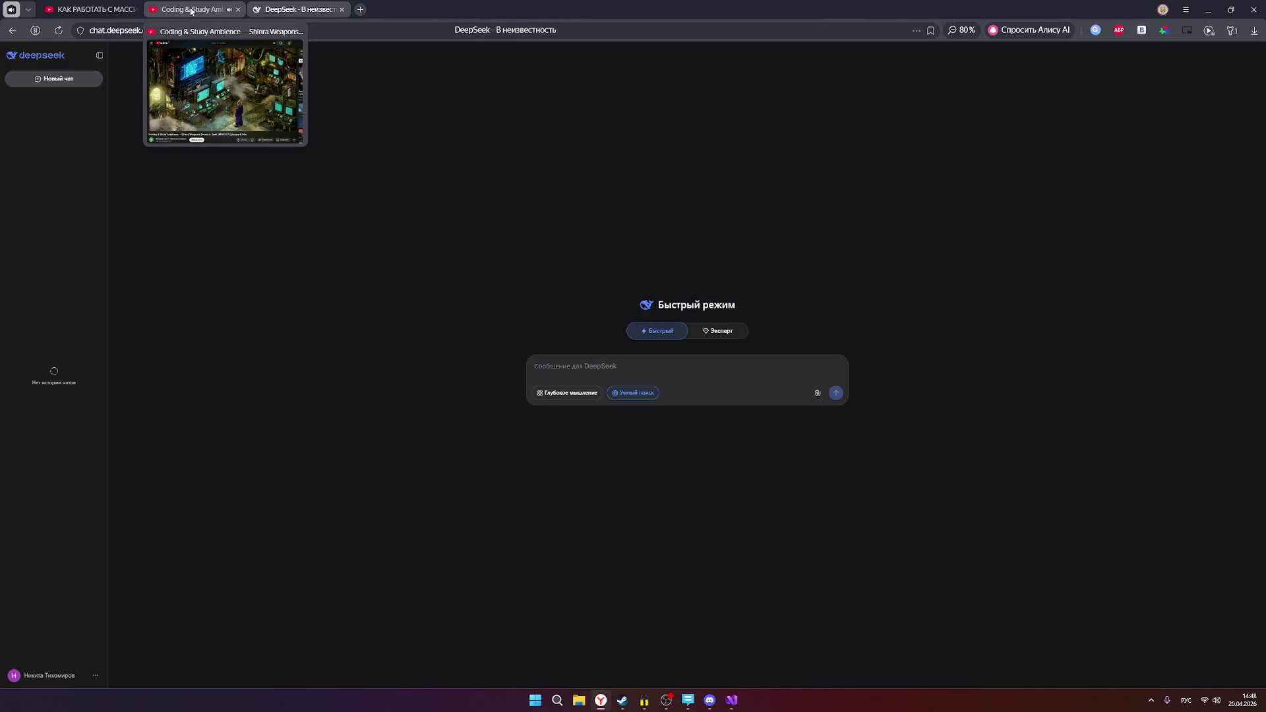
pyautogui.click(89, 8)
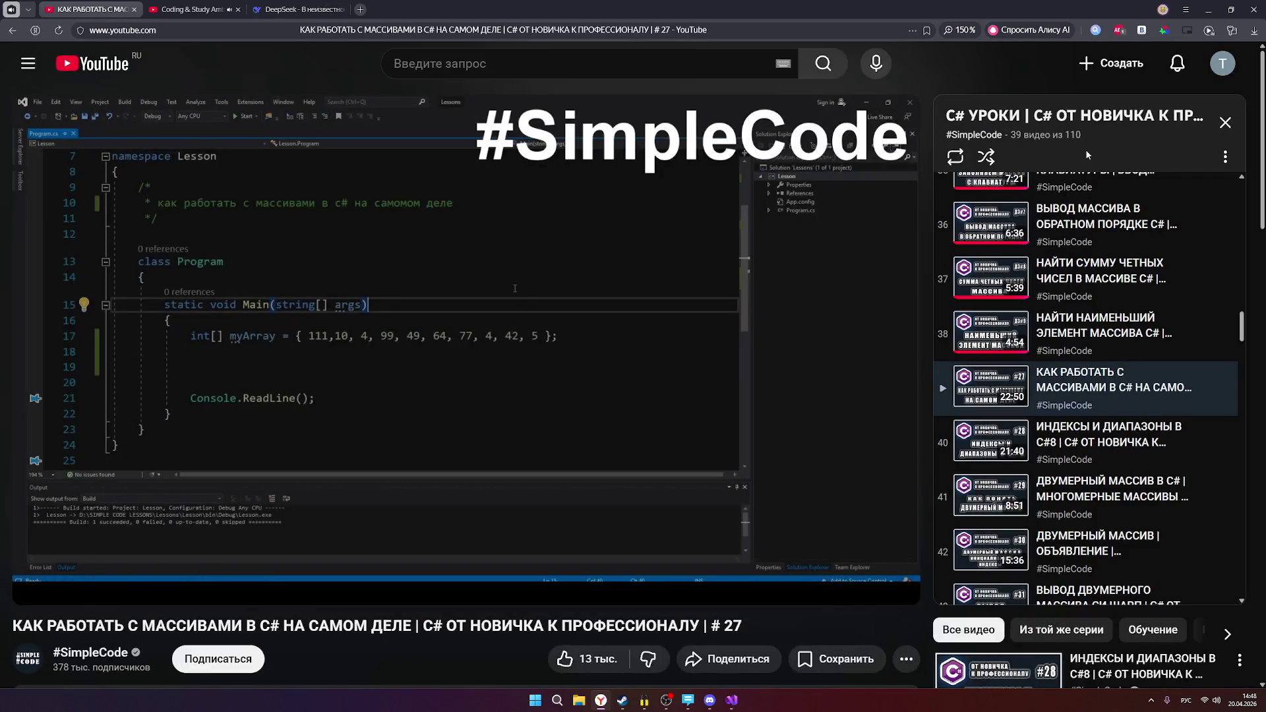
pyautogui.click(1208, 9)
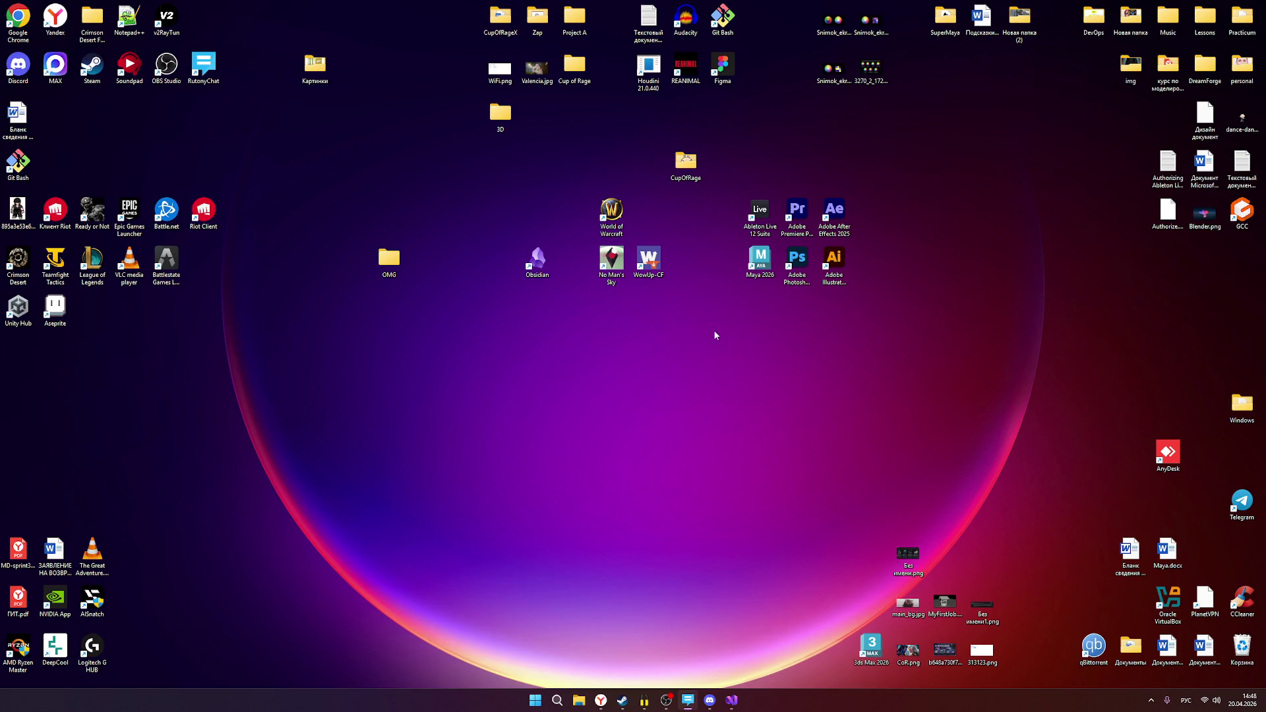
# Launch Aseprite, open Sprite-0001.aseprite from the CupOfRage folder, then switch to Discord.
pyautogui.doubleClick(69, 323)
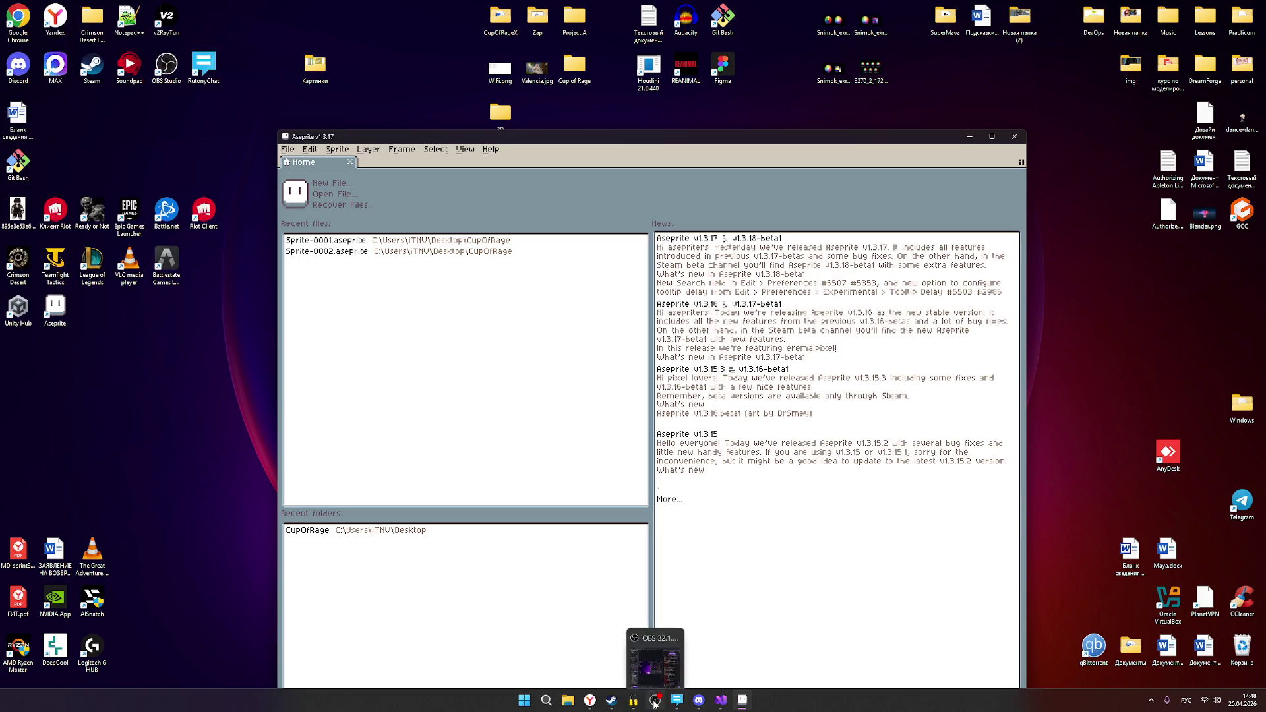
pyautogui.click(287, 150)
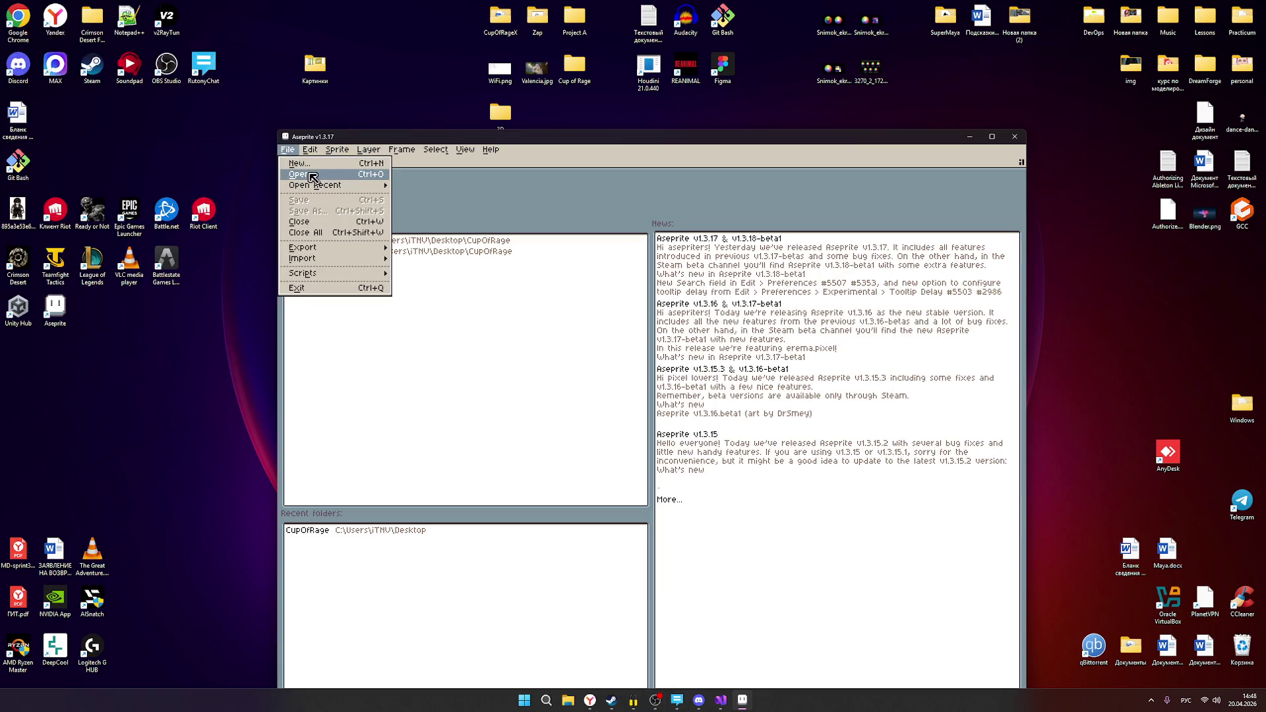
pyautogui.click(310, 174)
pyautogui.click(410, 240)
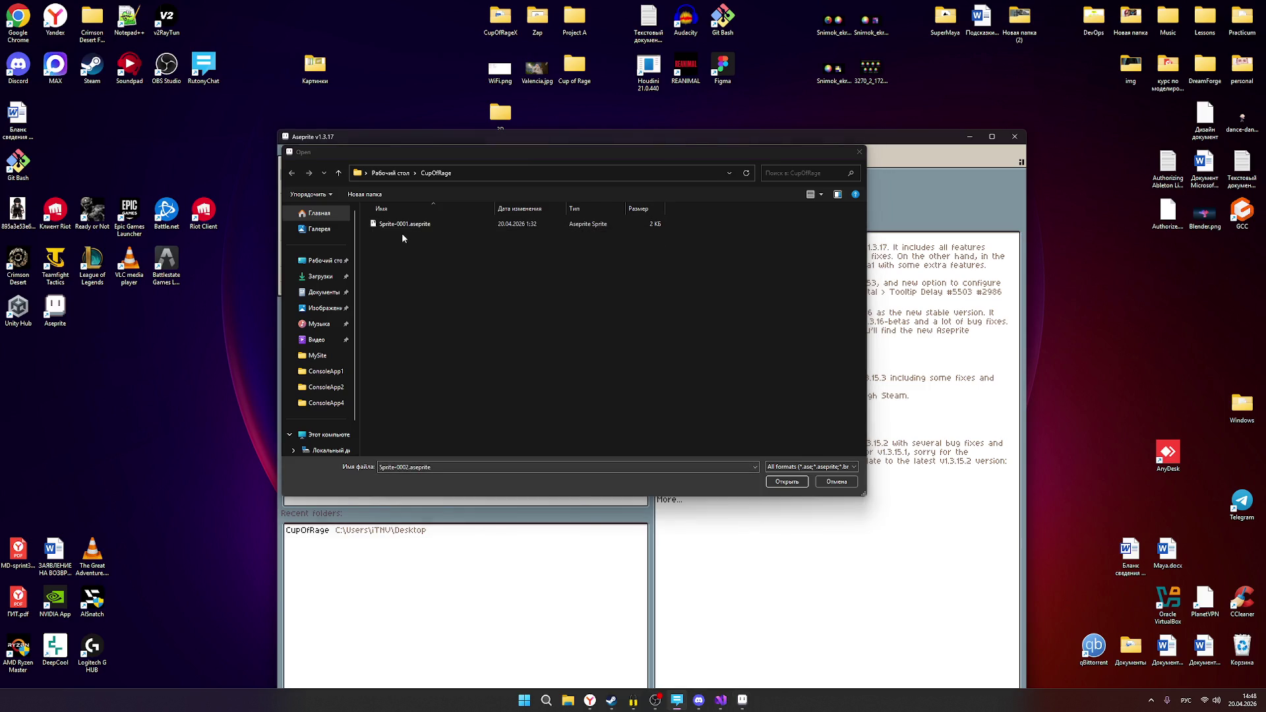
pyautogui.doubleClick(403, 224)
pyautogui.scroll(3, 726, 409)
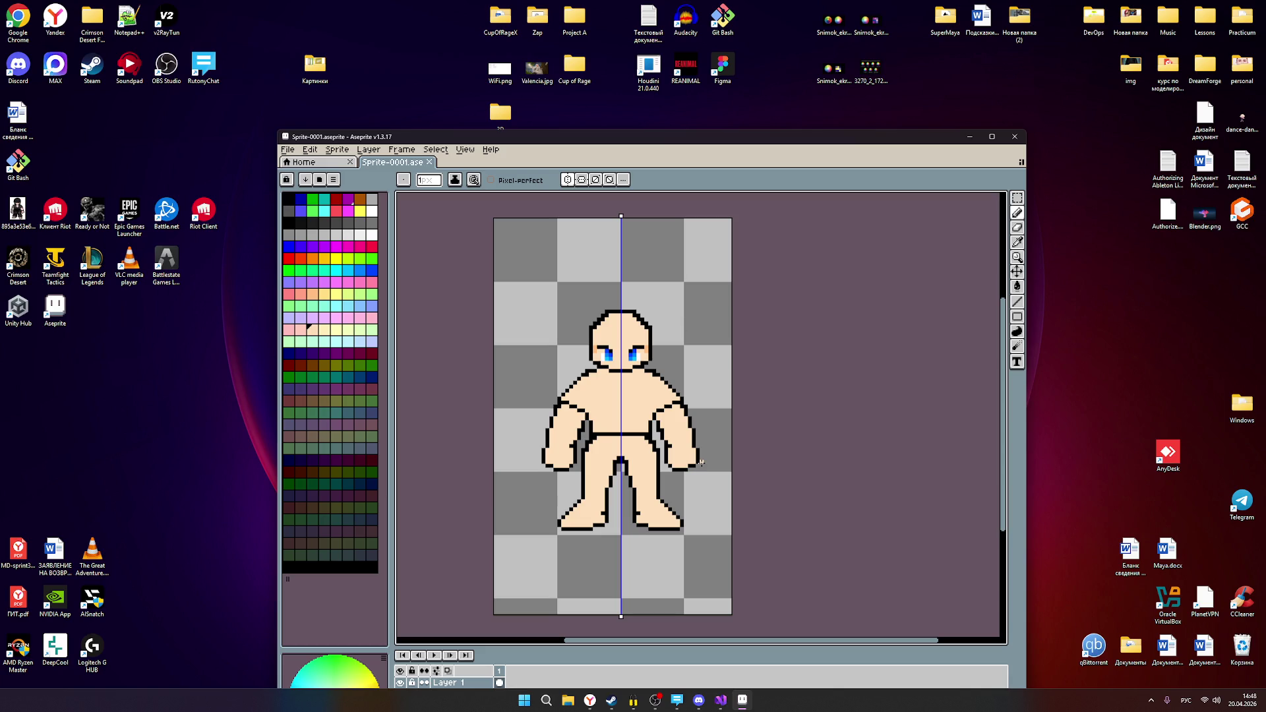
pyautogui.click(700, 700)
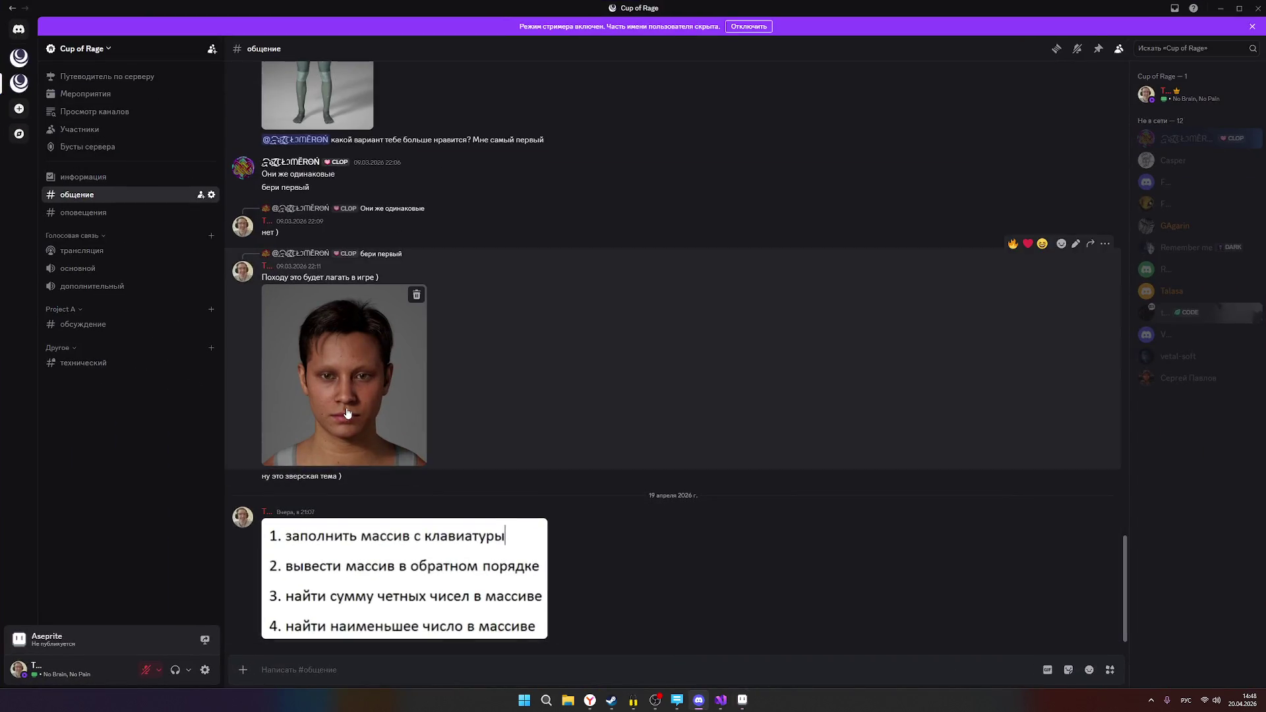
# Enlarge the shared face photo in Discord, close it, and minimise Discord back to the sprite.
pyautogui.click(346, 412)
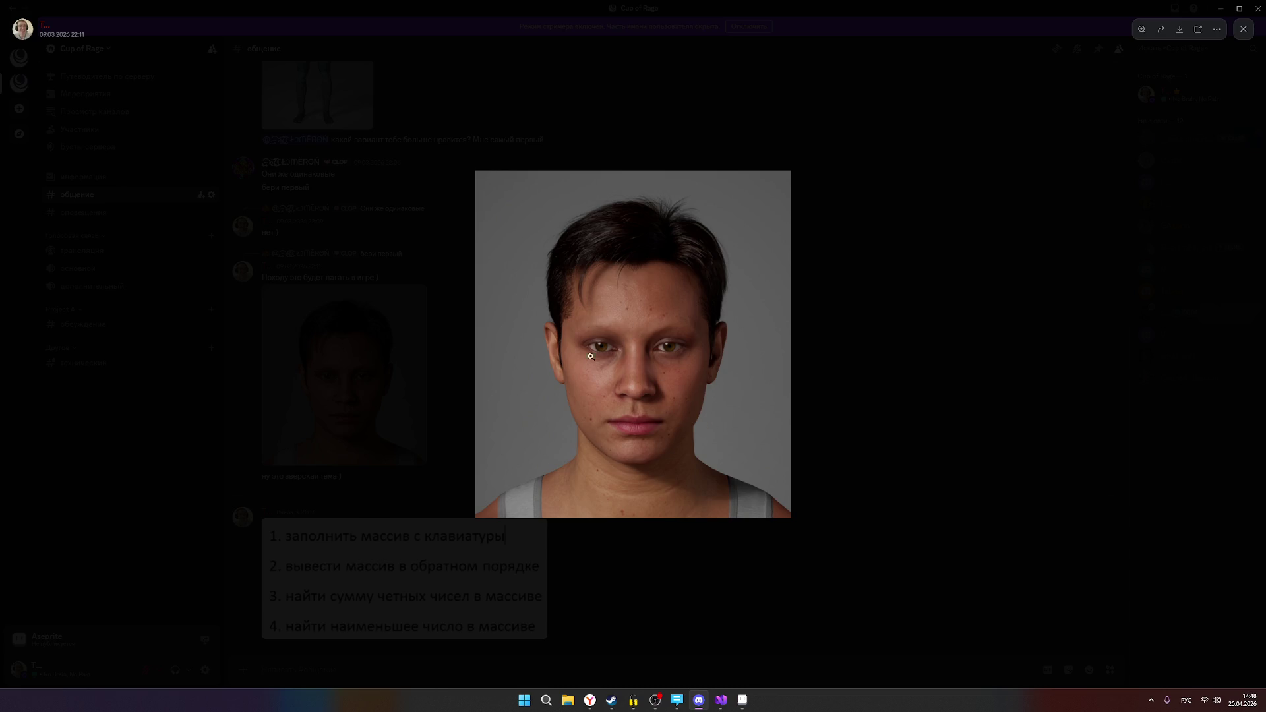
pyautogui.click(947, 421)
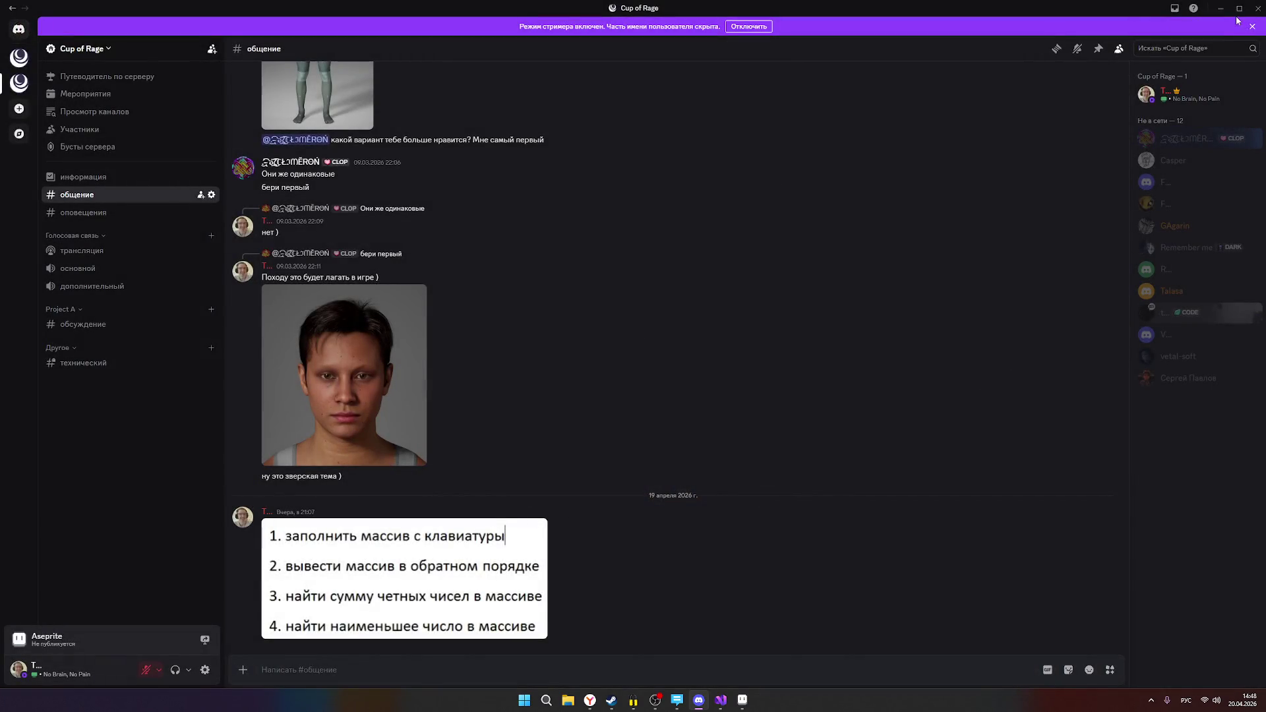
pyautogui.click(1221, 8)
pyautogui.scroll(2, 618, 381)
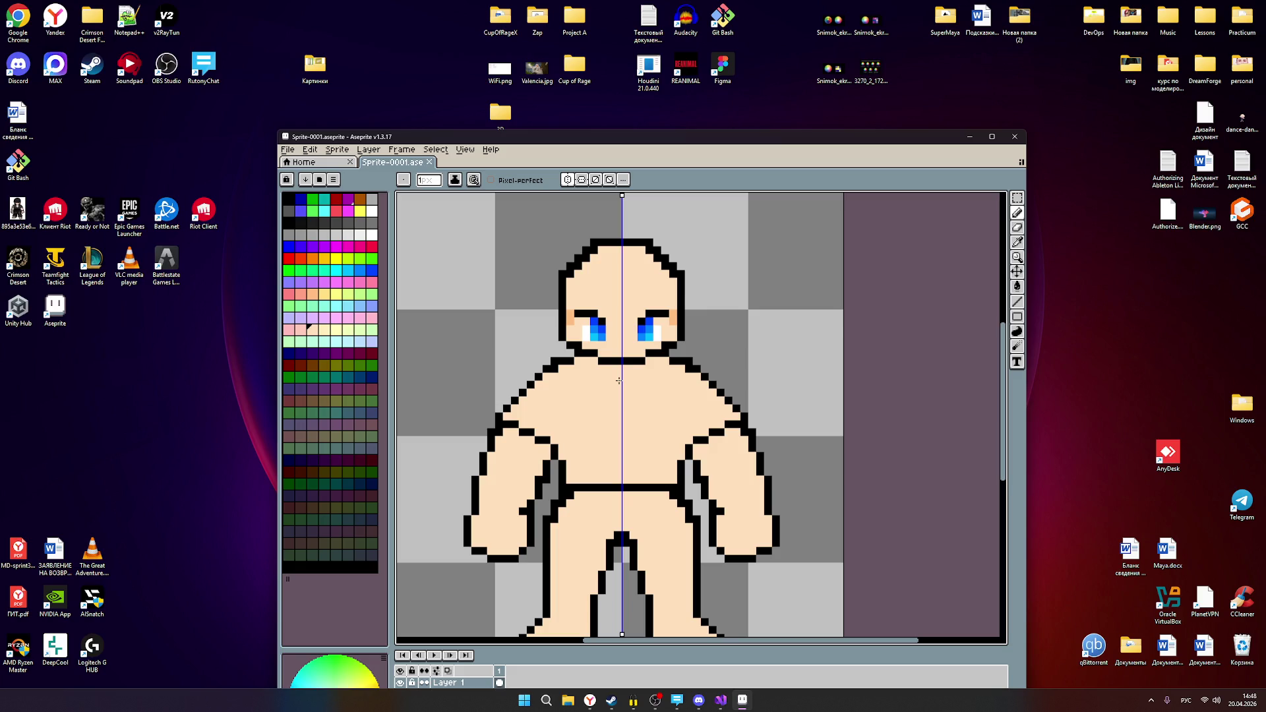
# Look over the sprite, then bring OBS Studio forward and select the stream notification text.
pyautogui.scroll(-1, 618, 380)
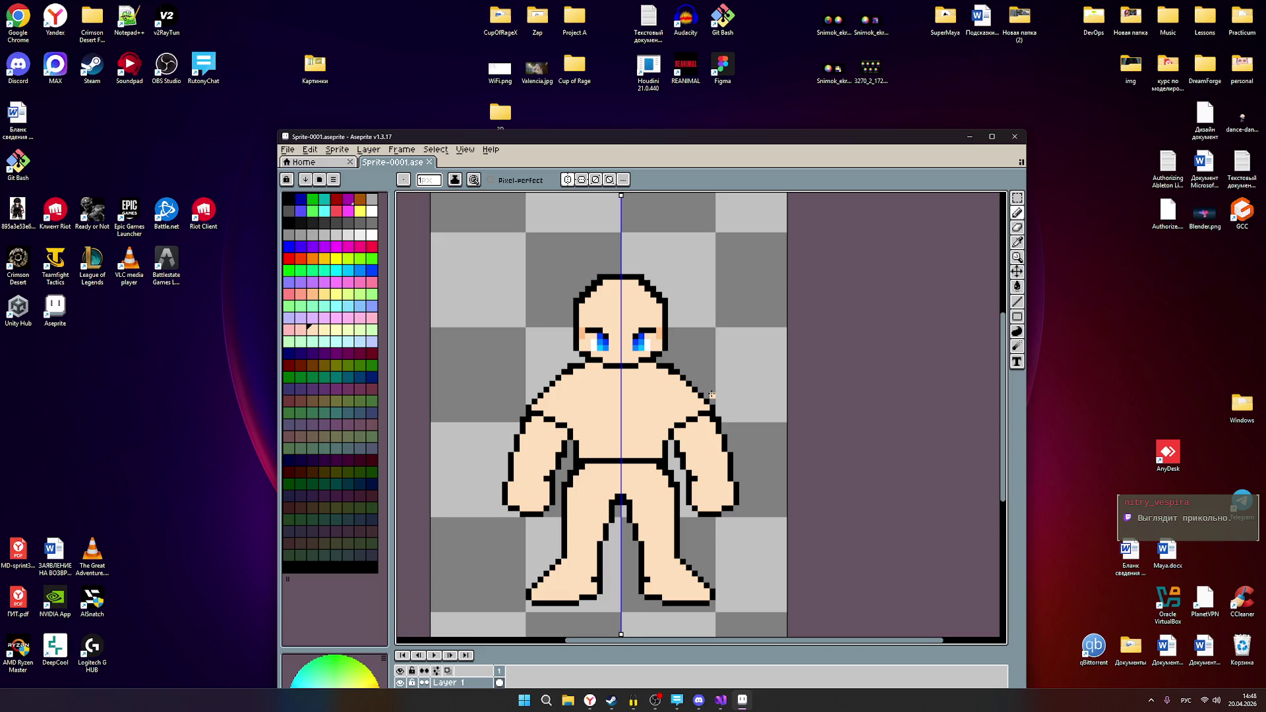
pyautogui.scroll(-1, 712, 394)
pyautogui.scroll(1, 712, 394)
pyautogui.scroll(-2, 703, 393)
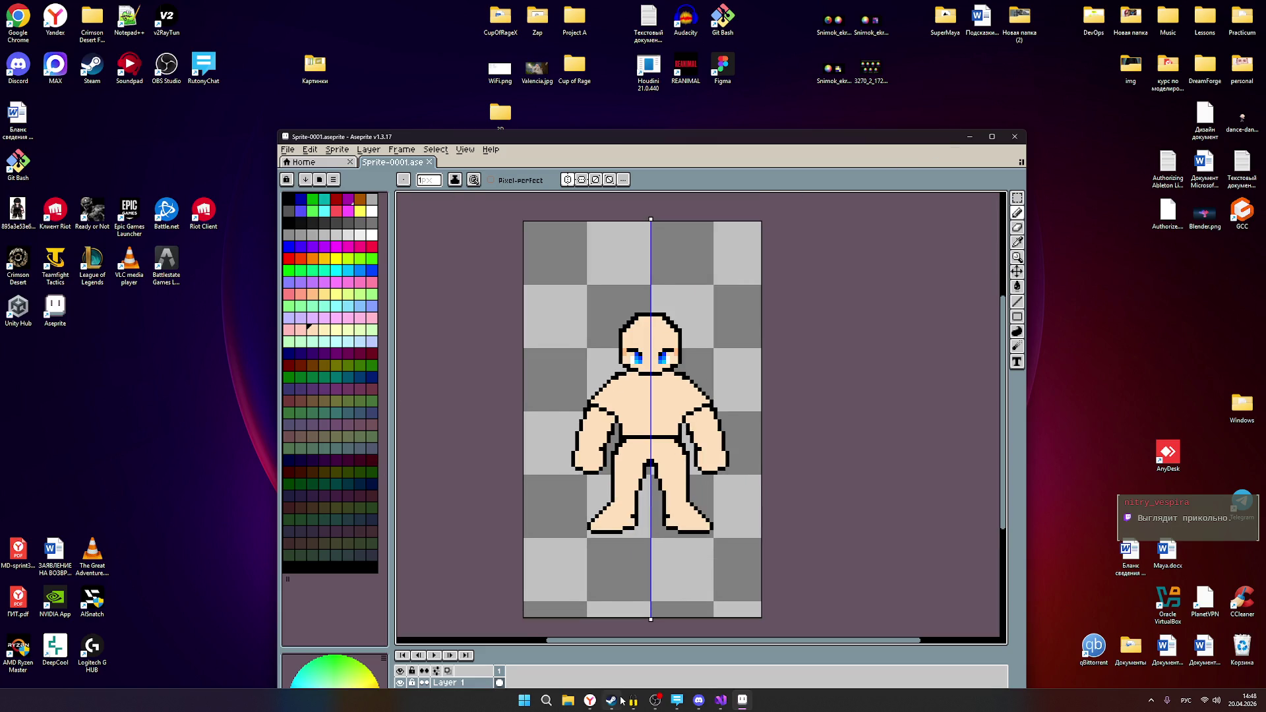
pyautogui.moveTo(603, 701)
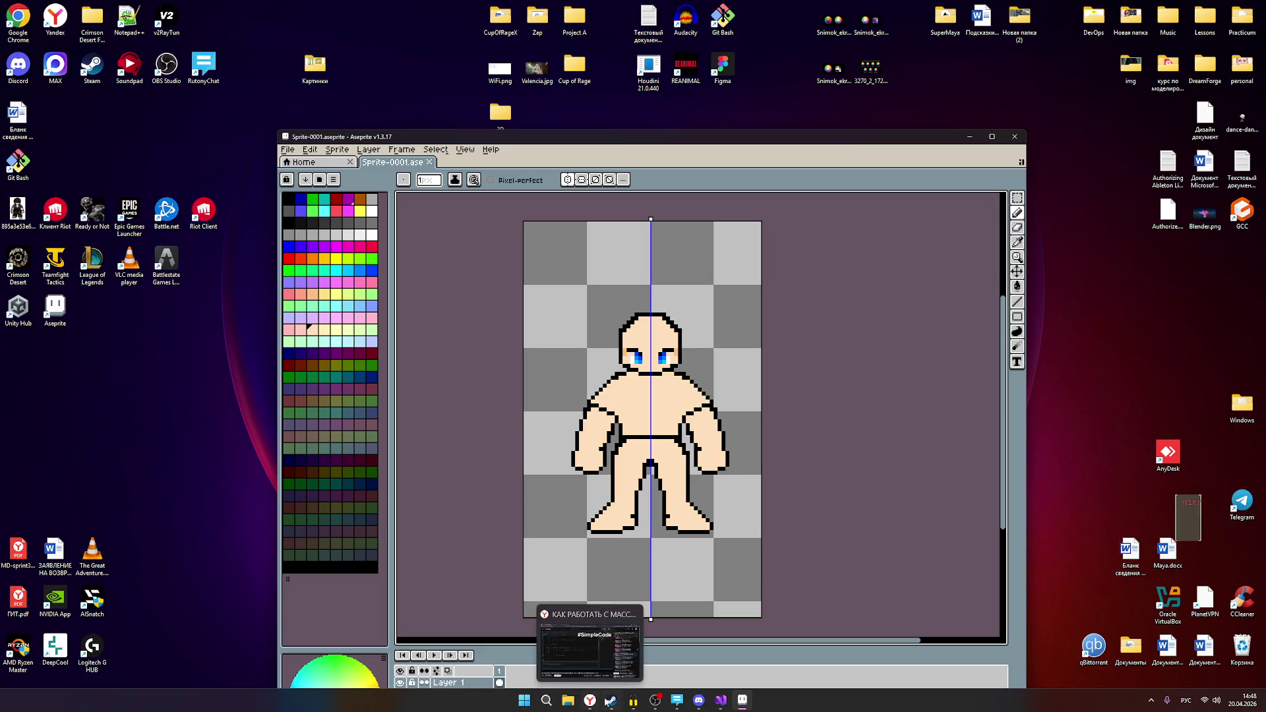
pyautogui.click(654, 700)
pyautogui.moveTo(656, 210); pyautogui.dragTo(610, 194)
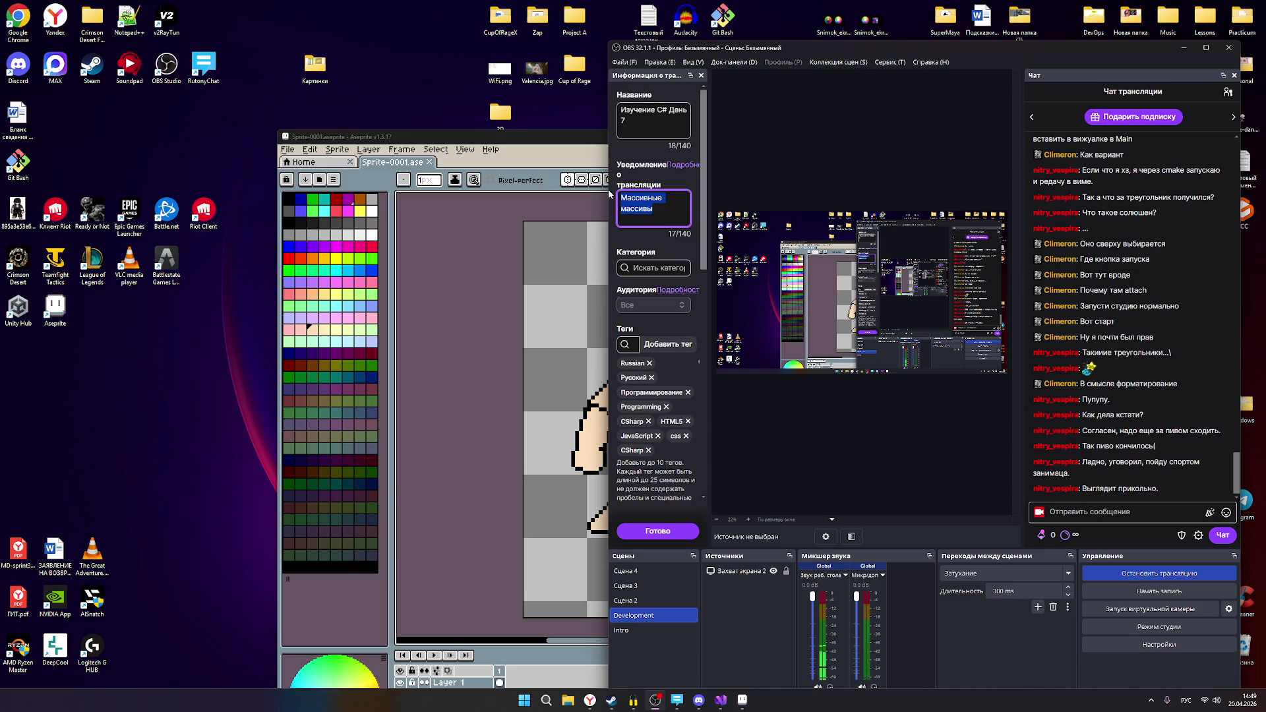
# Change the stream title to 'Отдых' and the notification to 'Обоже мой'.
pyautogui.click(636, 119)
pyautogui.moveTo(636, 120); pyautogui.dragTo(602, 105)
pyautogui.write('Отдых')
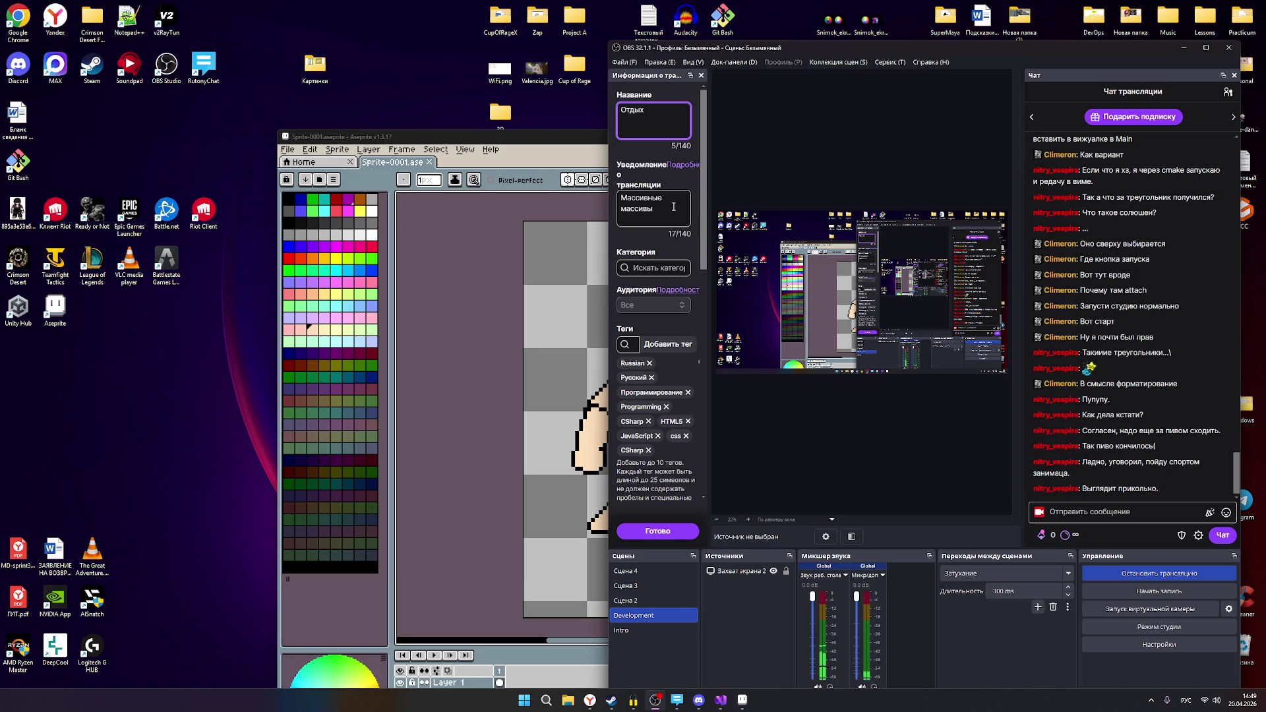
pyautogui.moveTo(650, 214); pyautogui.dragTo(616, 199)
pyautogui.write('Обоже мой')
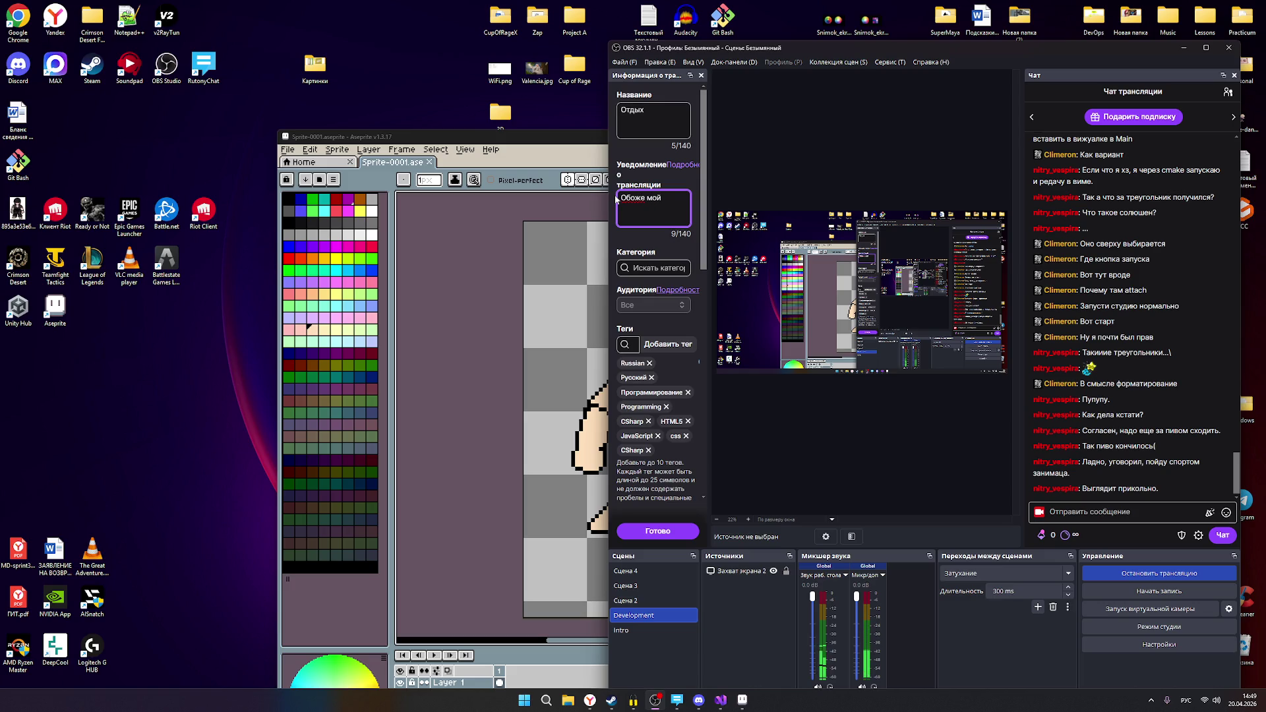
# Search 'ис' for a stream category, pick a result, save the stream info, and minimise OBS.
pyautogui.click(636, 269)
pyautogui.write('ар')
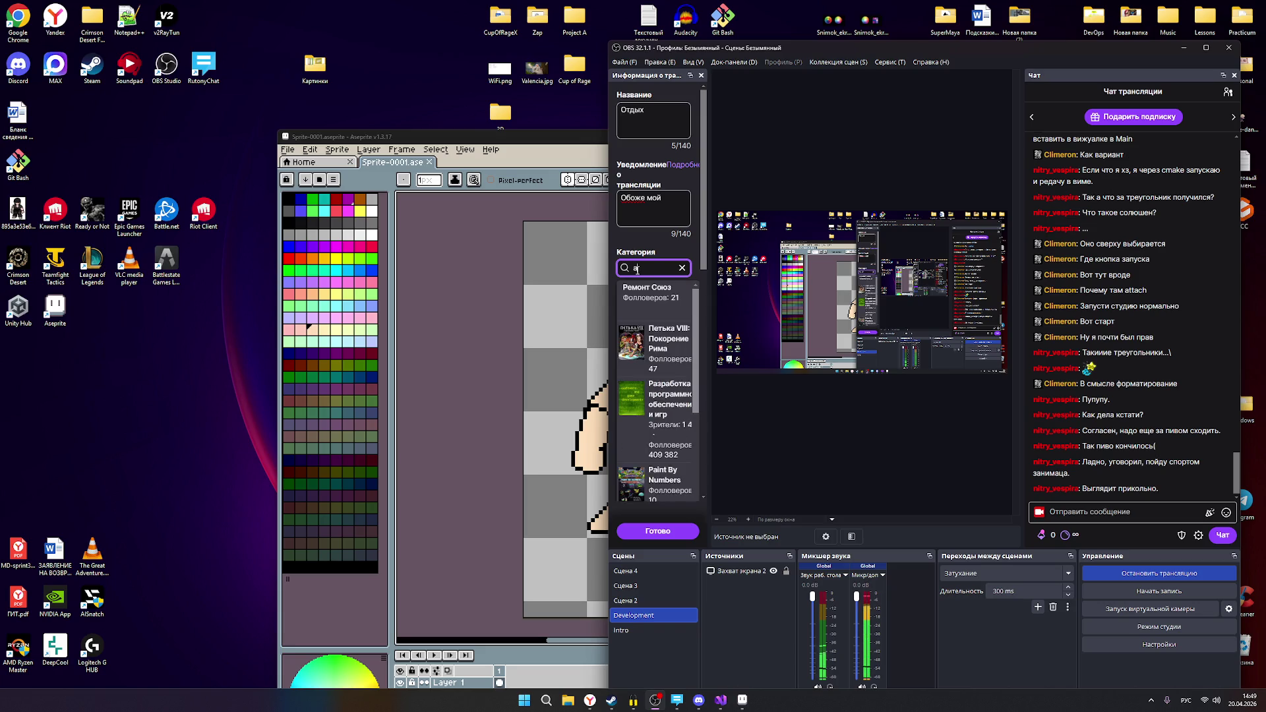
pyautogui.press('BackSpace')
pyautogui.press('BackSpace')
pyautogui.write('ис')
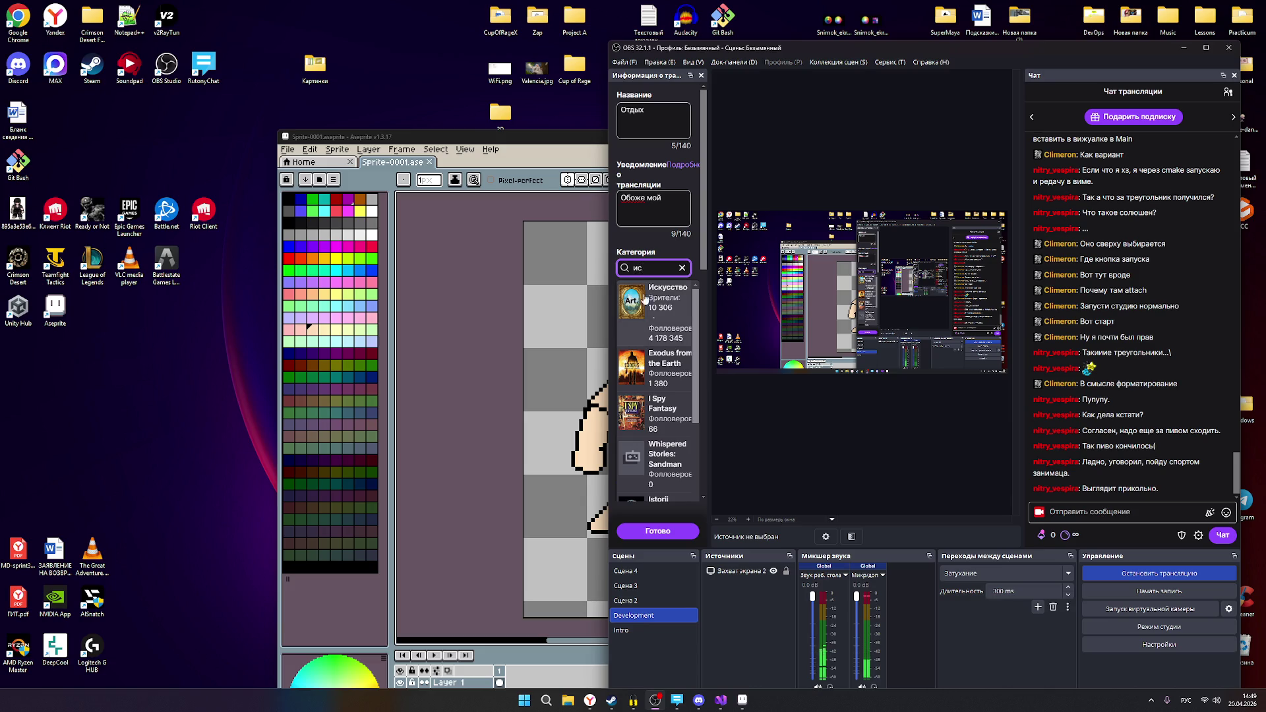
pyautogui.click(660, 301)
pyautogui.click(674, 532)
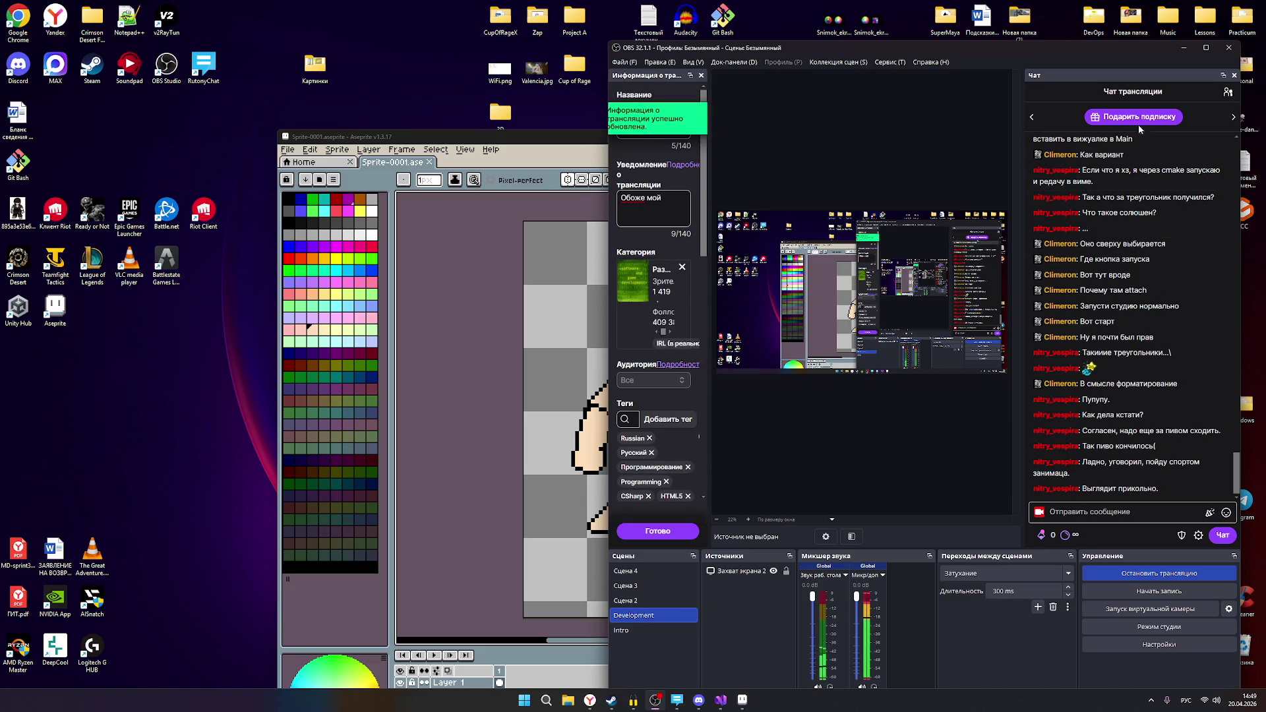
pyautogui.click(1184, 48)
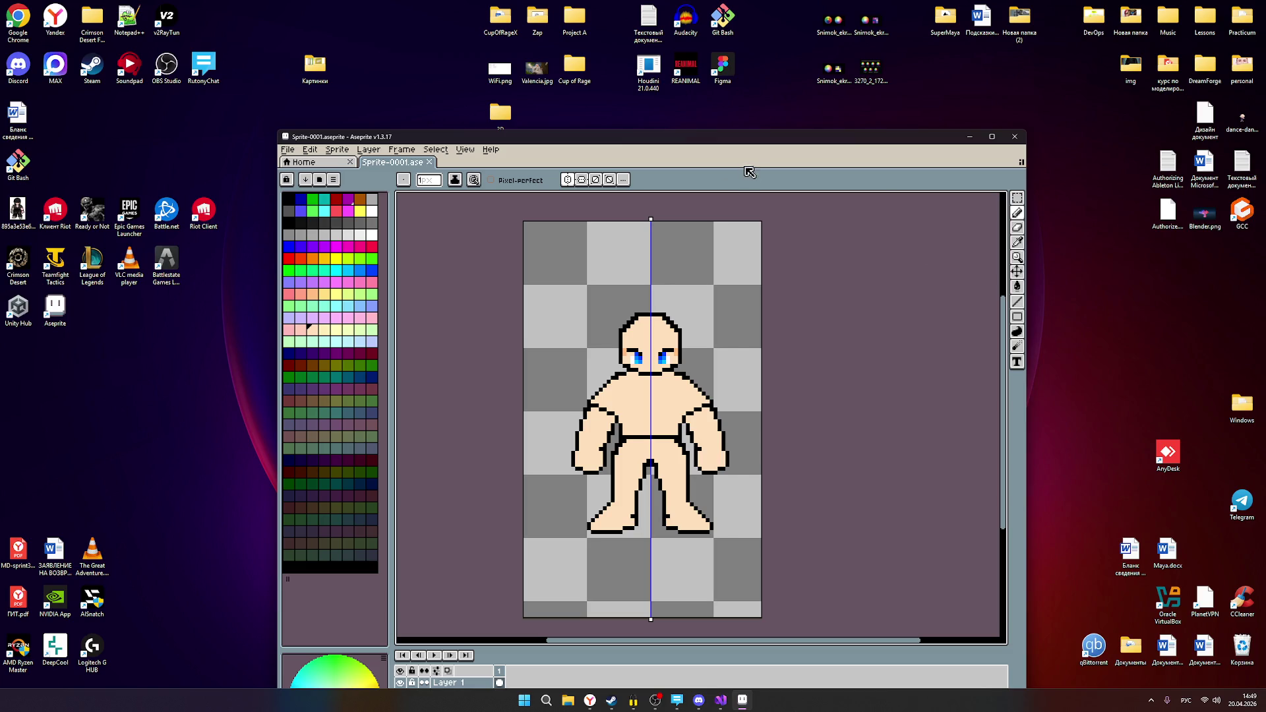
# Maximise the Aseprite window, then launch Google Chrome by searching 'chrome' in Windows Search.
pyautogui.moveTo(697, 140); pyautogui.dragTo(696, 89)
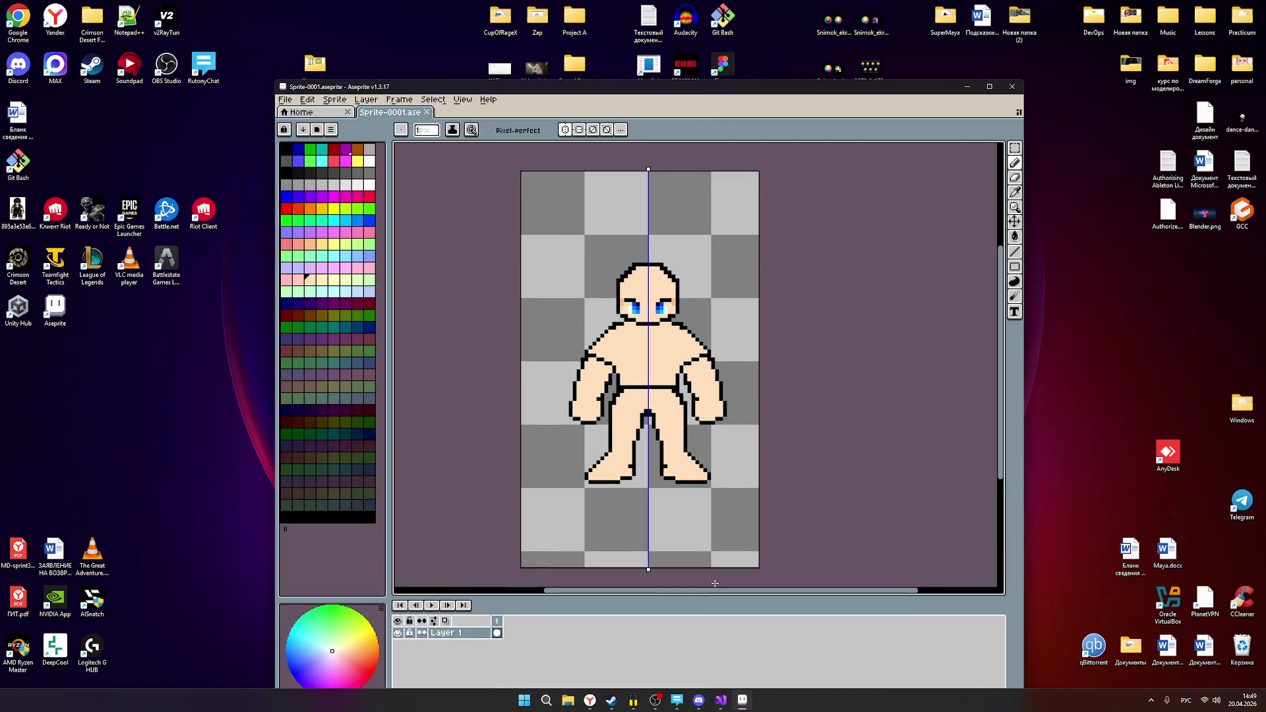
pyautogui.click(990, 87)
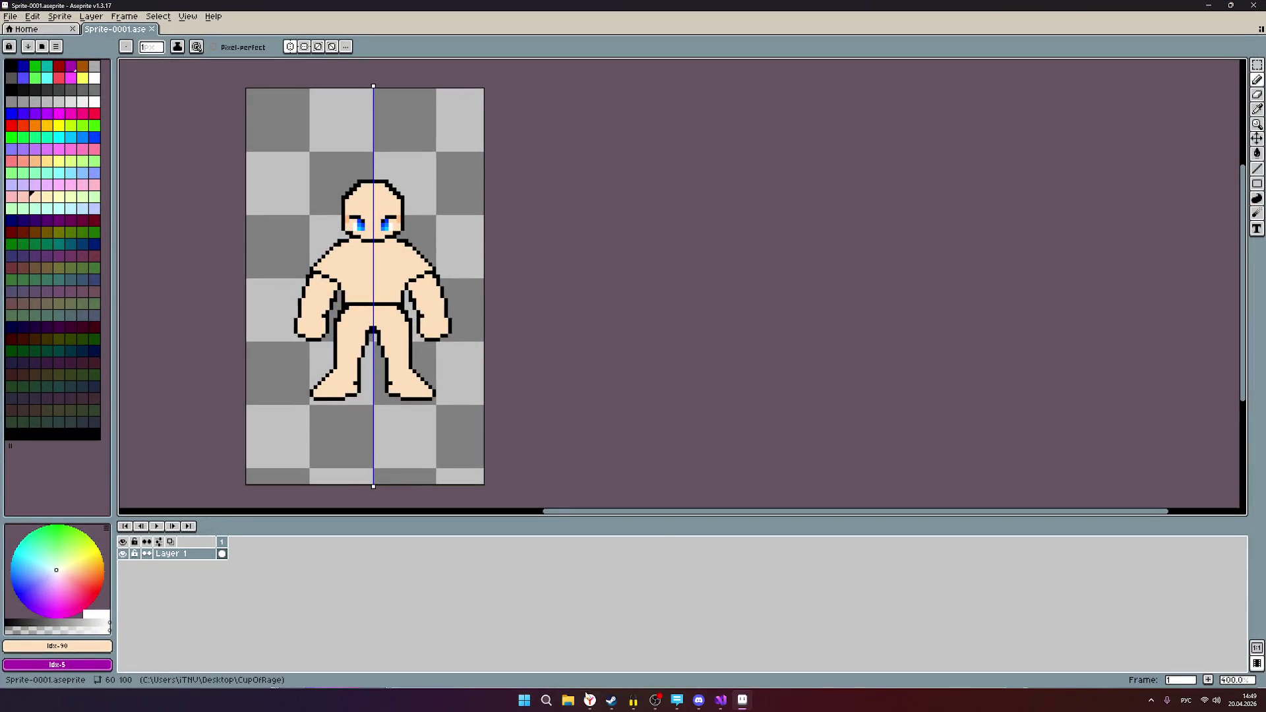
pyautogui.click(546, 703)
pyautogui.write('сркщь')
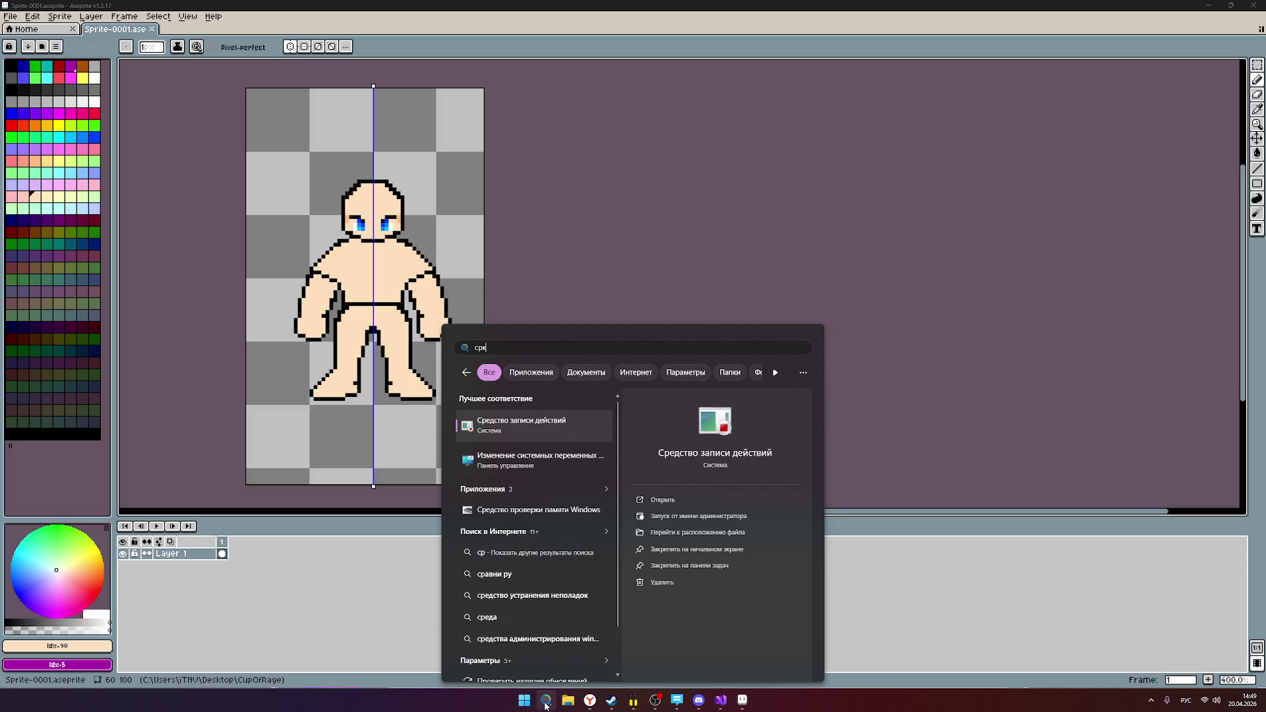
pyautogui.hotkey('alt', 'shift')
pyautogui.hotkey('ctrl', 'a')
pyautogui.write('chrome')
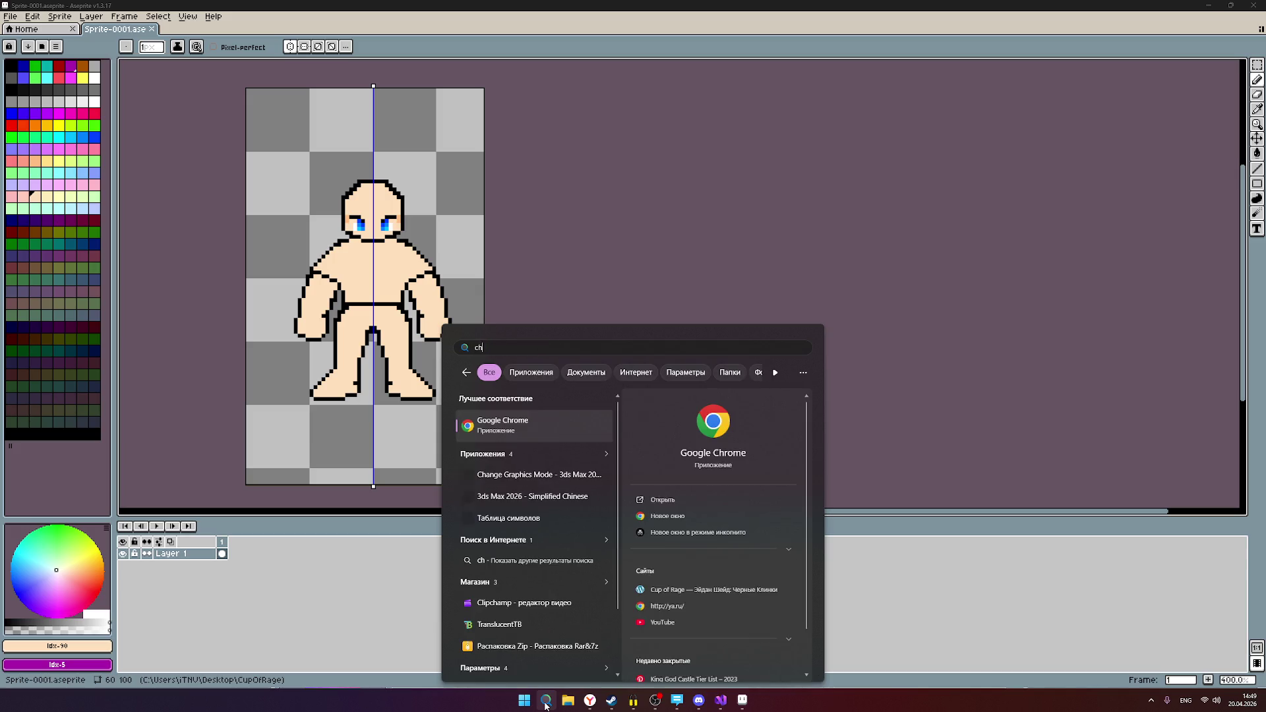
pyautogui.press('Return')
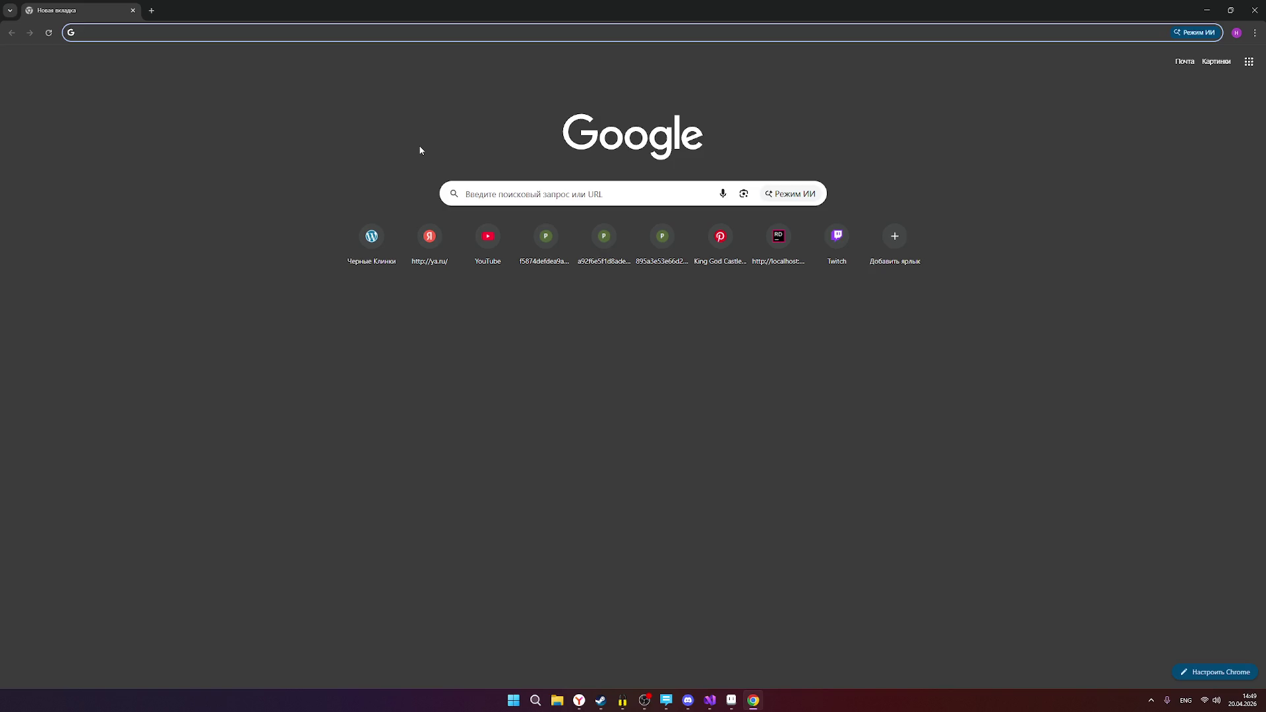
# Search for pinterest, open the site, and open the shirtless pixel character pin.
pyautogui.write('pinteres')
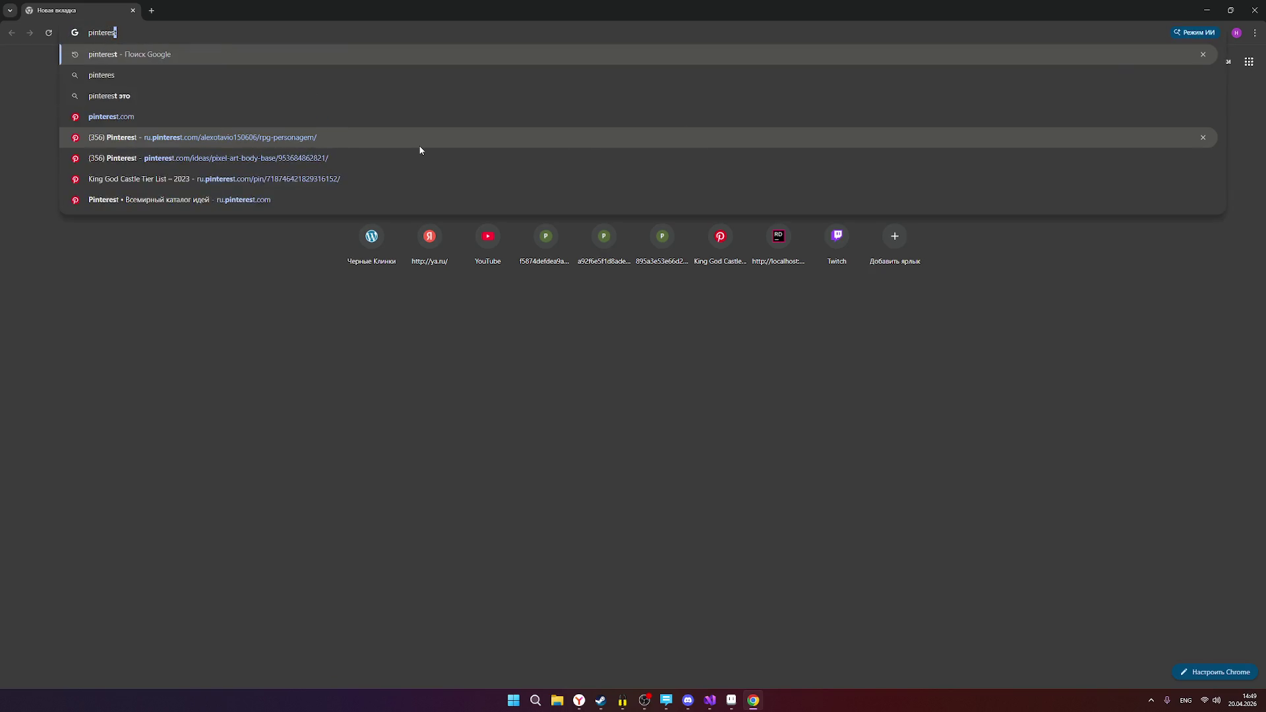
pyautogui.press('Return')
pyautogui.click(151, 161)
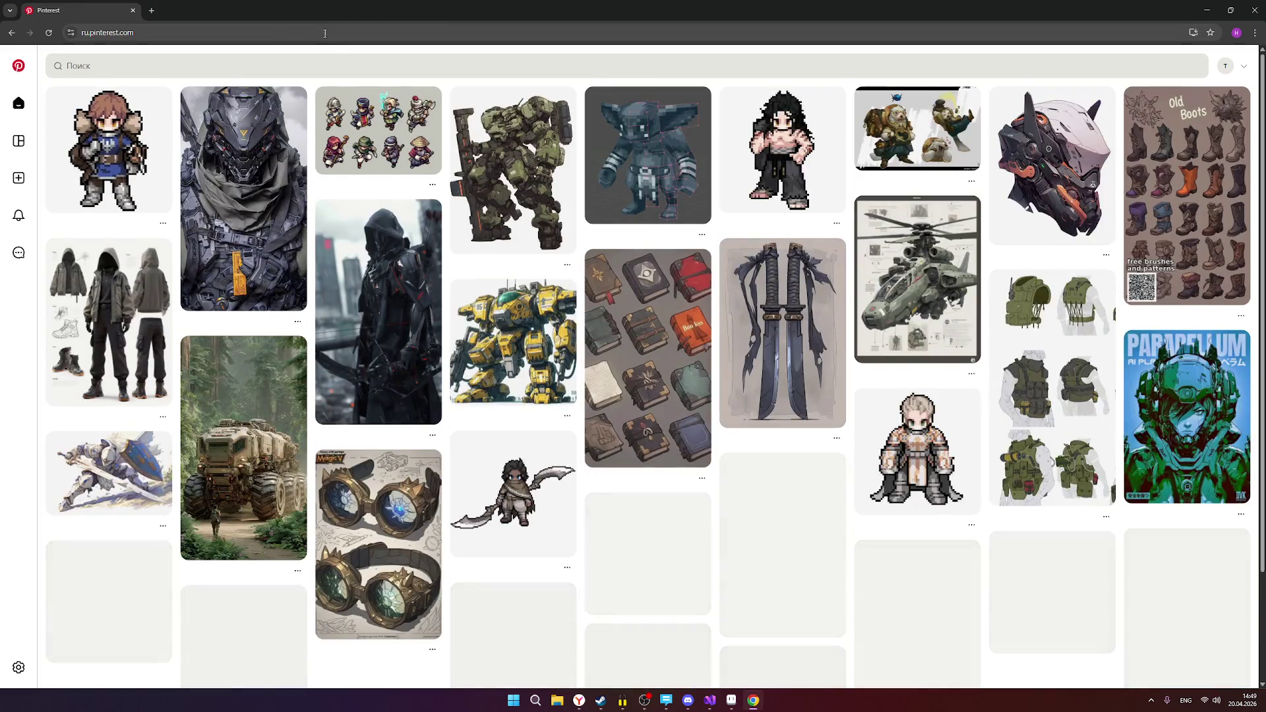
pyautogui.scroll(-1, 495, 194)
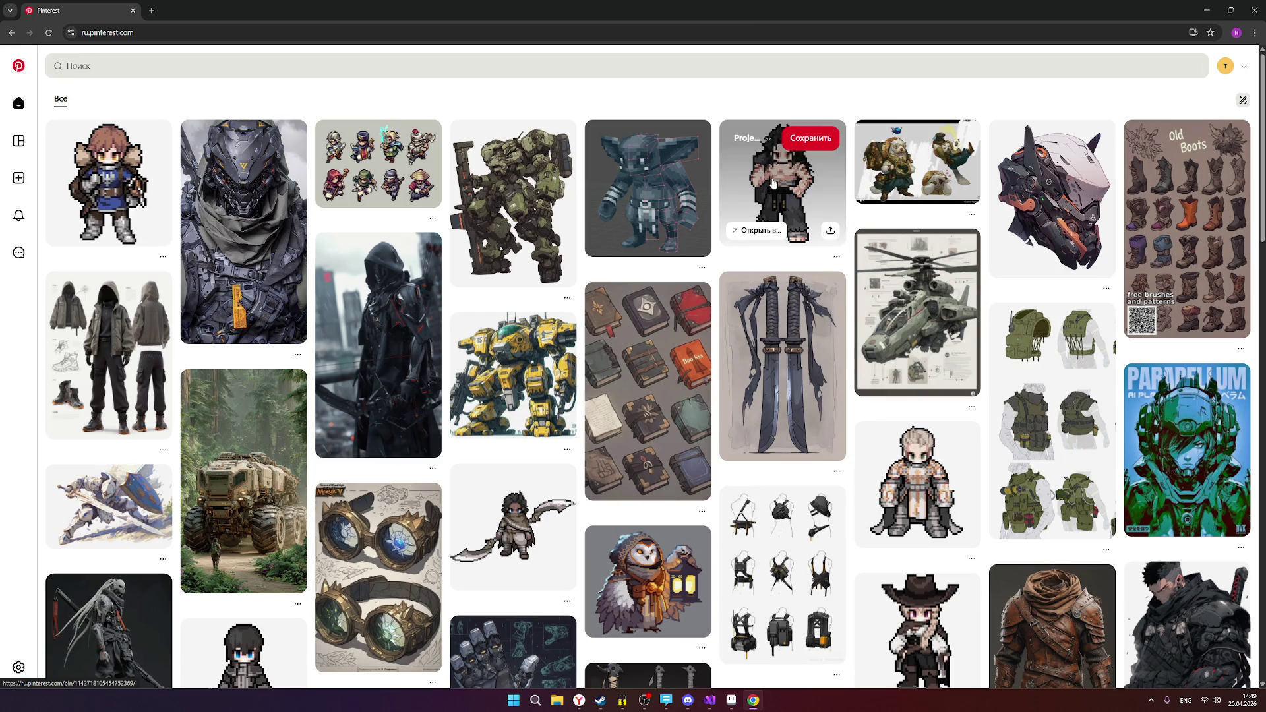
pyautogui.click(773, 183)
pyautogui.scroll(-1, 409, 449)
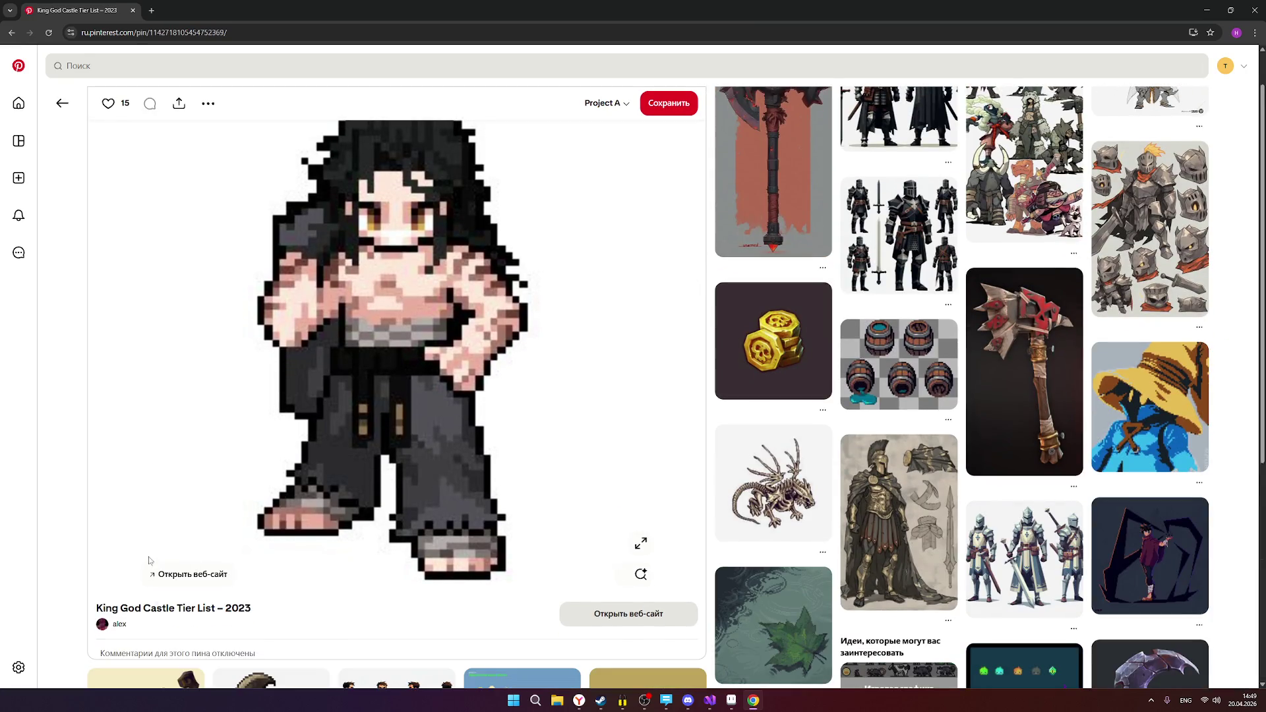
# Open the pin author's 'RPG personagem' board, browse it, and return to Aseprite.
pyautogui.click(116, 624)
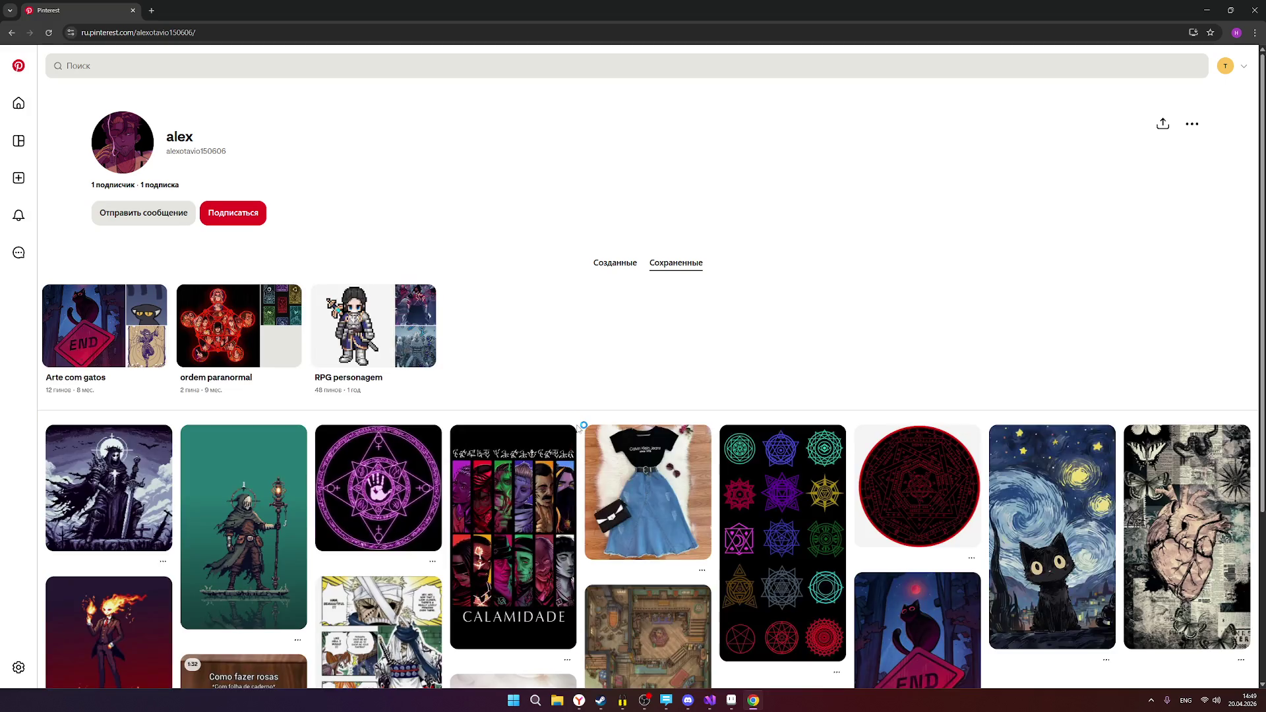
pyautogui.click(359, 350)
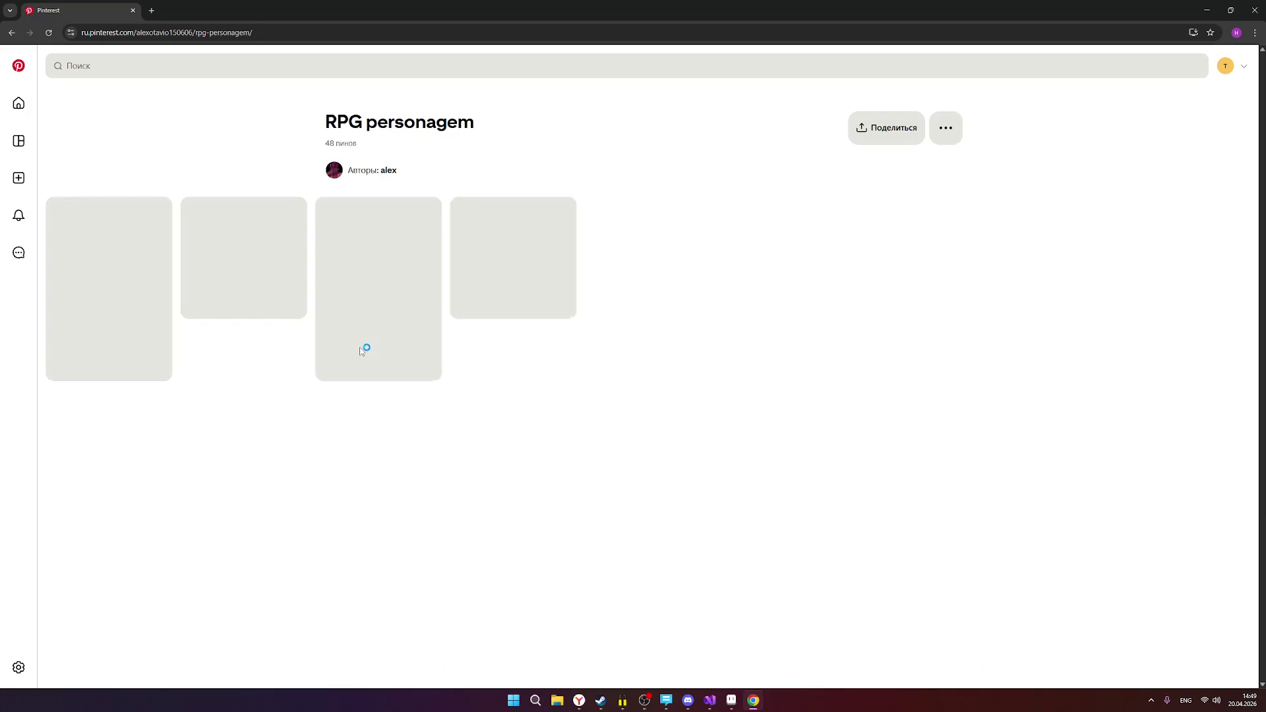
pyautogui.scroll(-3, 810, 615)
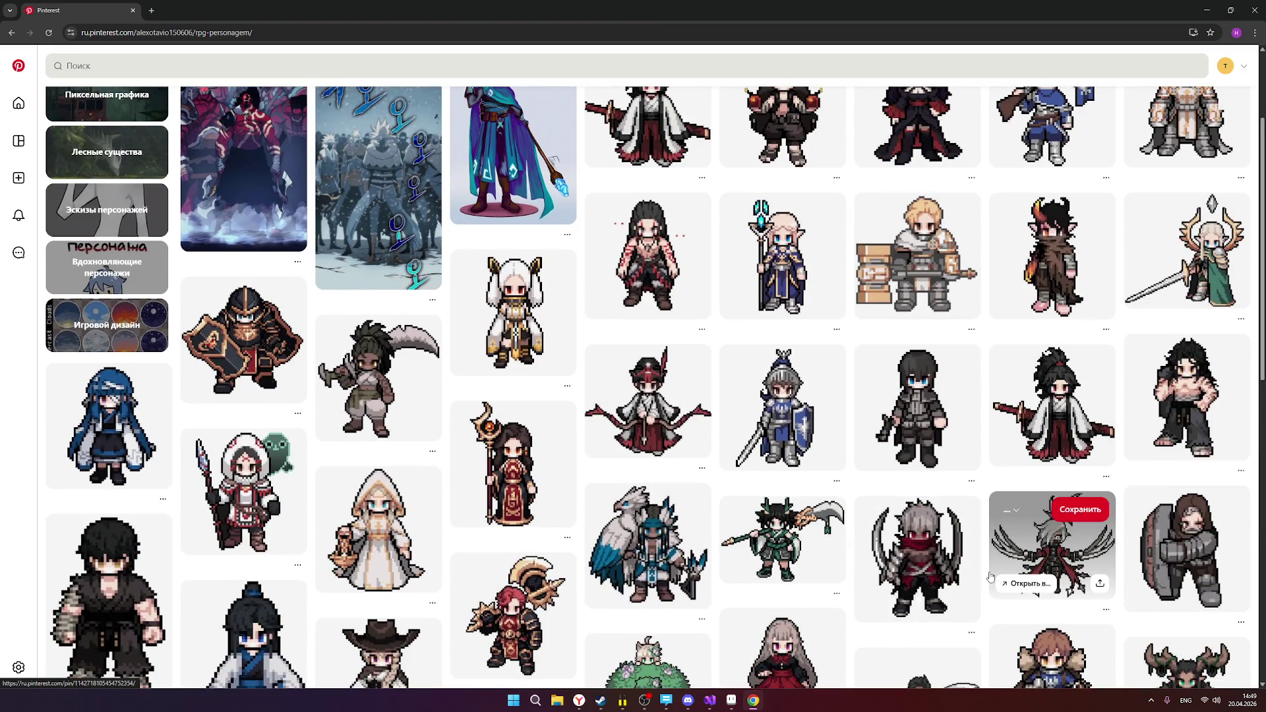
pyautogui.scroll(-1, 965, 568)
pyautogui.scroll(-1, 965, 565)
pyautogui.scroll(1, 965, 566)
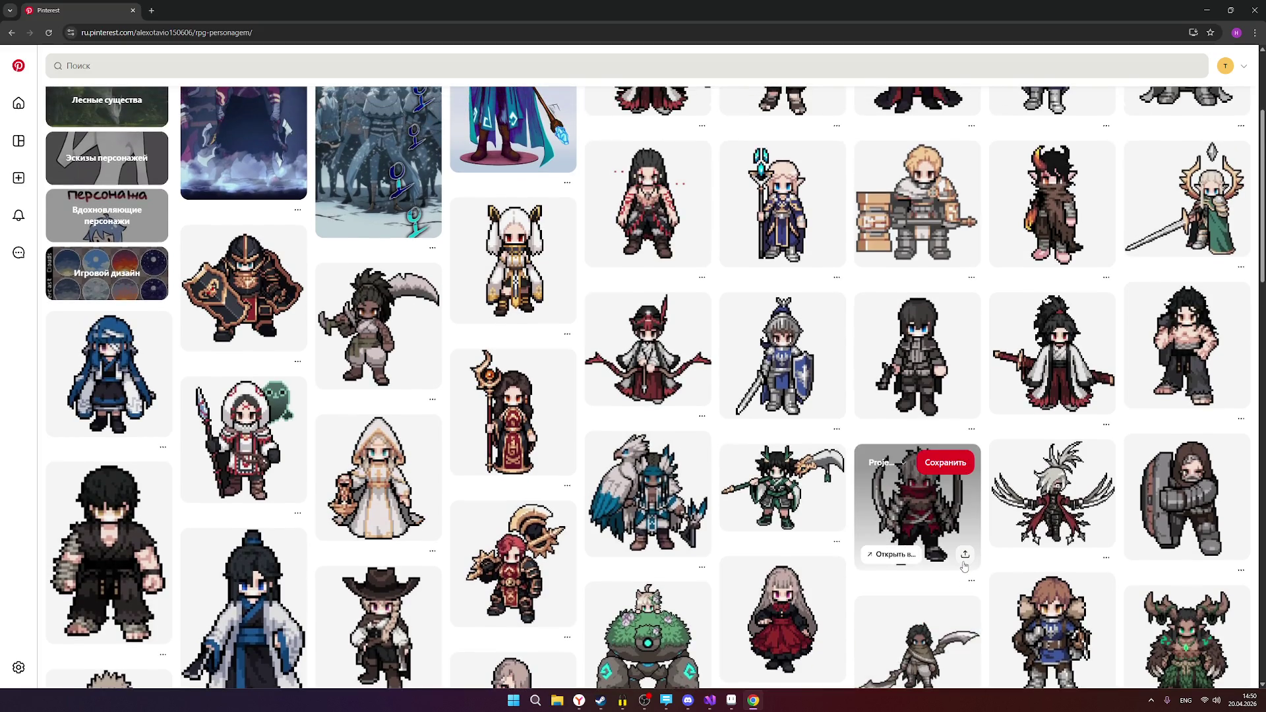
pyautogui.click(732, 700)
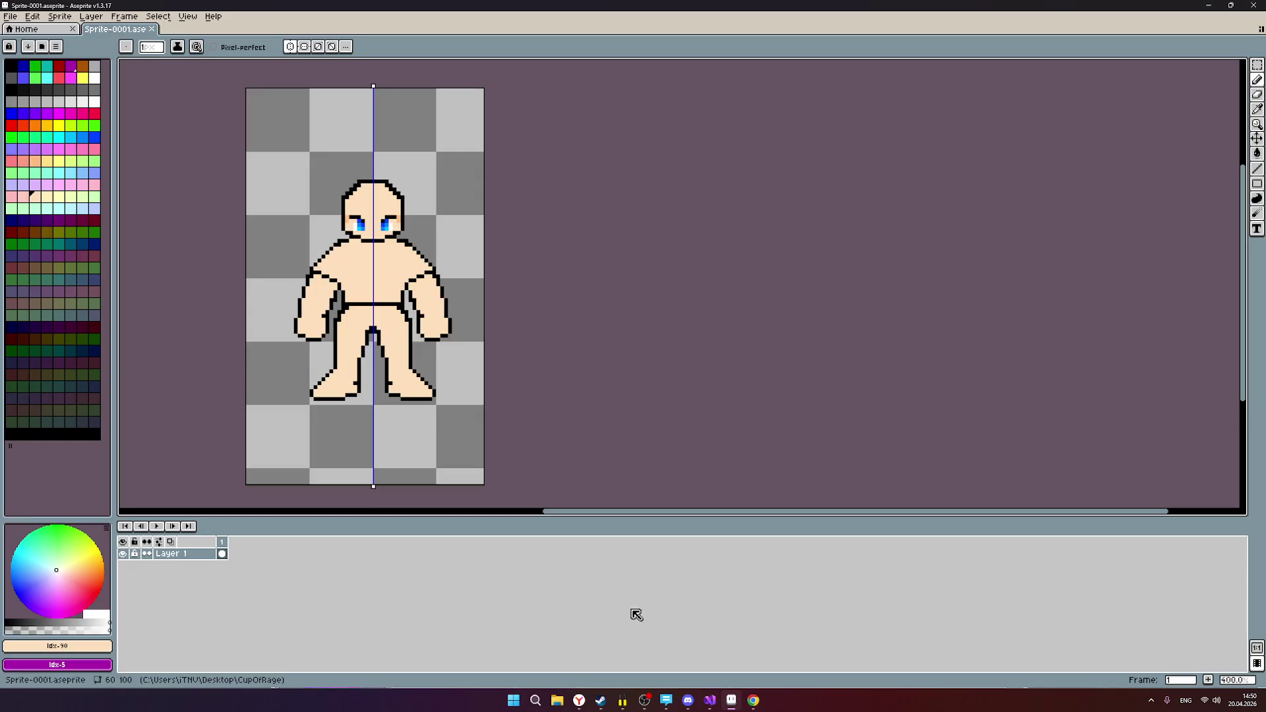
# Zoom out and restore Aseprite to a smaller floating window over the Pinterest board.
pyautogui.scroll(-1, 741, 337)
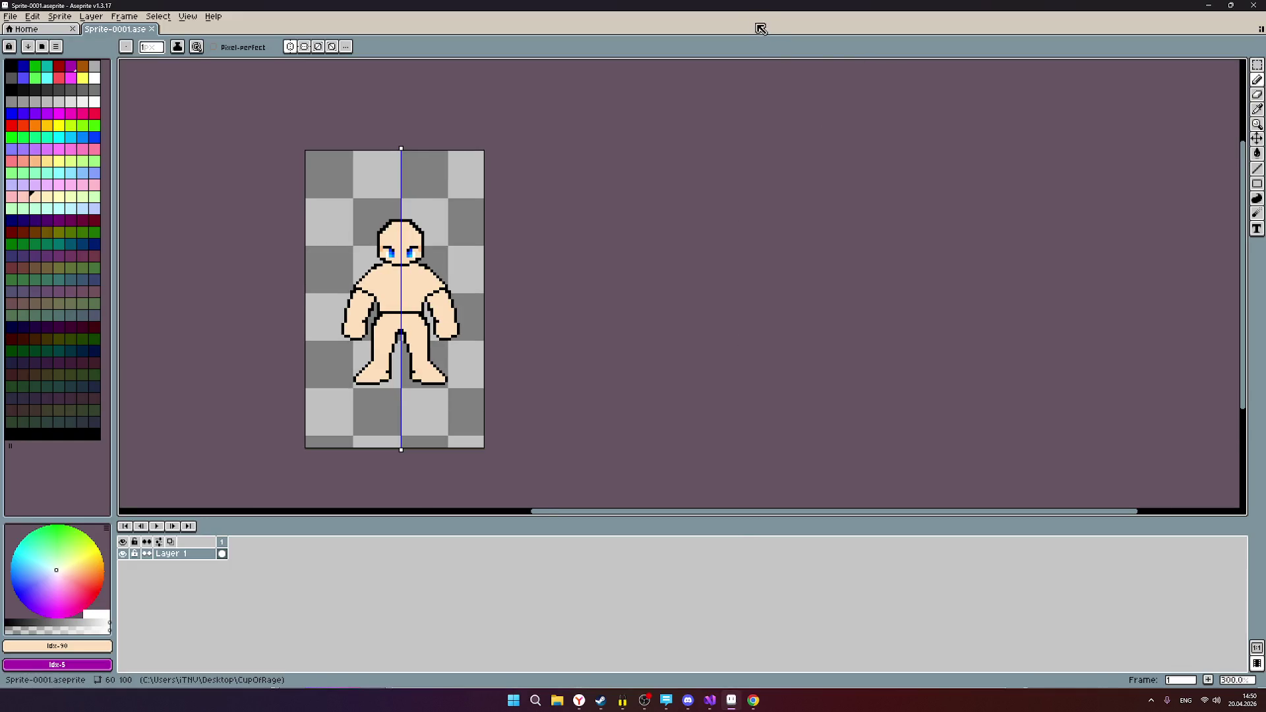
pyautogui.moveTo(731, 9)
pyautogui.mouseDown()
pyautogui.moveTo(751, 220)
pyautogui.moveTo(551, 188)
pyautogui.moveTo(560, 141)
pyautogui.moveTo(585, 115)
pyautogui.mouseUp()
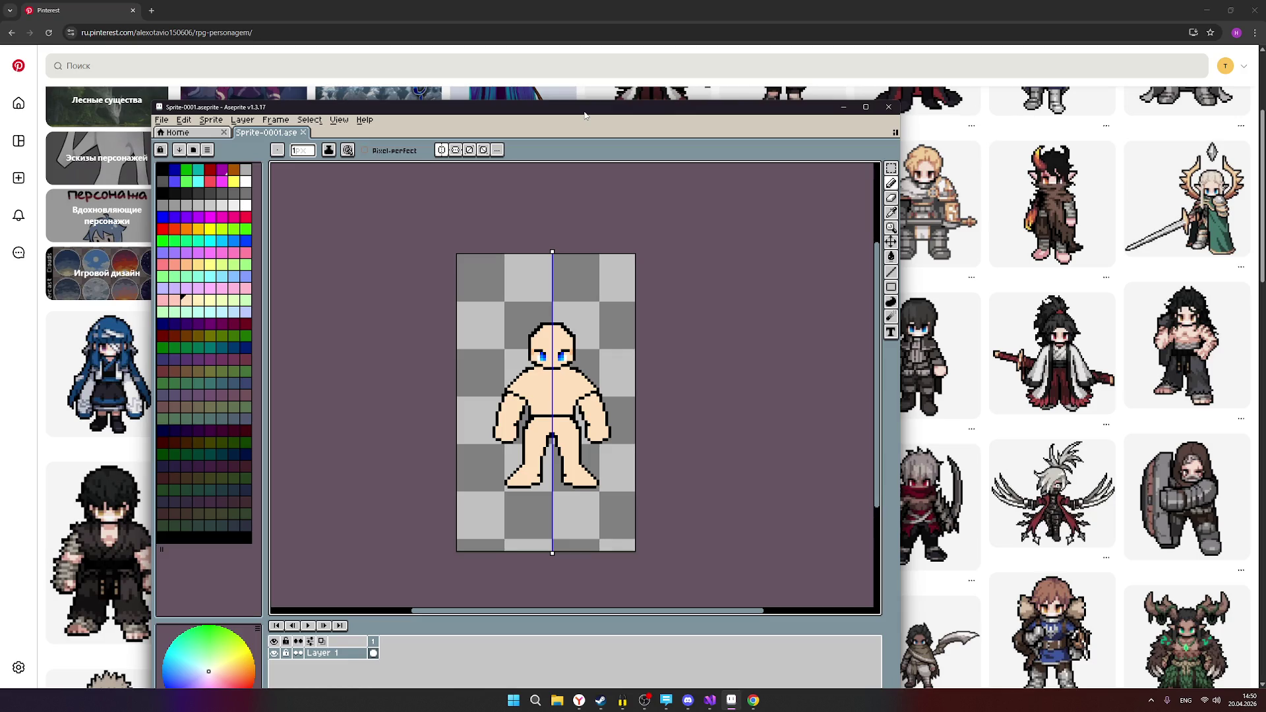
pyautogui.moveTo(382, 113); pyautogui.dragTo(567, 138)
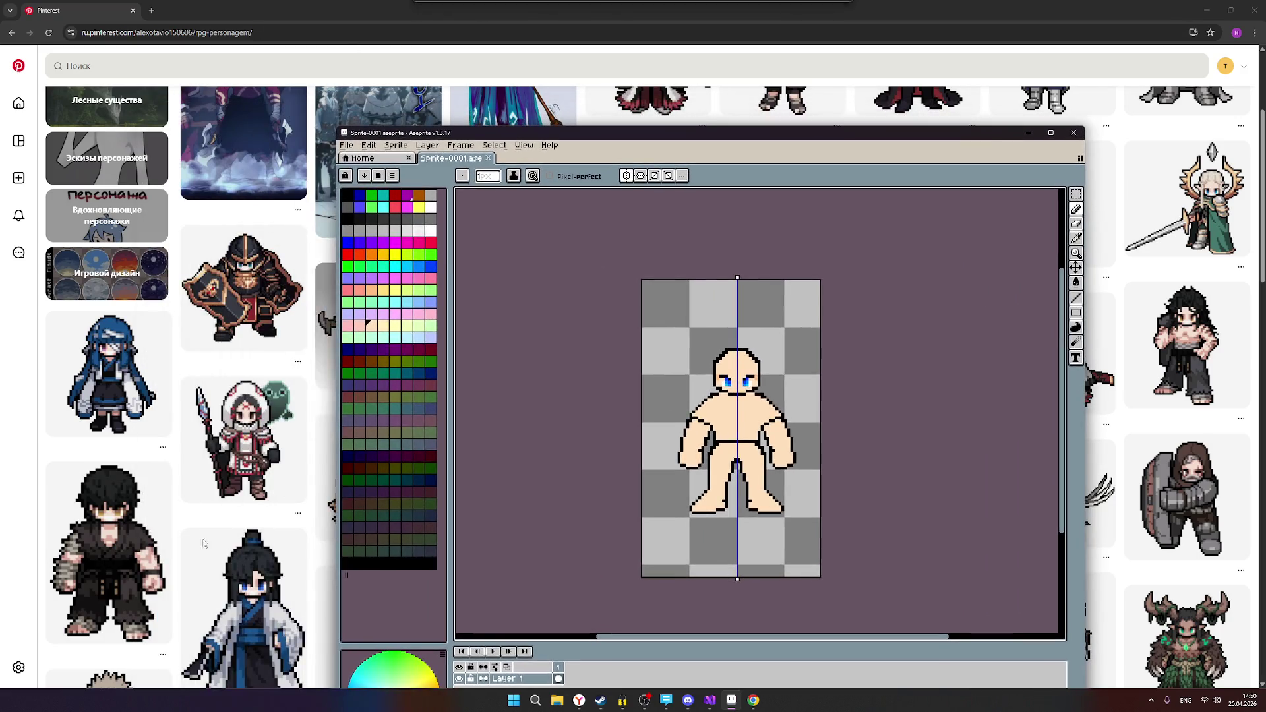
pyautogui.scroll(-2, 109, 501)
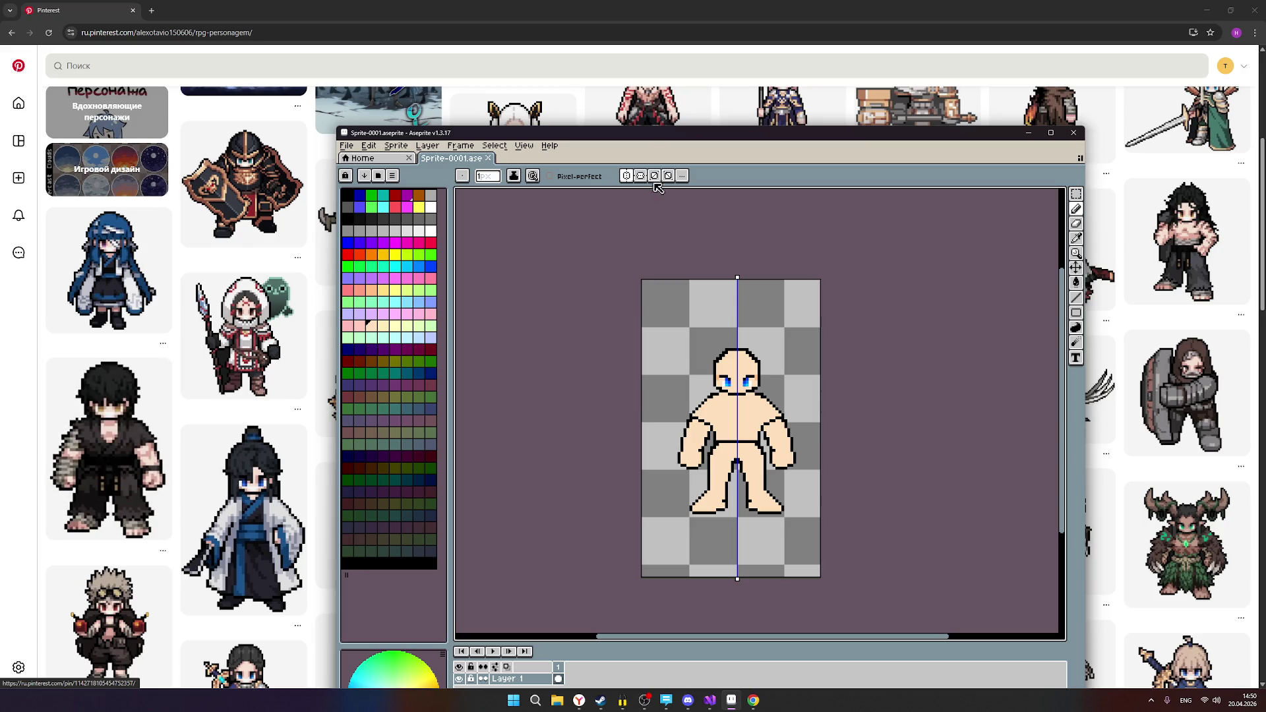
pyautogui.moveTo(618, 138); pyautogui.dragTo(458, 144)
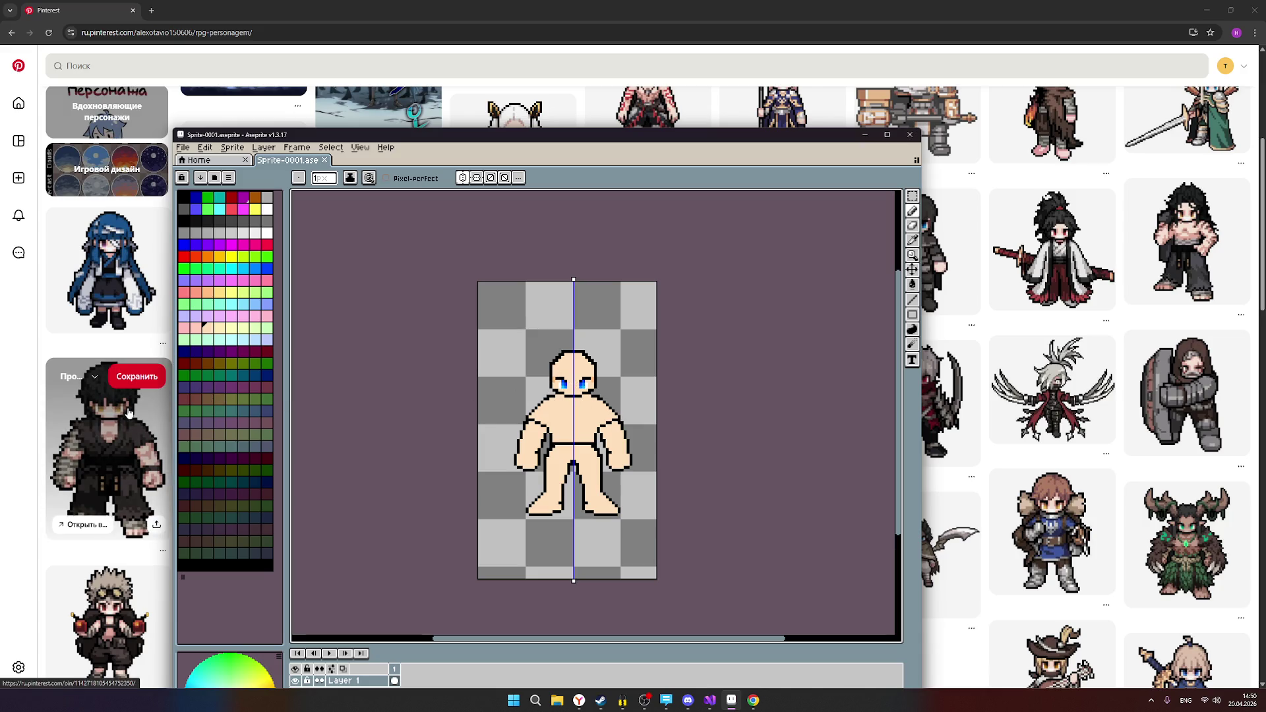
pyautogui.moveTo(110, 432)
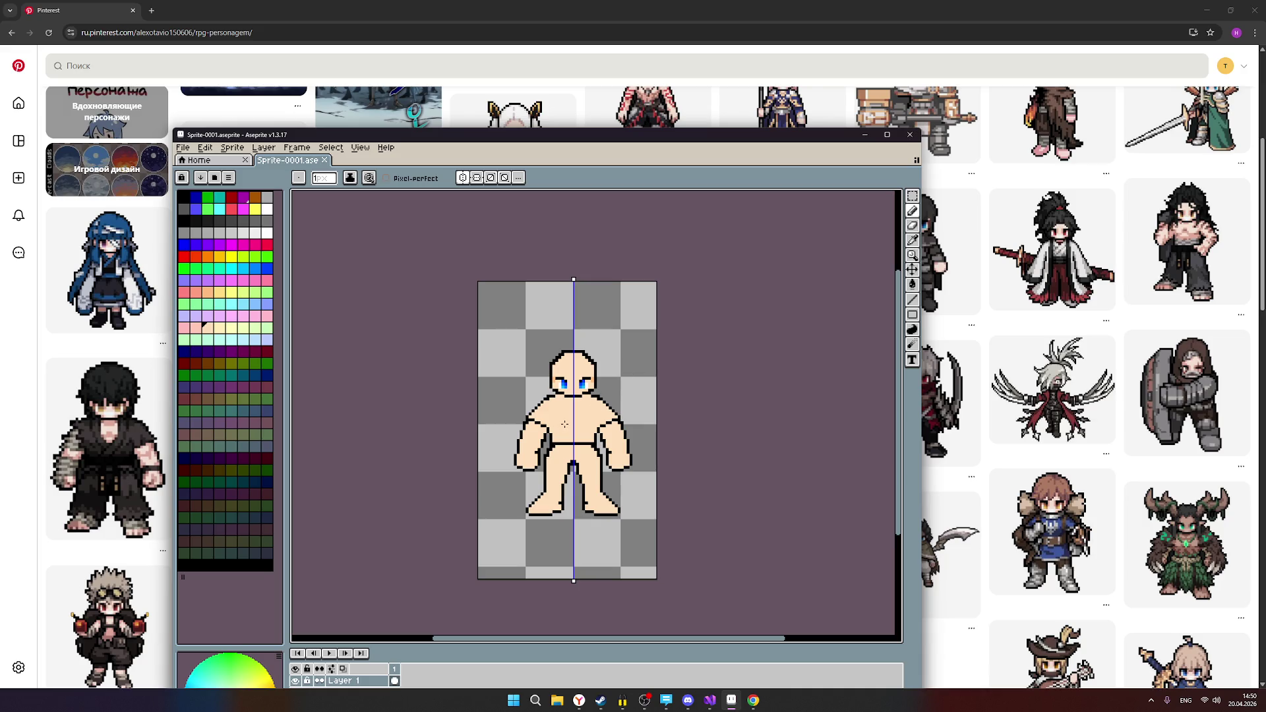
pyautogui.scroll(1, 573, 425)
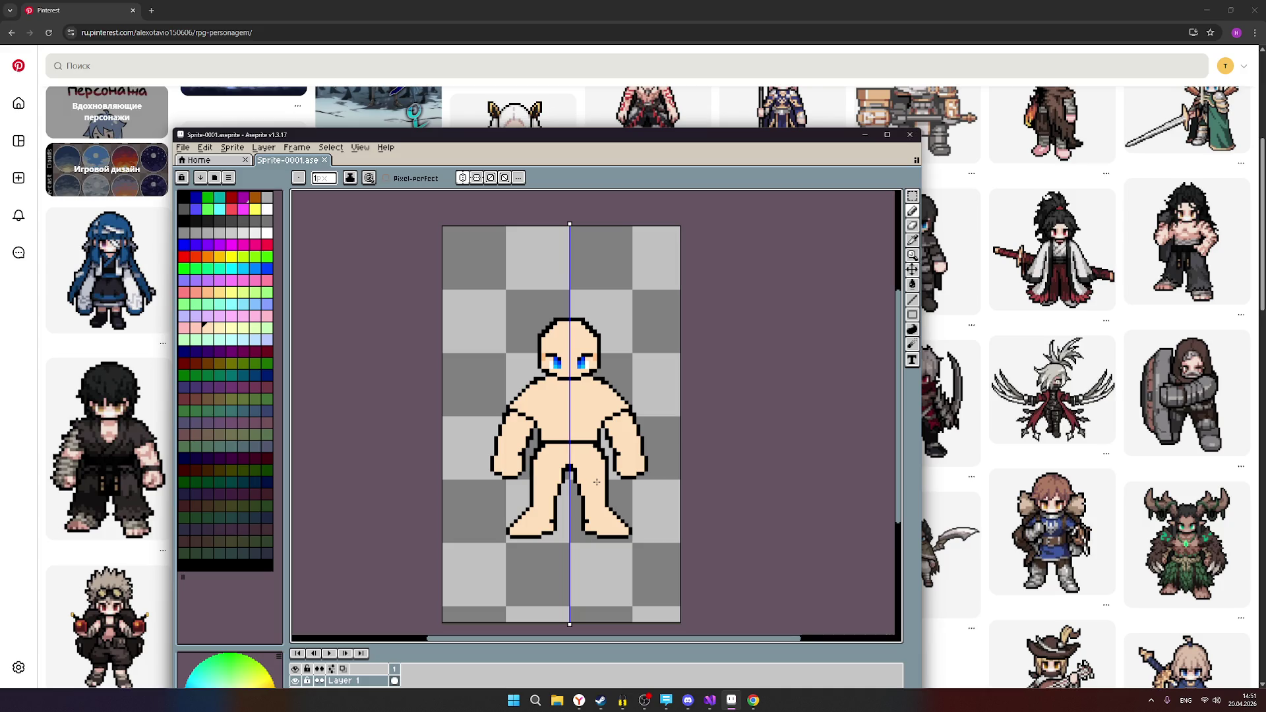
pyautogui.scroll(1, 622, 554)
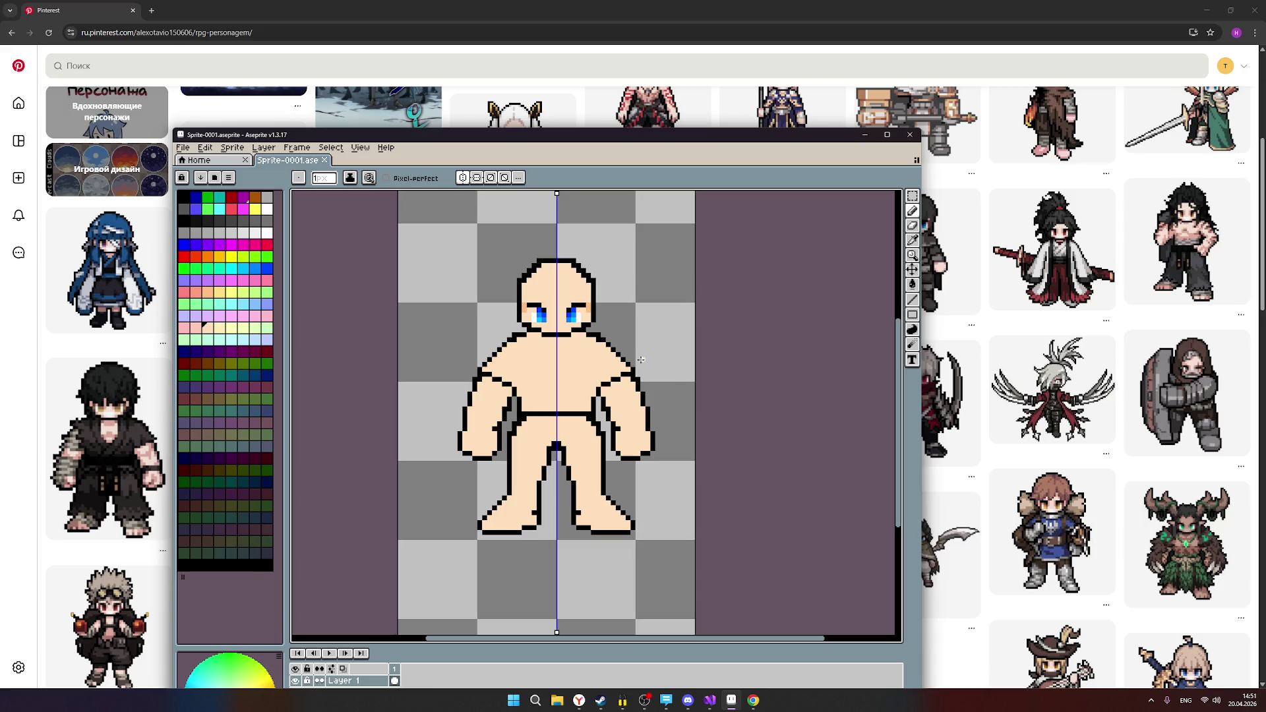
# Shift the Aseprite window right to uncover more Pinterest reference pins.
pyautogui.scroll(3, 604, 316)
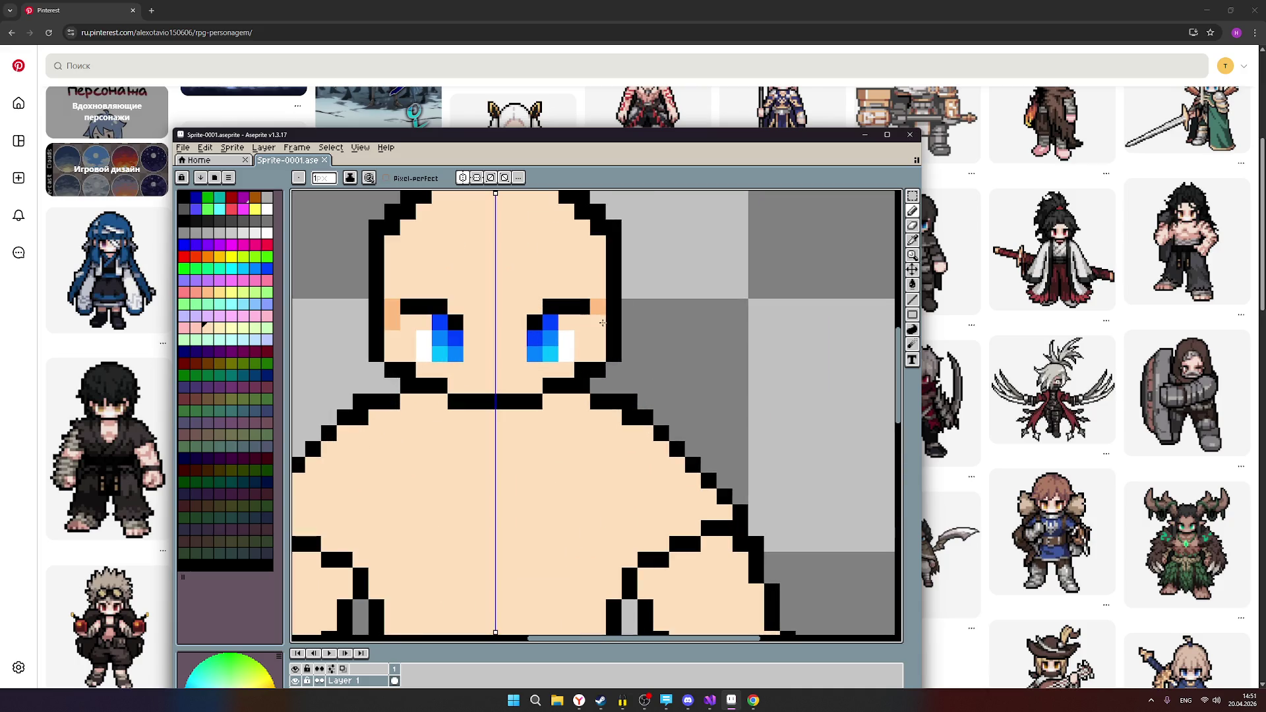
pyautogui.moveTo(128, 410)
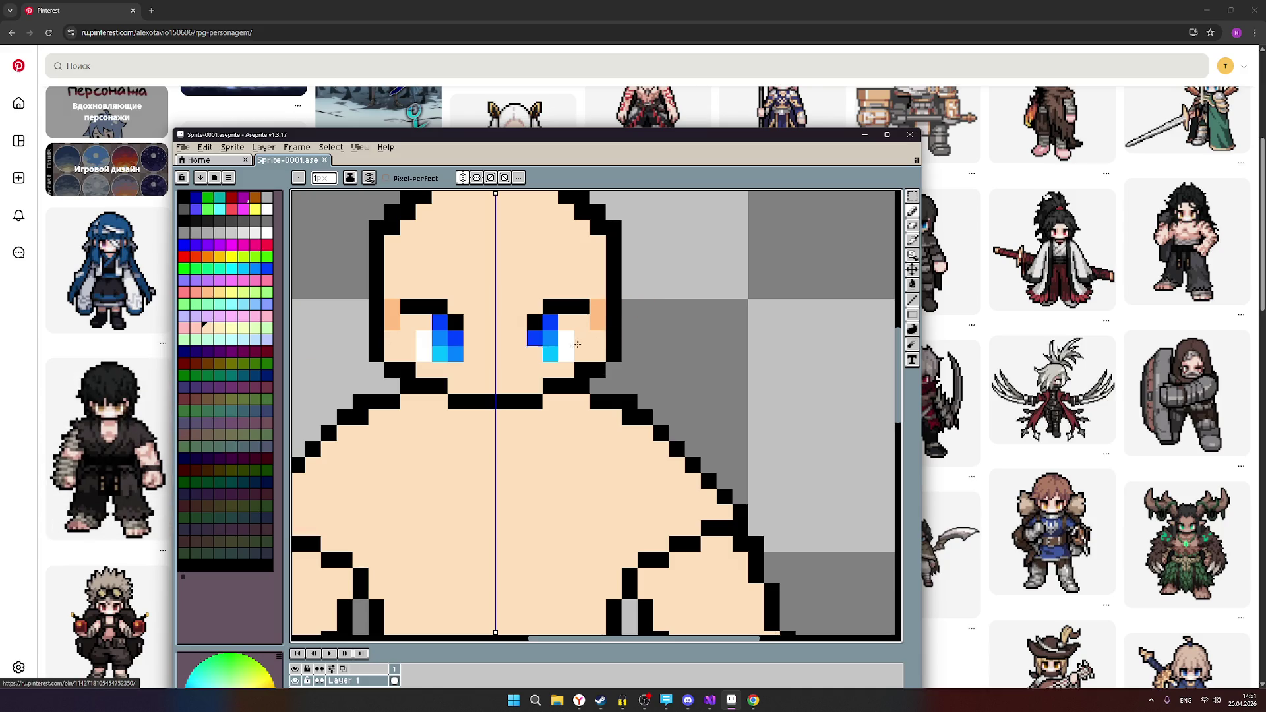
pyautogui.scroll(-3, 736, 358)
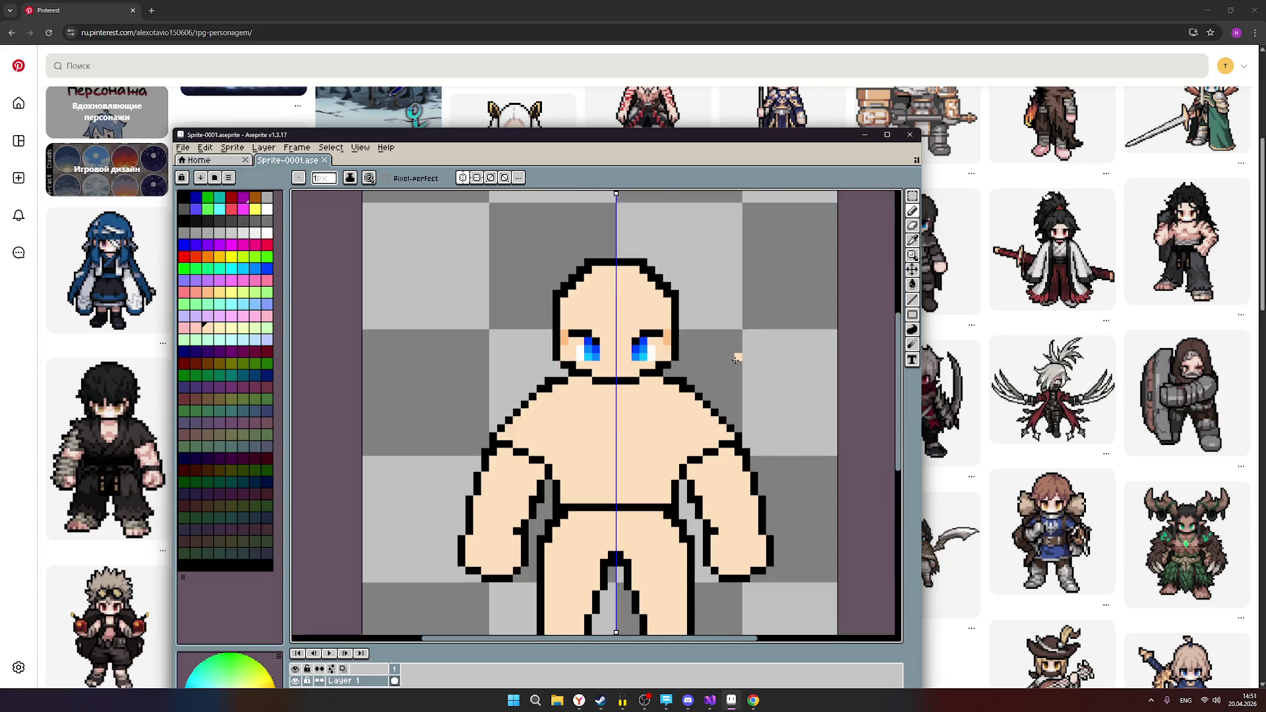
pyautogui.scroll(-2, 736, 357)
pyautogui.moveTo(573, 139)
pyautogui.mouseDown()
pyautogui.moveTo(781, 106)
pyautogui.moveTo(750, 108)
pyautogui.mouseUp()
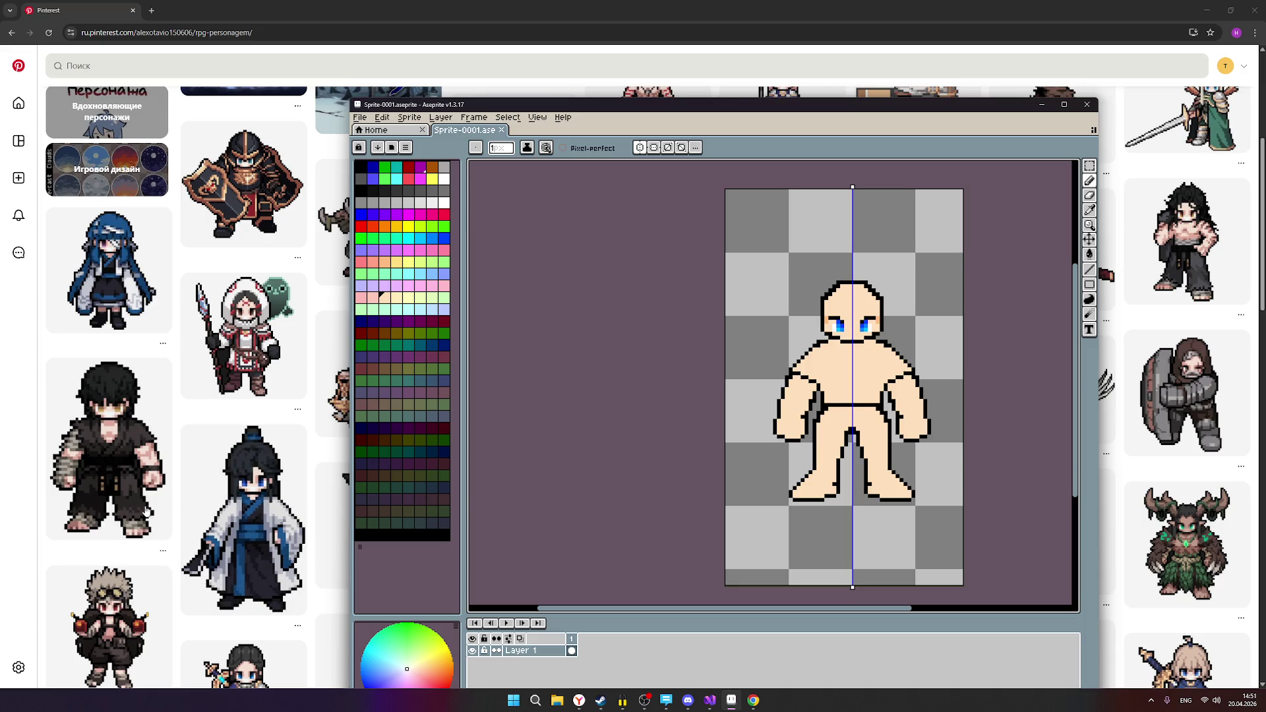
# Zoom in and add an outline pixel on the figure's shoulder.
pyautogui.moveTo(123, 516)
pyautogui.scroll(1, 822, 458)
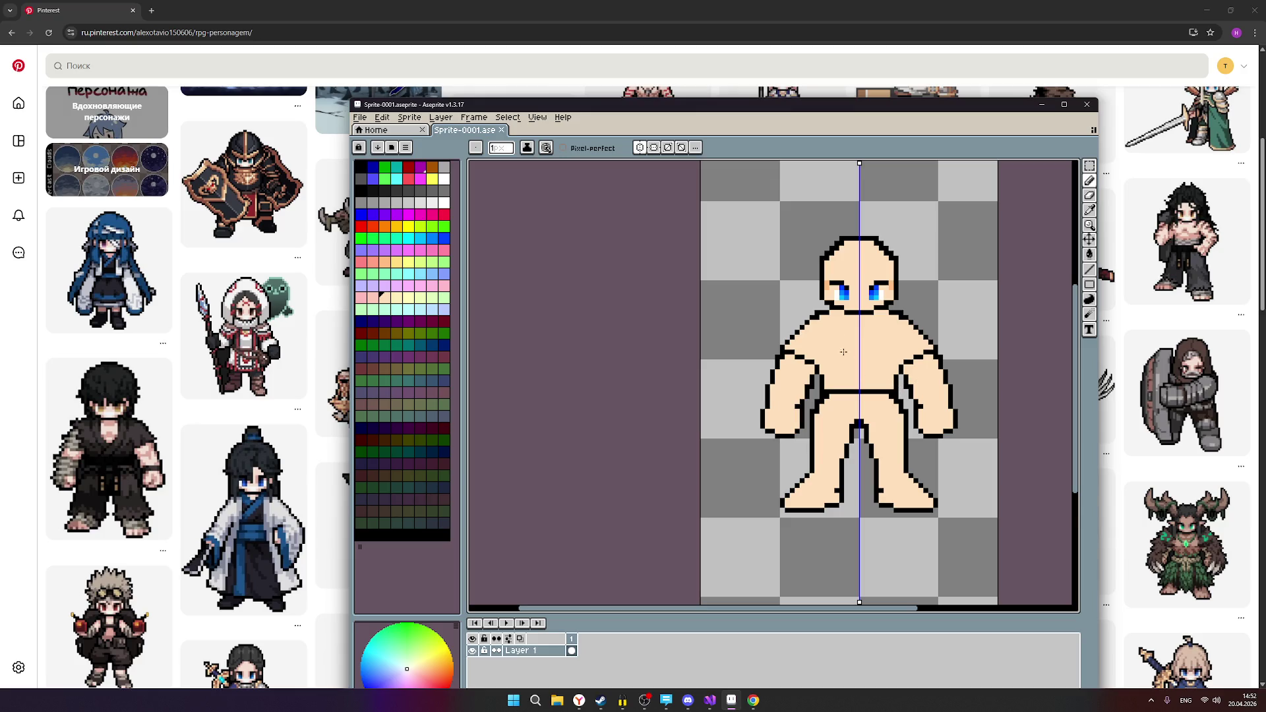
pyautogui.scroll(2, 802, 321)
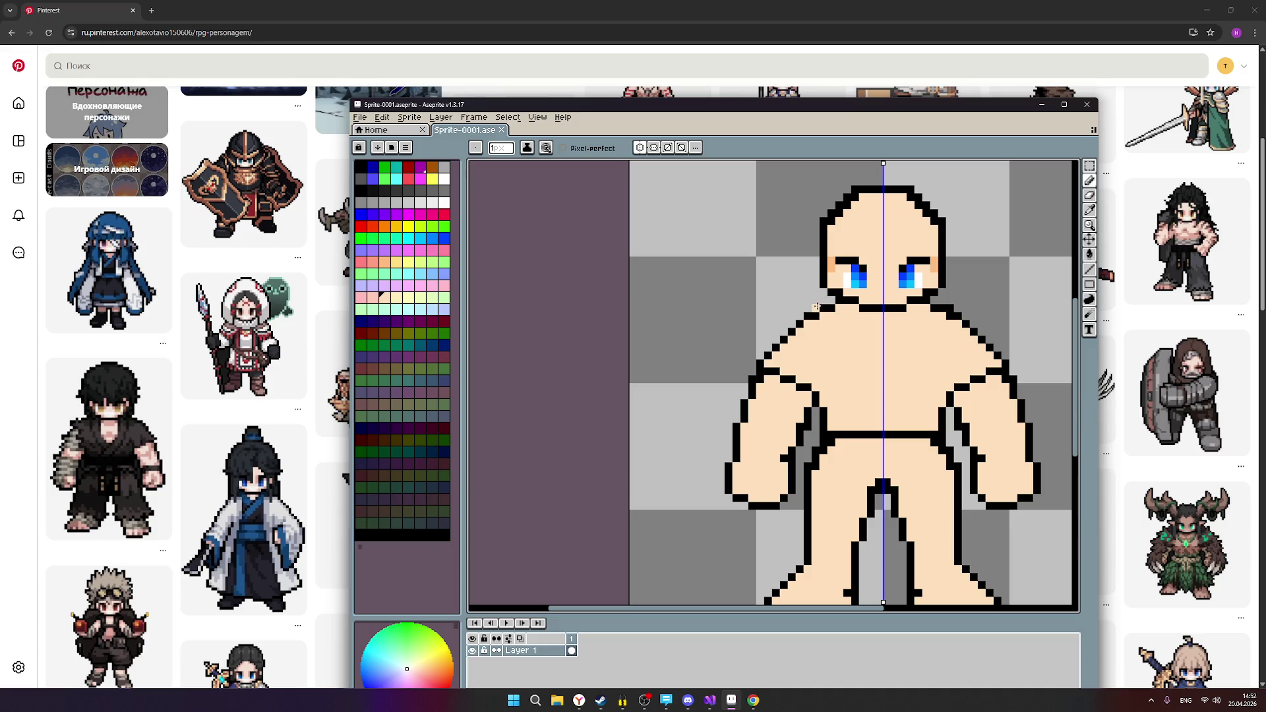
pyautogui.click(815, 318)
# Zoom back out and select the red palette swatch.
pyautogui.scroll(-1, 935, 315)
pyautogui.scroll(-1, 970, 369)
pyautogui.scroll(-1, 970, 372)
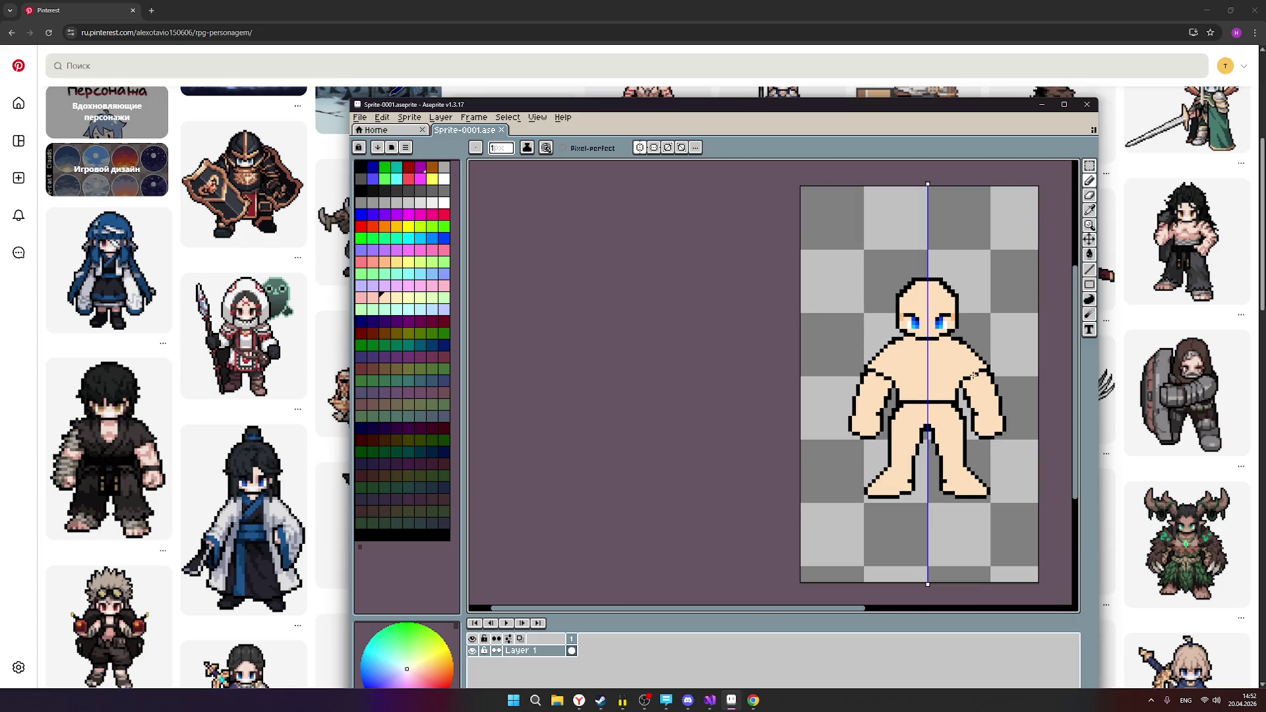
pyautogui.click(409, 179)
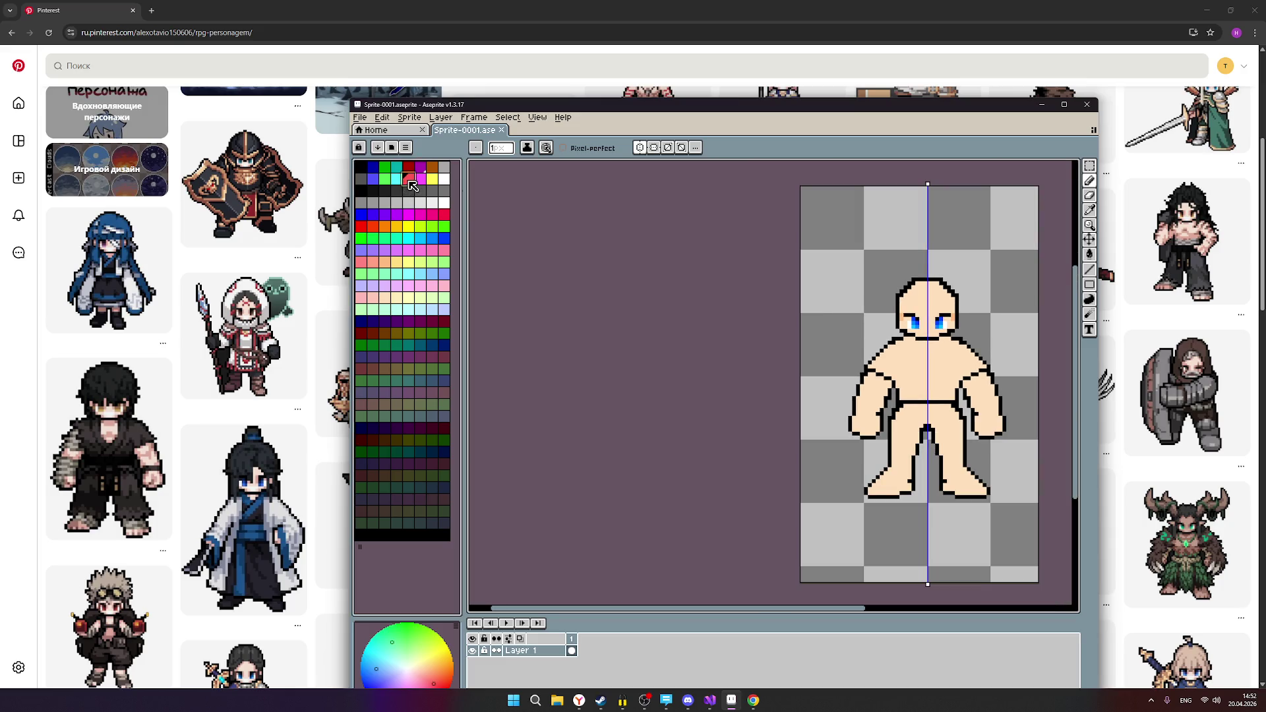
pyautogui.click(1090, 184)
pyautogui.click(1076, 182)
pyautogui.moveTo(916, 373); pyautogui.dragTo(911, 357)
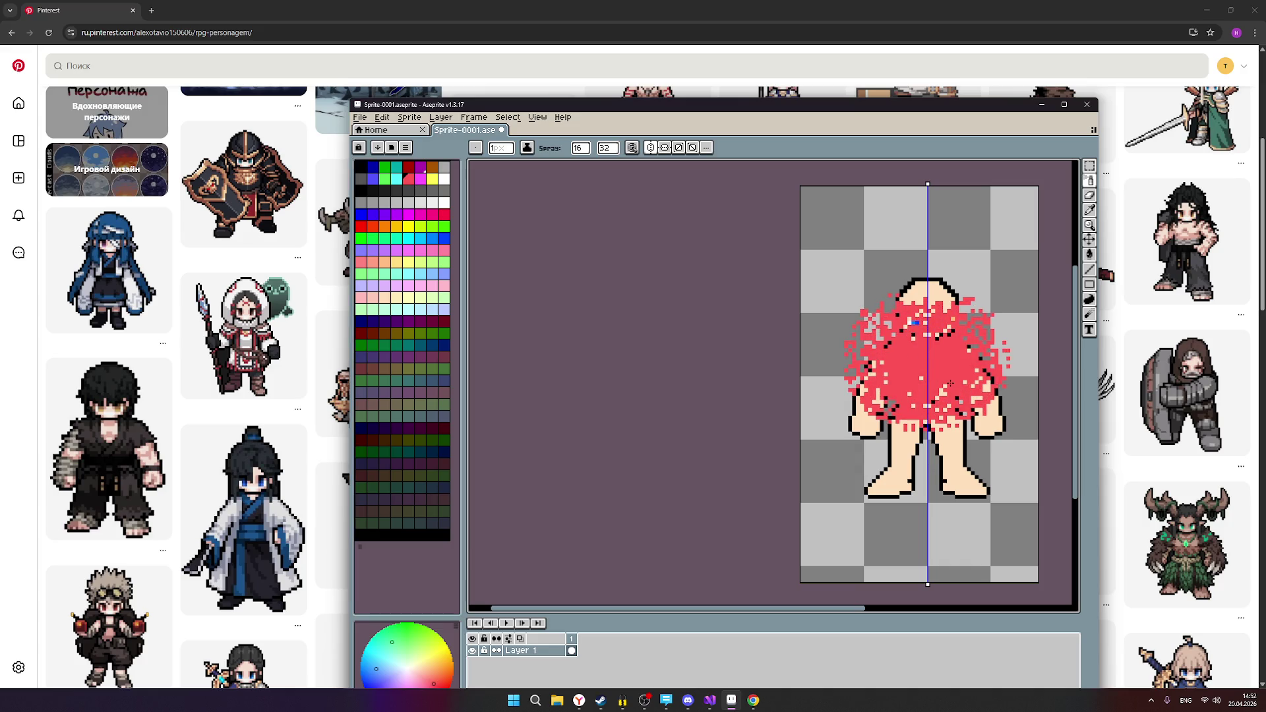
pyautogui.hotkey('ctrl', 'z')
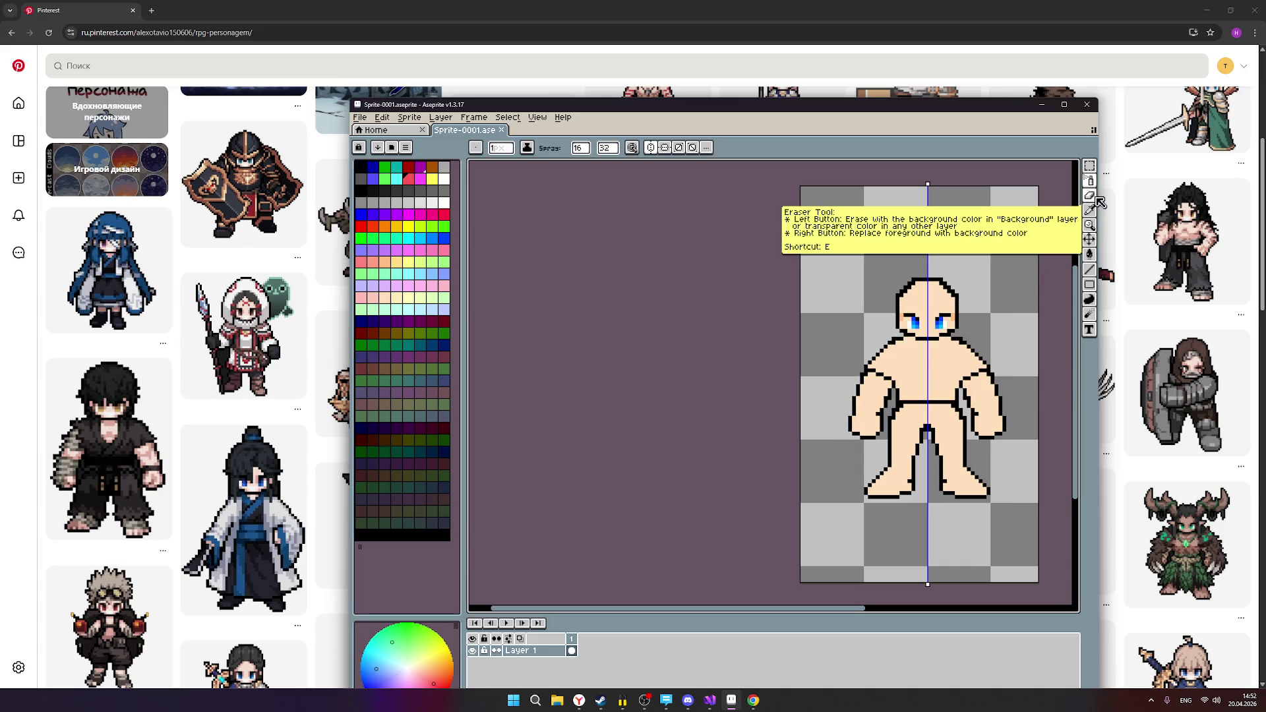
pyautogui.click(1091, 255)
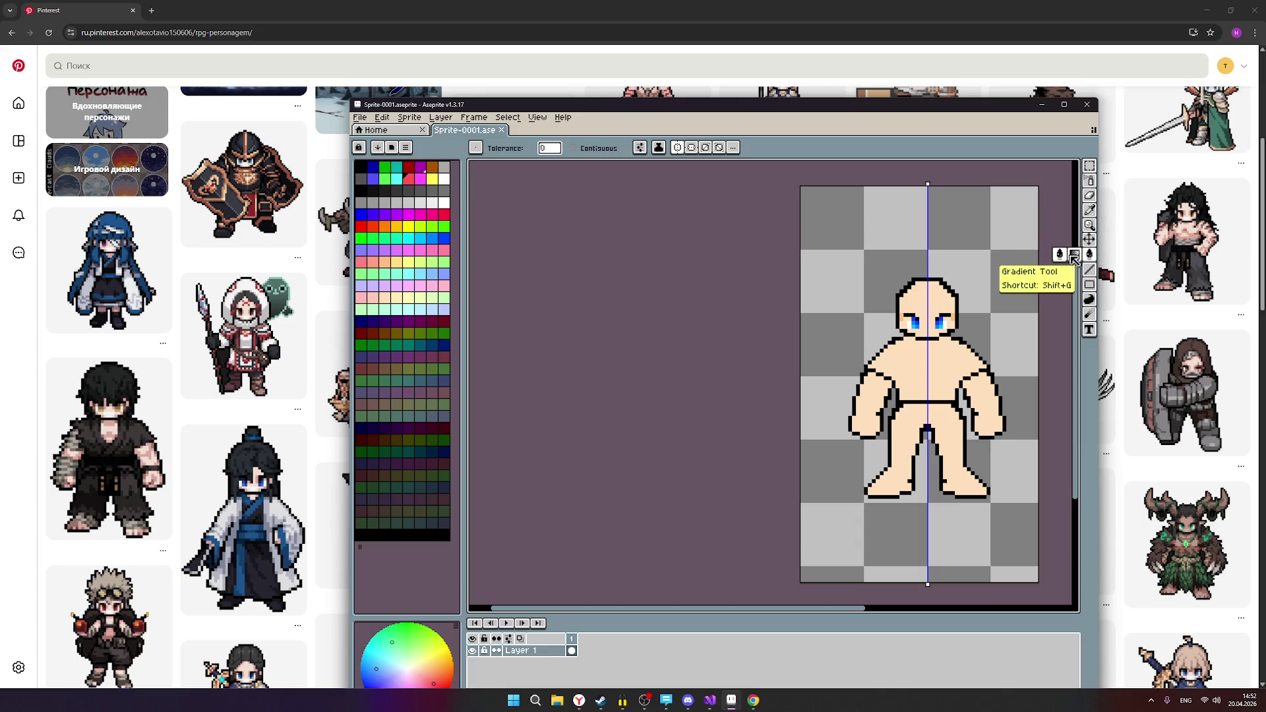
pyautogui.click(925, 365)
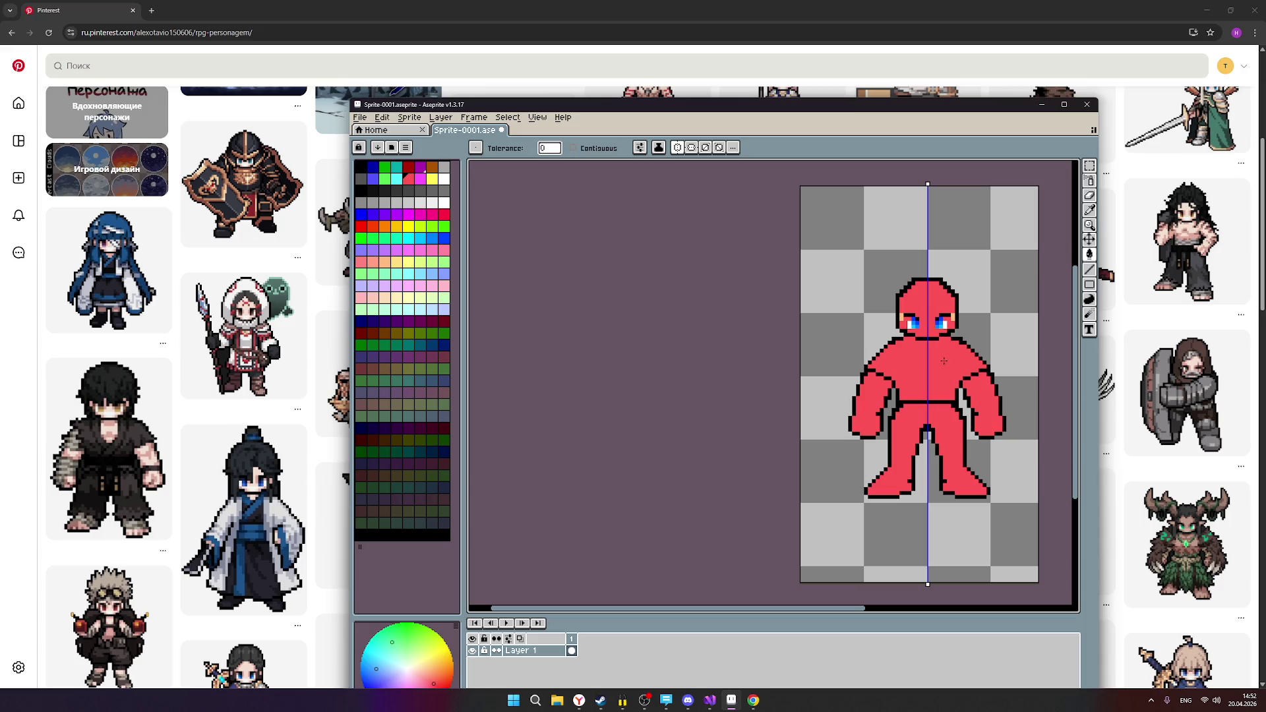
pyautogui.press('v')
pyautogui.hotkey('ctrl', 'z')
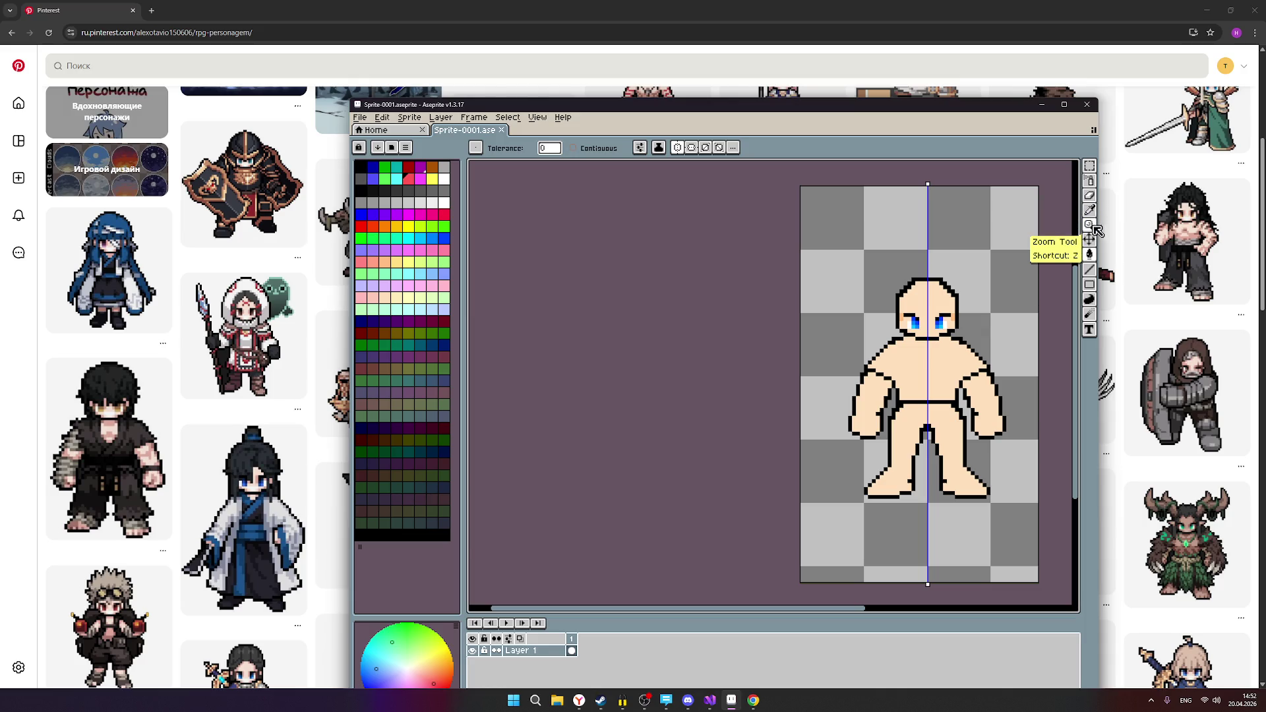
pyautogui.scroll(1, 960, 346)
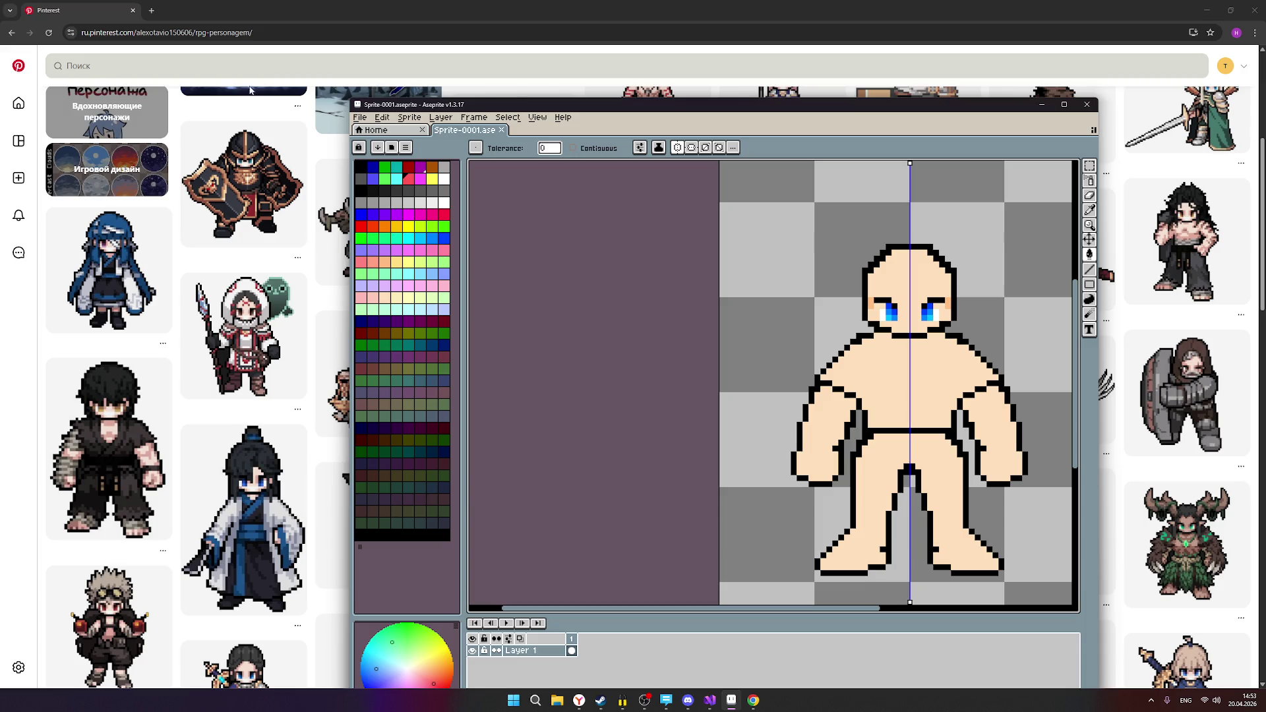
pyautogui.scroll(1, 894, 372)
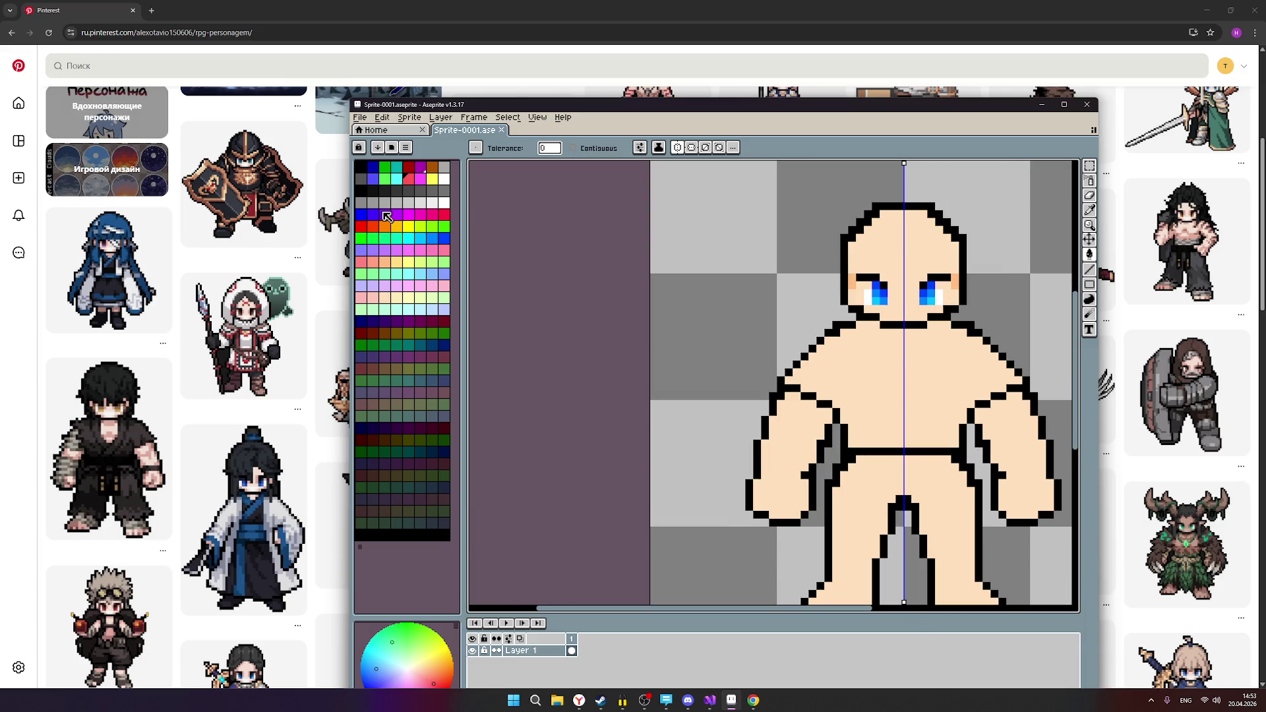
pyautogui.scroll(-1, 849, 305)
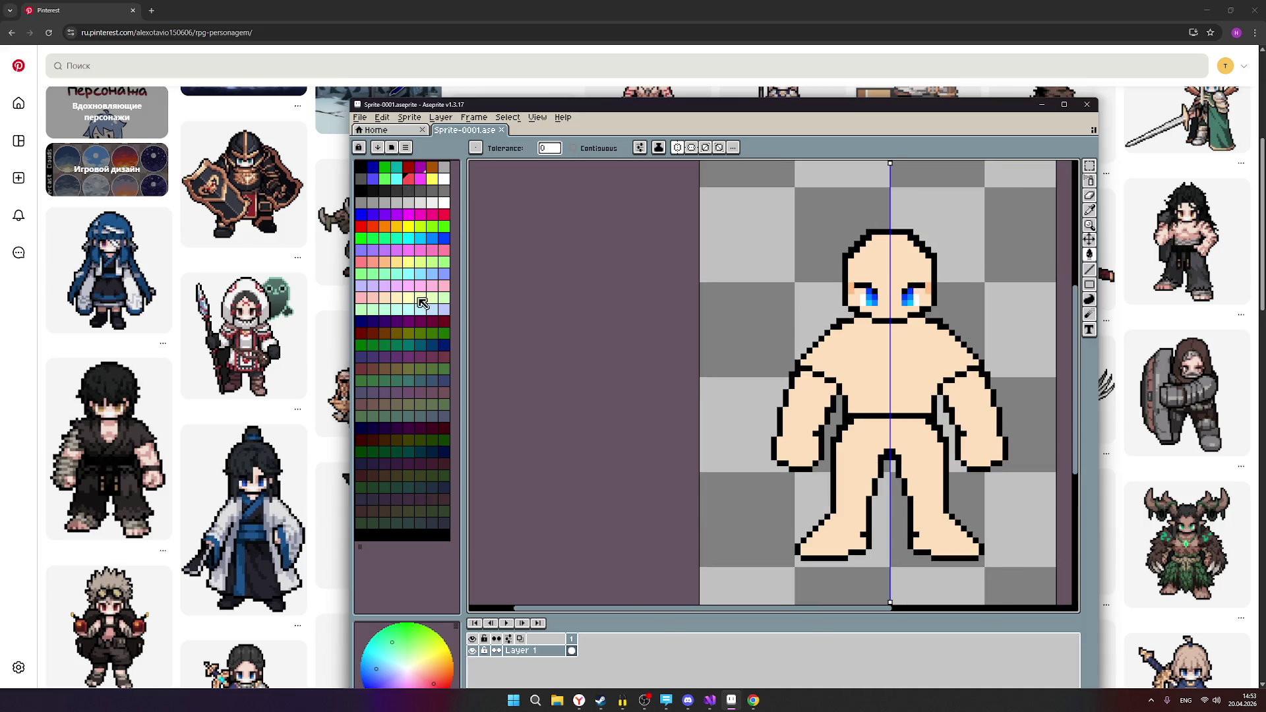
pyautogui.click(397, 298)
pyautogui.scroll(1, 889, 355)
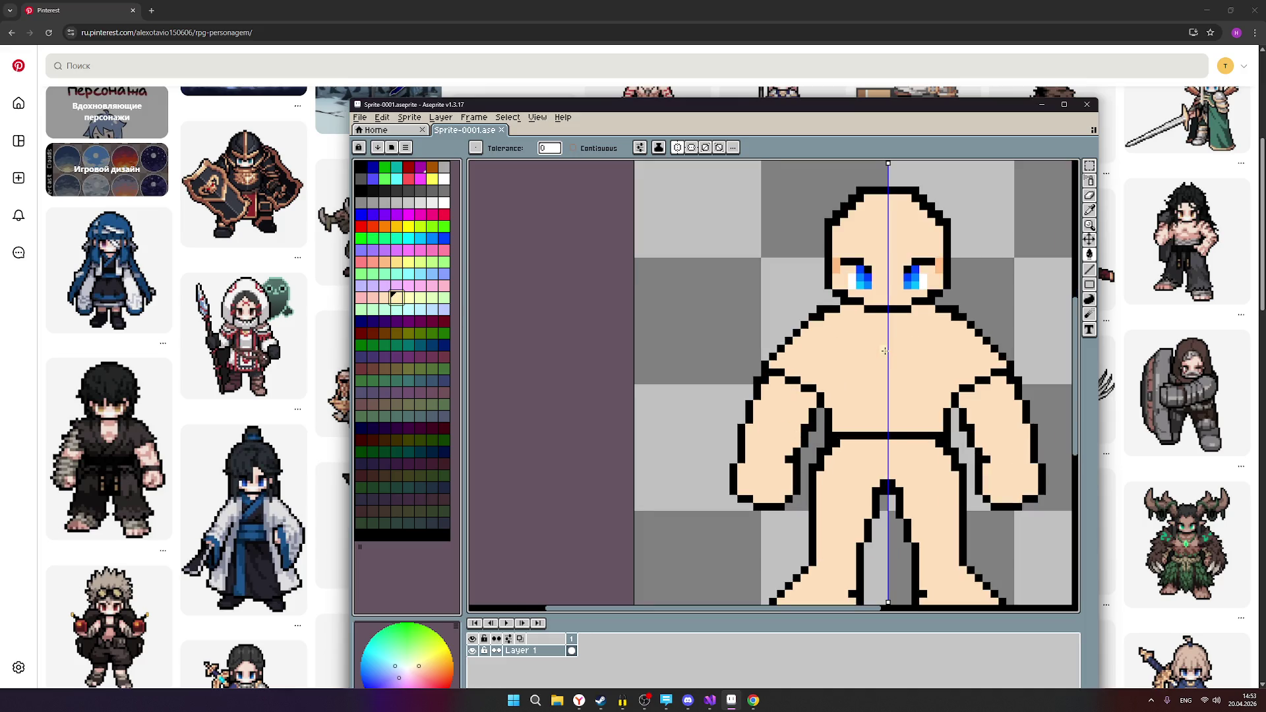
pyautogui.click(362, 300)
pyautogui.click(883, 322)
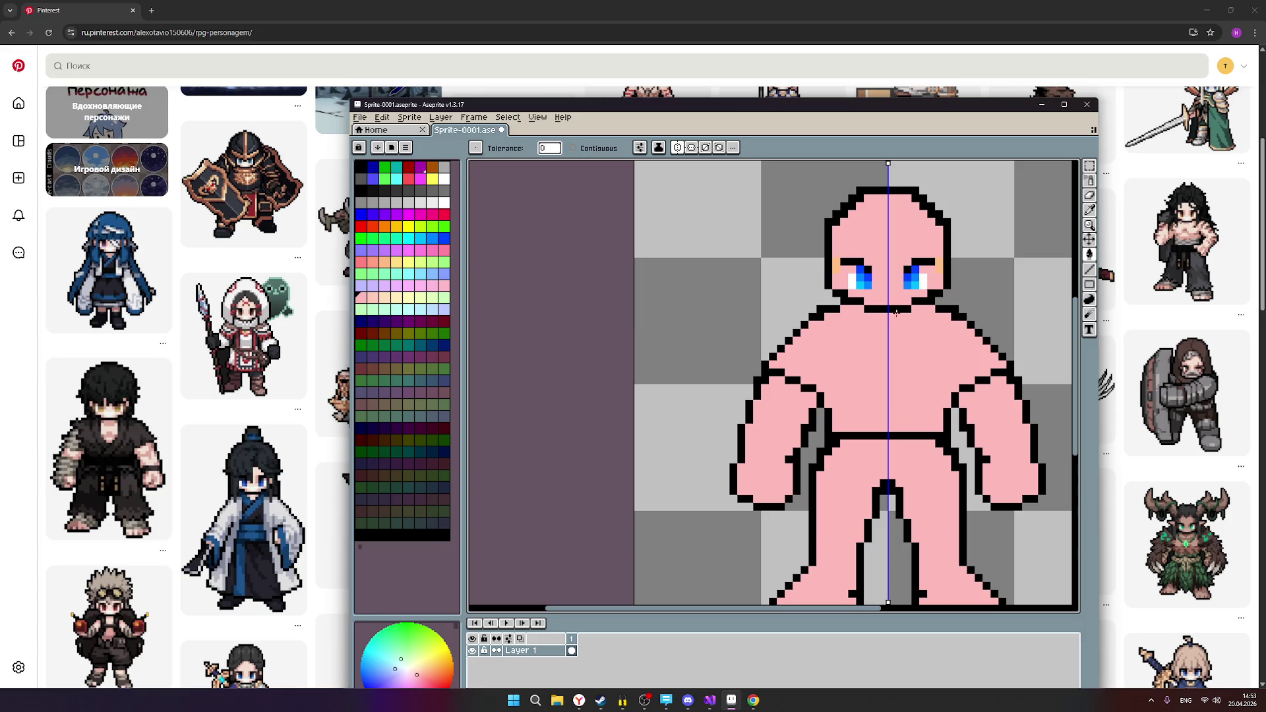
pyautogui.hotkey('ctrl', 'z')
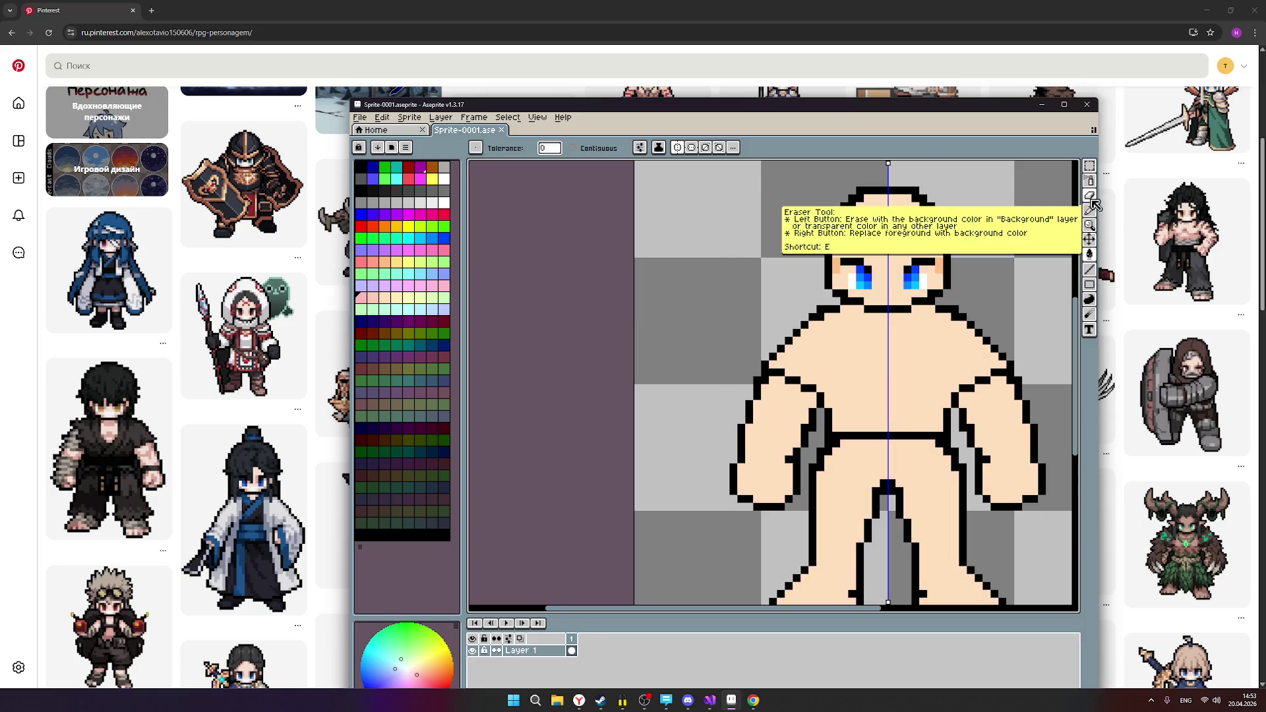
pyautogui.click(1092, 198)
# With the Pencil, paint a small mirrored pink patch just below the figure's neck.
pyautogui.click(1089, 182)
pyautogui.moveTo(884, 324); pyautogui.dragTo(892, 324)
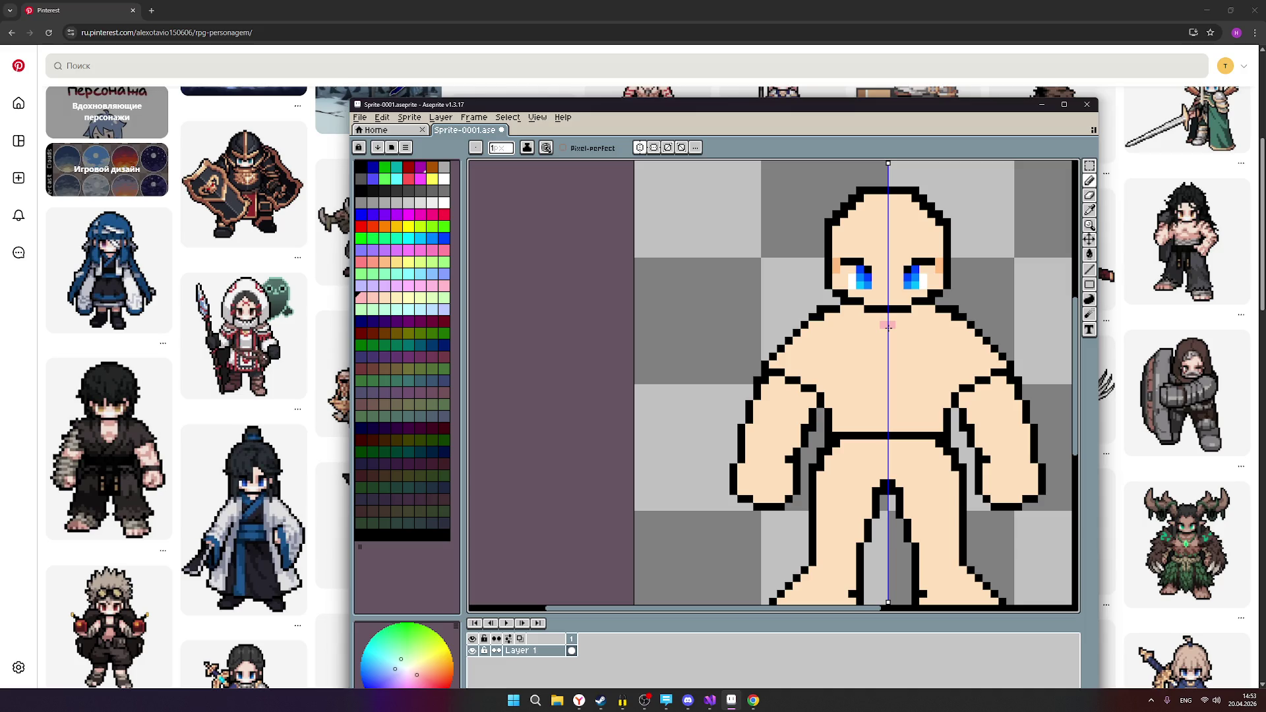
pyautogui.moveTo(888, 325); pyautogui.dragTo(877, 318)
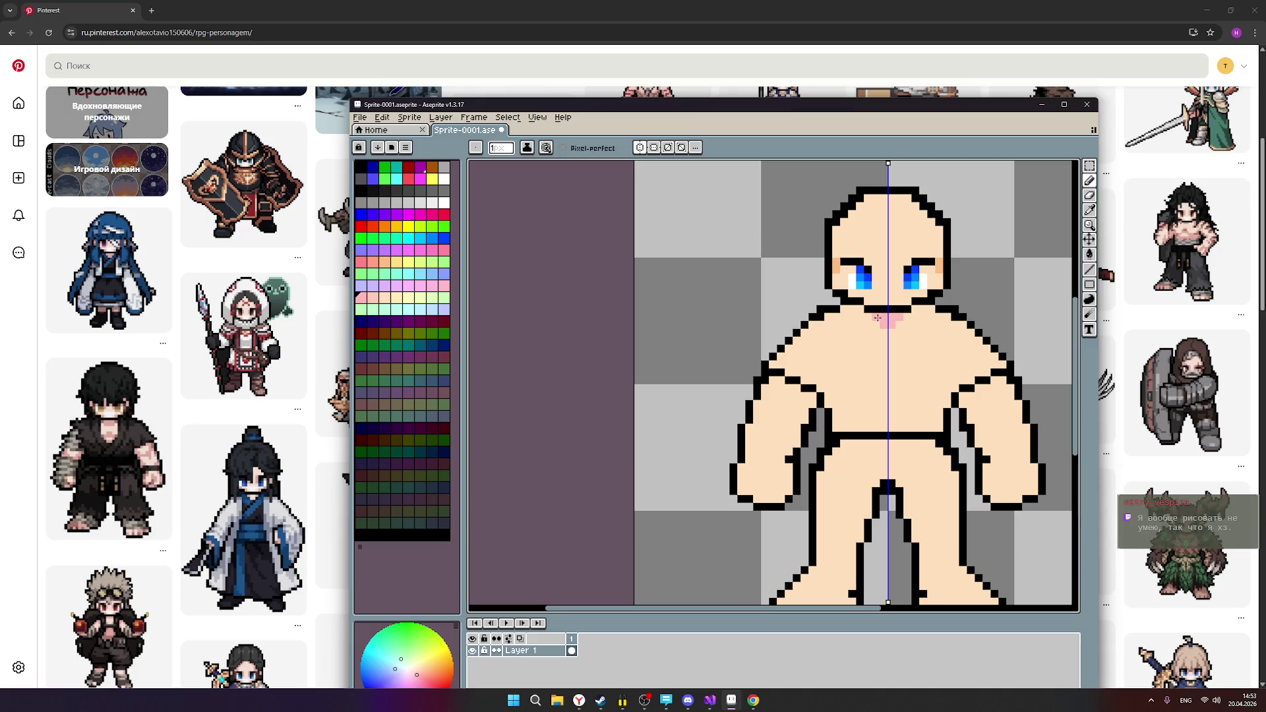
pyautogui.click(878, 321)
pyautogui.click(878, 323)
# Switch to a grey-green swatch and add grey-green pixels beside the pink patch.
pyautogui.click(373, 298)
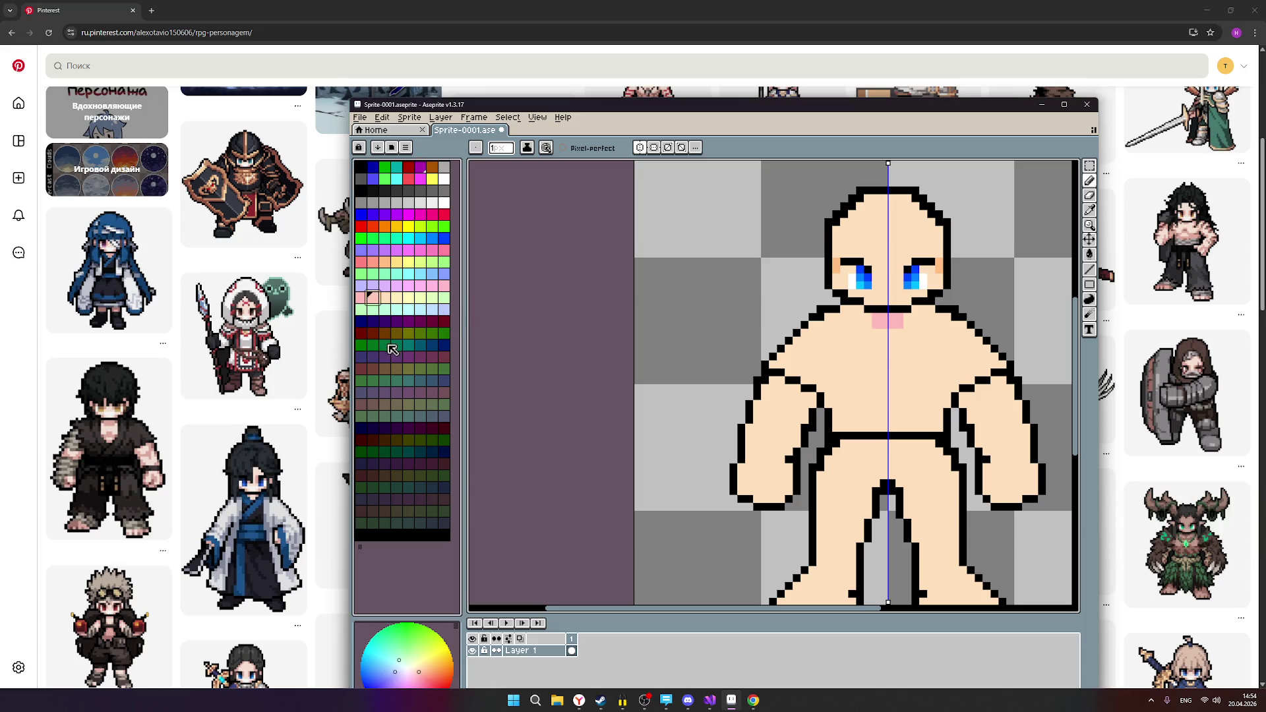
pyautogui.click(365, 441)
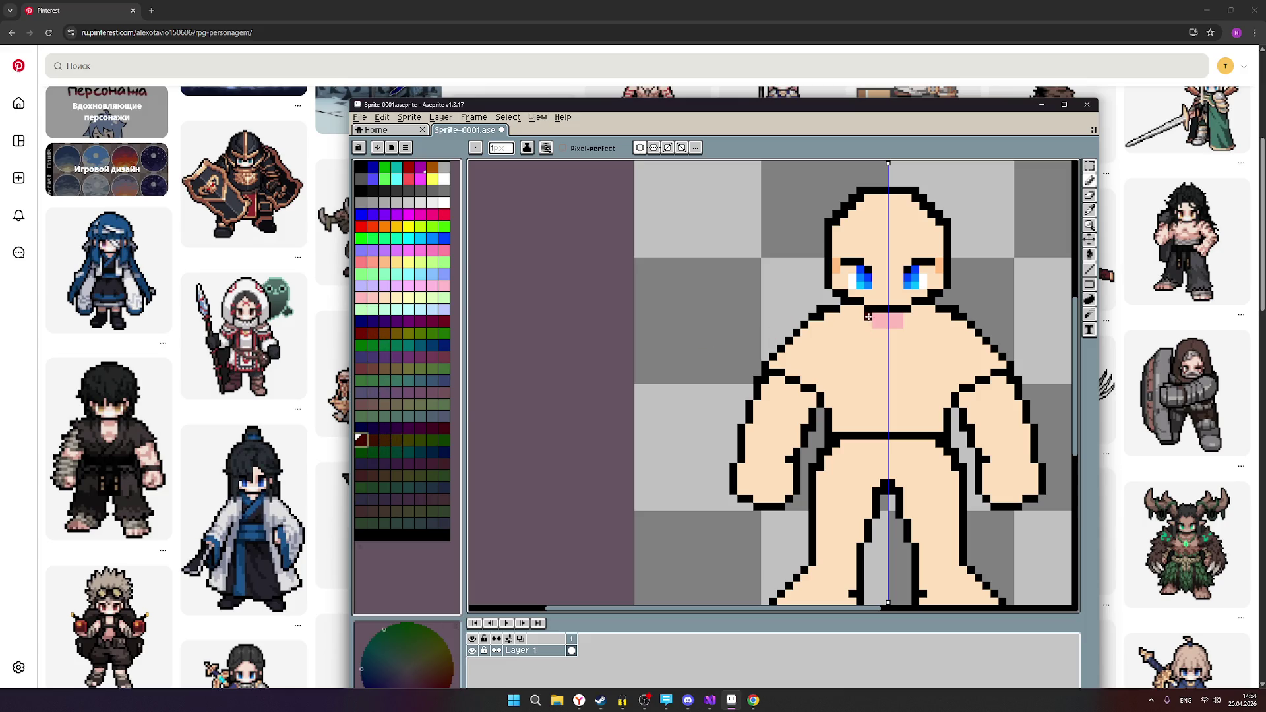
pyautogui.click(396, 415)
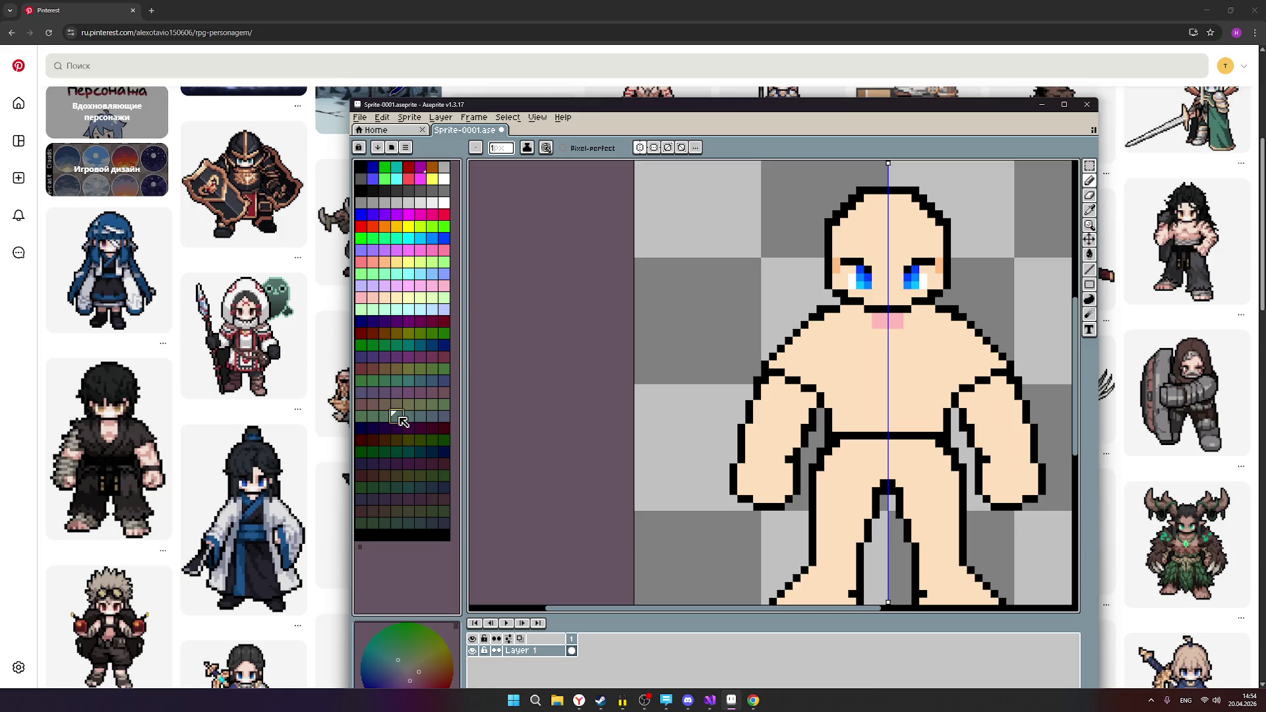
pyautogui.click(869, 316)
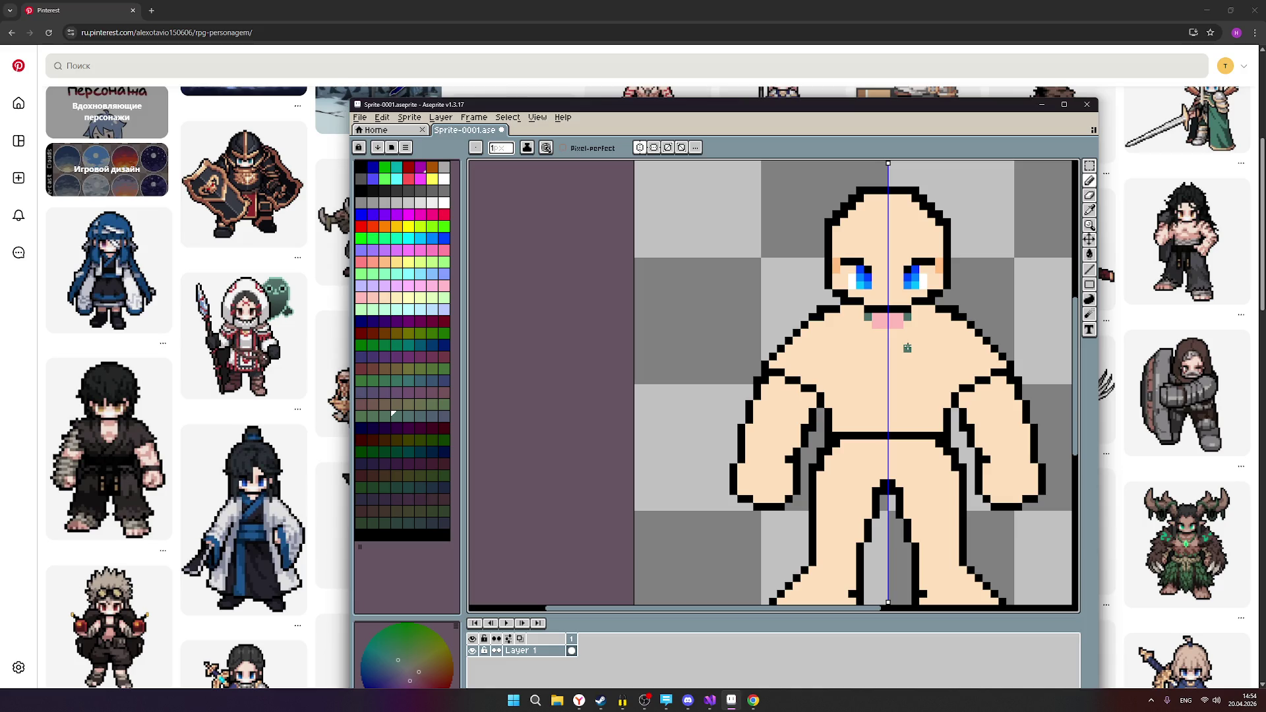
pyautogui.scroll(1, 915, 333)
# Try peach and red swatches, then settle on a pale yellow-green for the neck highlight.
pyautogui.scroll(-1, 915, 333)
pyautogui.click(397, 262)
pyautogui.scroll(1, 882, 338)
pyautogui.scroll(-1, 881, 338)
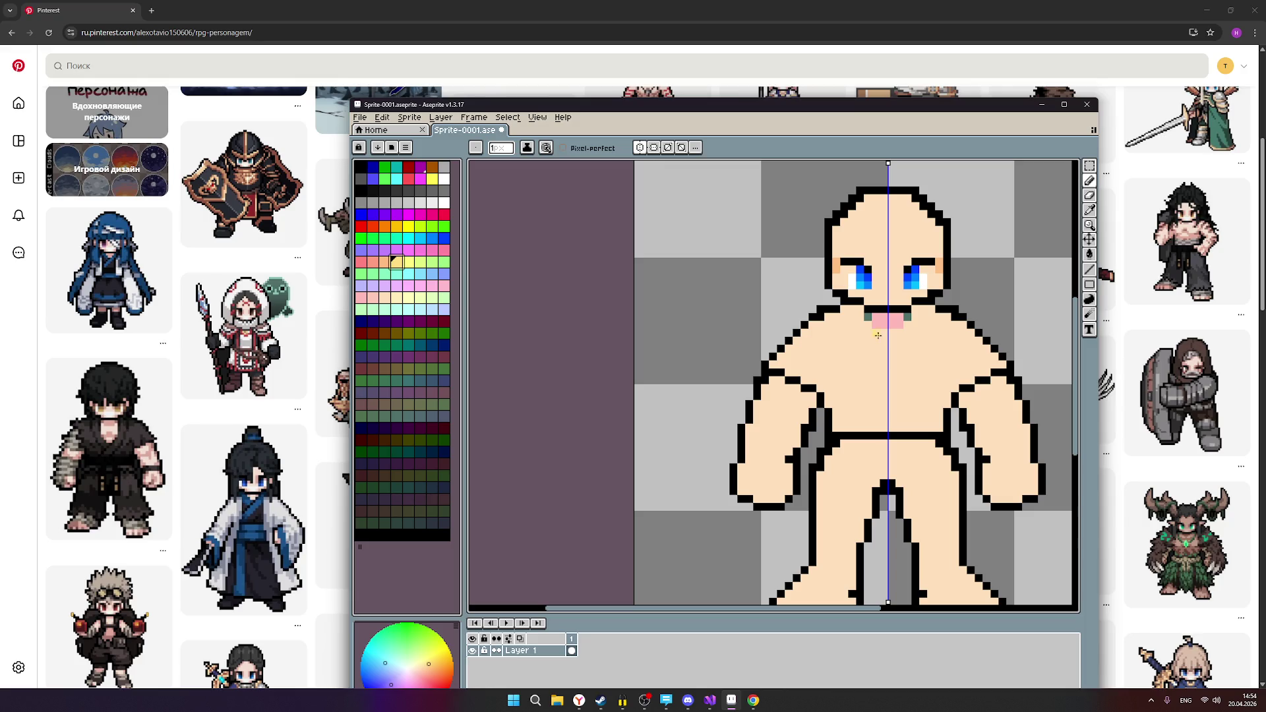
pyautogui.click(364, 231)
pyautogui.click(421, 297)
# Paint a mirrored highlight row under the mouth, extending it one row down at the ends.
pyautogui.moveTo(877, 335); pyautogui.dragTo(910, 334)
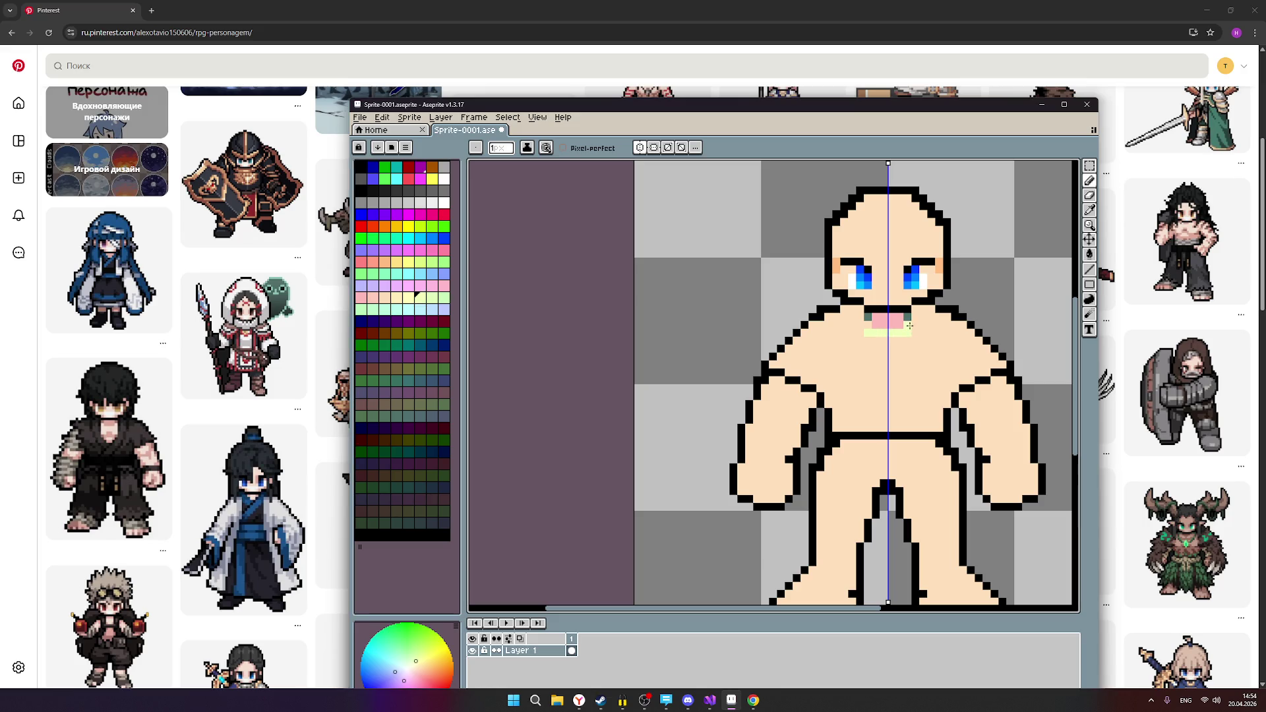
pyautogui.click(909, 339)
pyautogui.moveTo(263, 487)
pyautogui.click(870, 349)
pyautogui.scroll(-1, 878, 396)
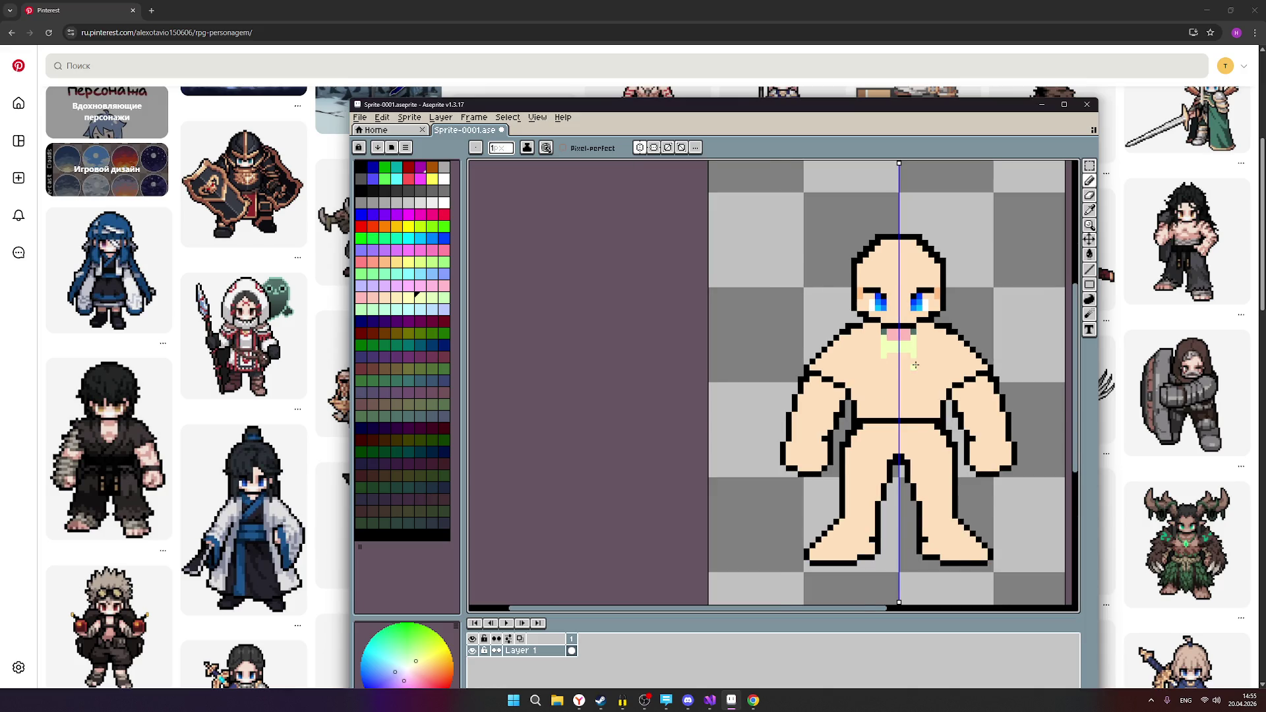
pyautogui.scroll(1, 916, 365)
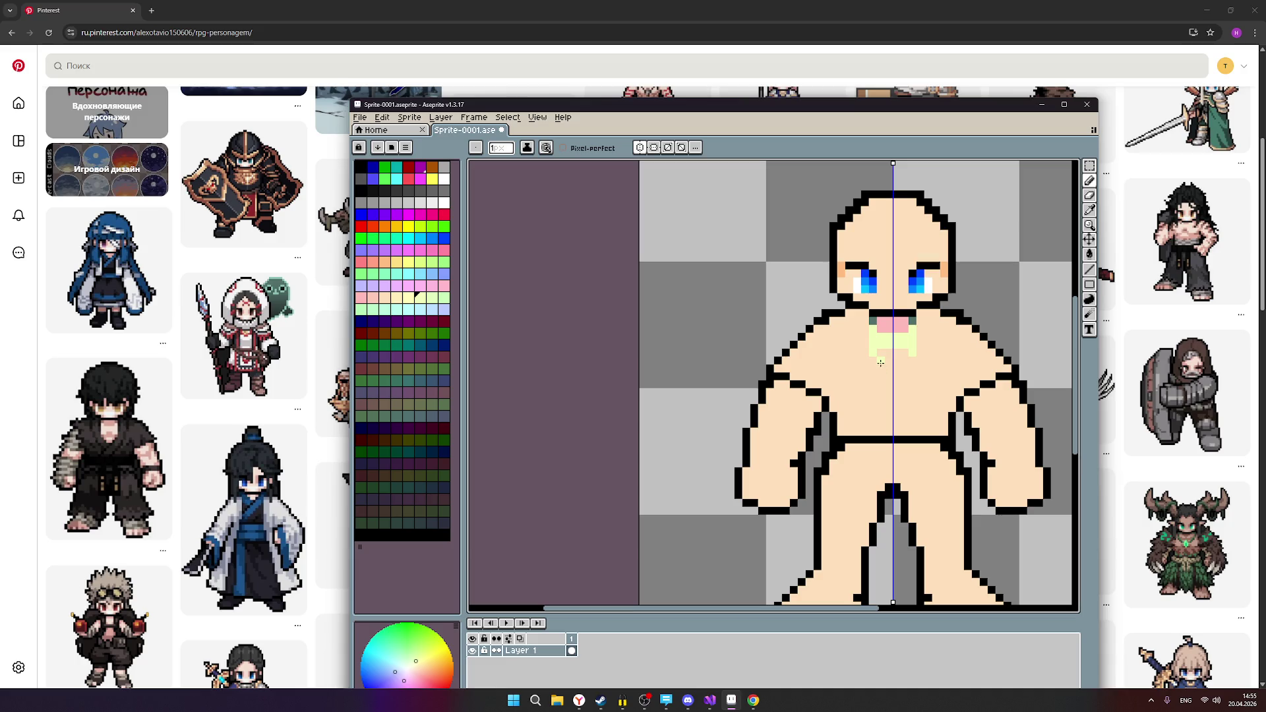
# Open the dark-robed character reference pin and move the Aseprite window aside to show it.
pyautogui.click(88, 450)
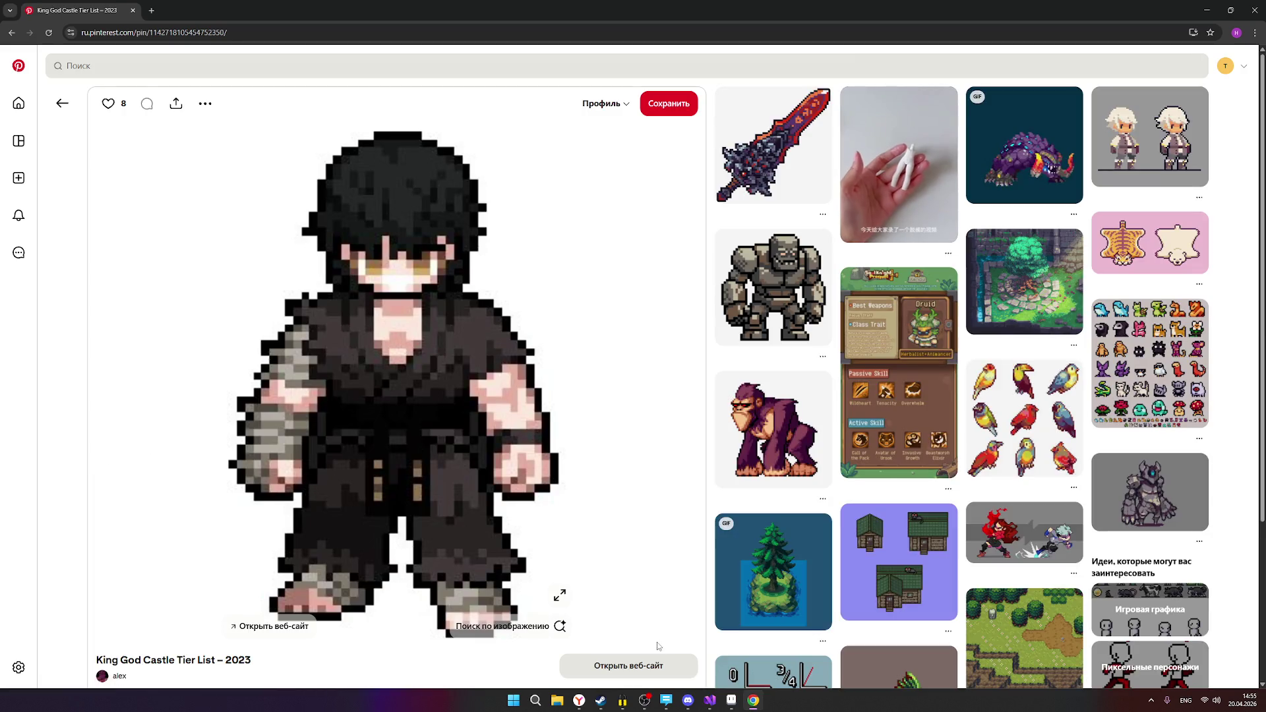
pyautogui.click(733, 704)
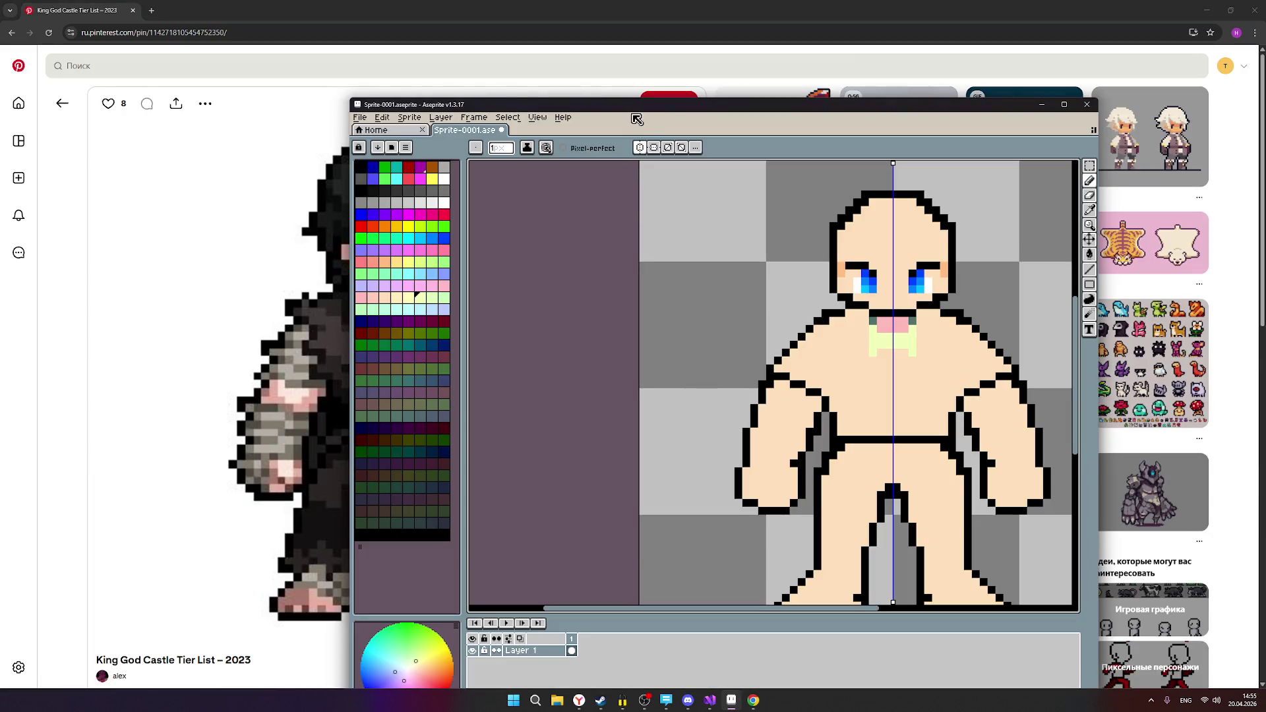
pyautogui.moveTo(622, 110)
pyautogui.mouseDown()
pyautogui.moveTo(781, 134)
pyautogui.moveTo(857, 227)
pyautogui.moveTo(922, 91)
pyautogui.moveTo(845, 76)
pyautogui.mouseUp()
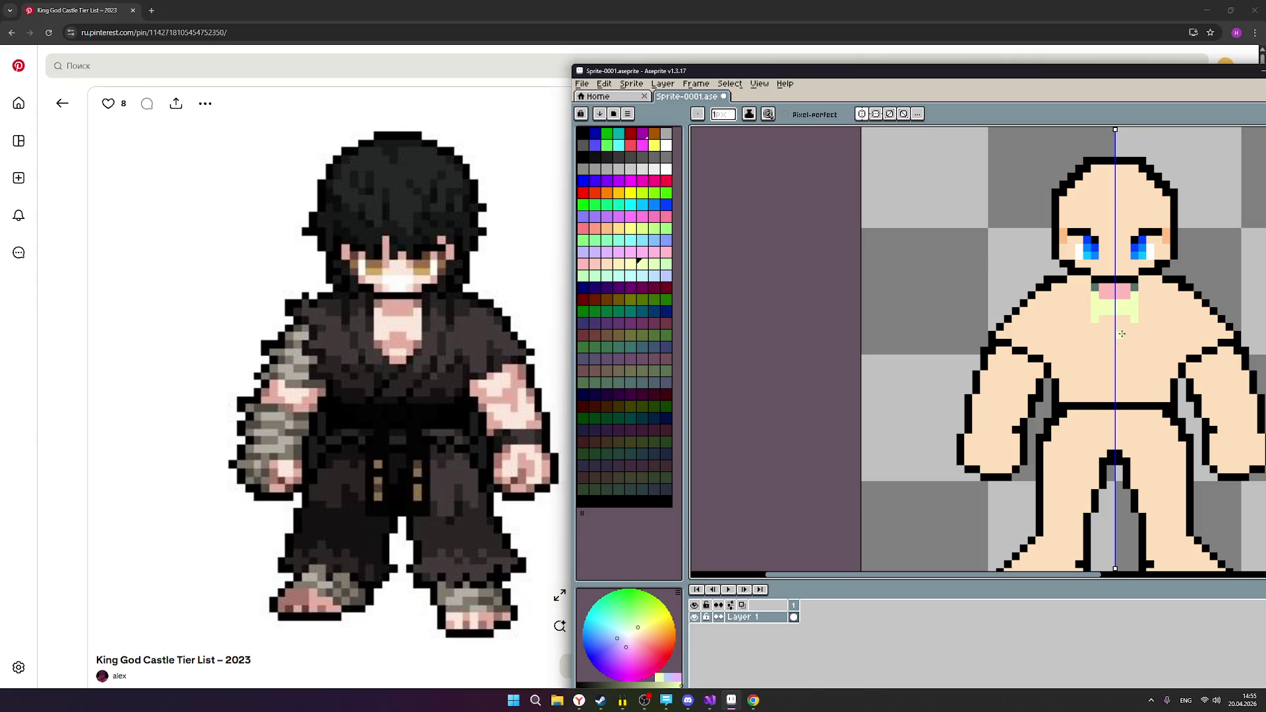
# Add pale-green highlight pixels below the collar, then start highlights on both fists.
pyautogui.click(1110, 329)
pyautogui.click(1111, 335)
pyautogui.moveTo(980, 79)
pyautogui.mouseDown()
pyautogui.moveTo(934, 64)
pyautogui.moveTo(889, 75)
pyautogui.moveTo(982, 61)
pyautogui.moveTo(226, 219)
pyautogui.moveTo(254, 228)
pyautogui.moveTo(59, 127)
pyautogui.moveTo(103, 115)
pyautogui.mouseUp()
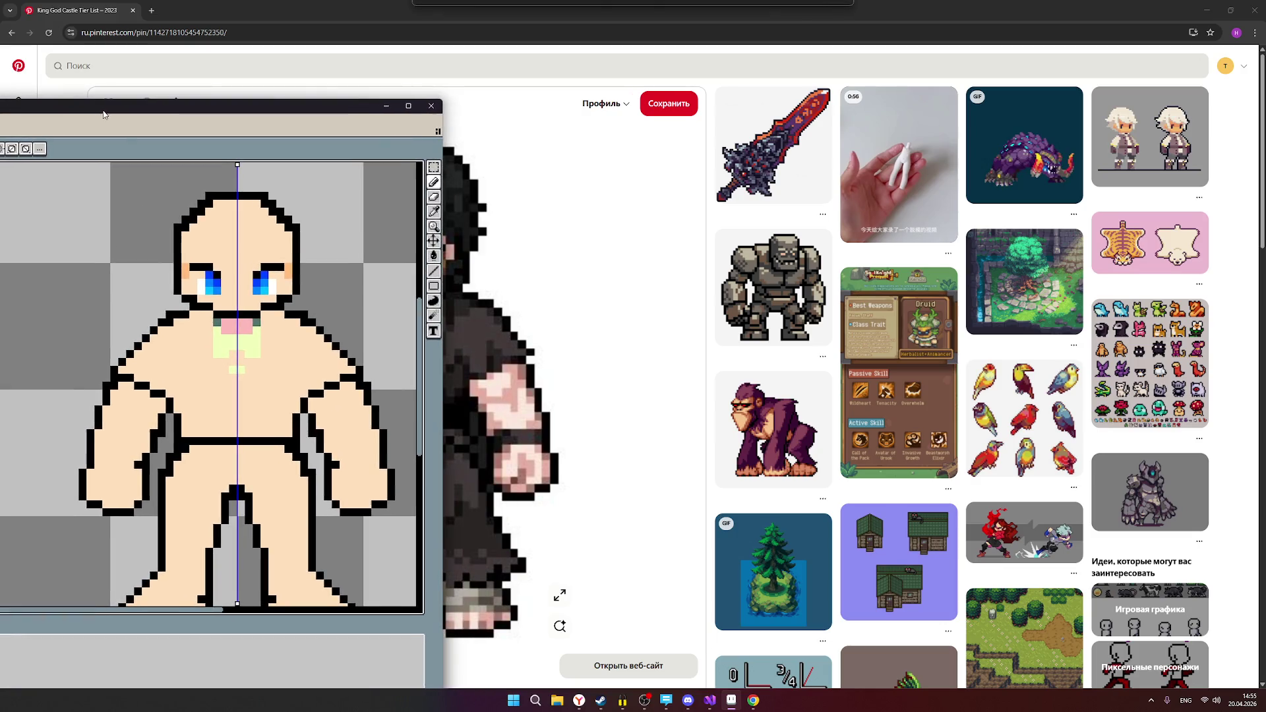
pyautogui.click(368, 496)
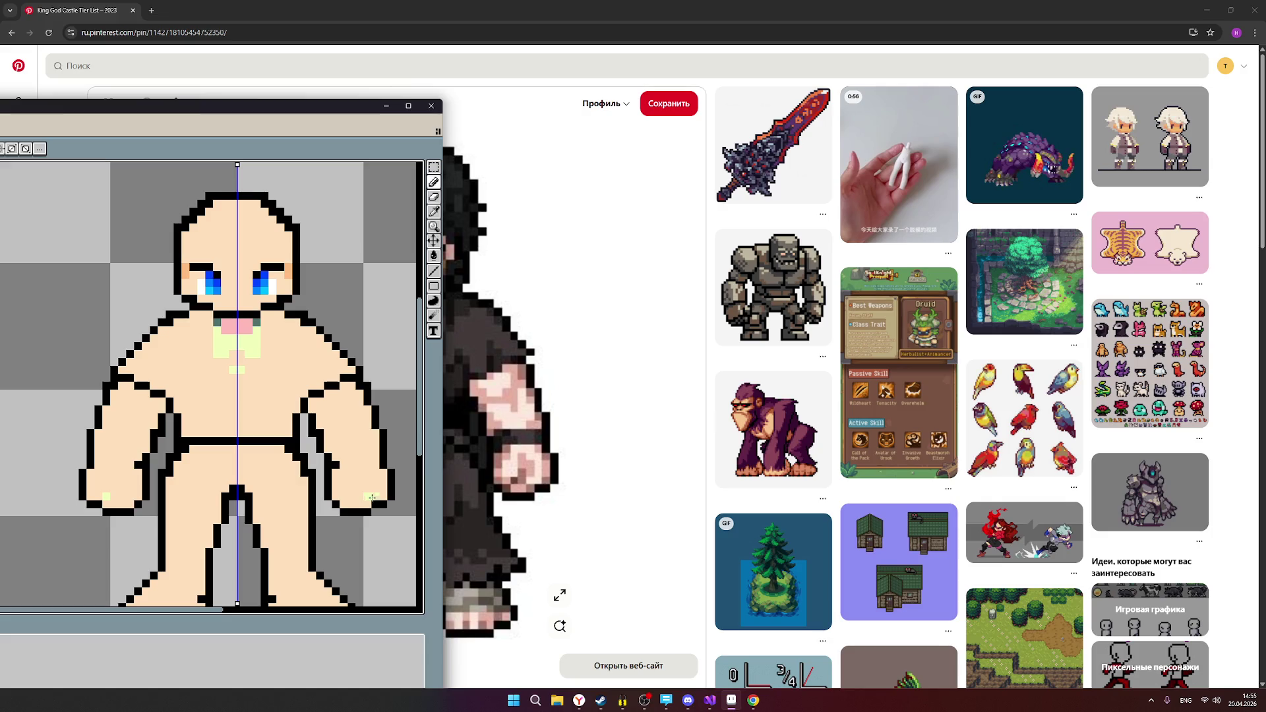
# Build up mirrored pale yellow highlights on both fists, widening the right-hand shape.
pyautogui.click(375, 494)
pyautogui.click(375, 487)
pyautogui.click(375, 481)
pyautogui.click(376, 474)
pyautogui.click(369, 475)
pyautogui.click(369, 465)
pyautogui.click(362, 468)
pyautogui.click(353, 469)
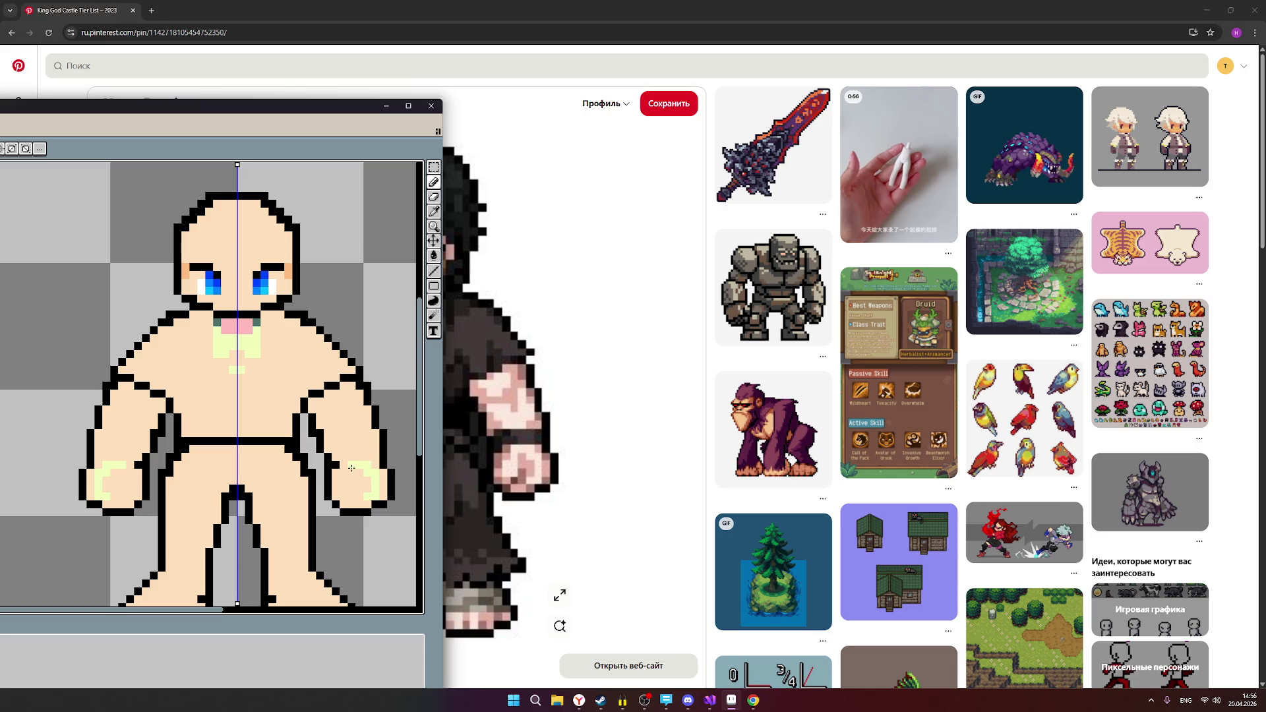
pyautogui.click(351, 472)
pyautogui.click(352, 476)
pyautogui.click(344, 481)
pyautogui.click(346, 490)
# Repaint stray hand-highlight pixels back to peach and undo an extra top-left pixel.
pyautogui.scroll(-2, 319, 520)
pyautogui.scroll(-1, 306, 545)
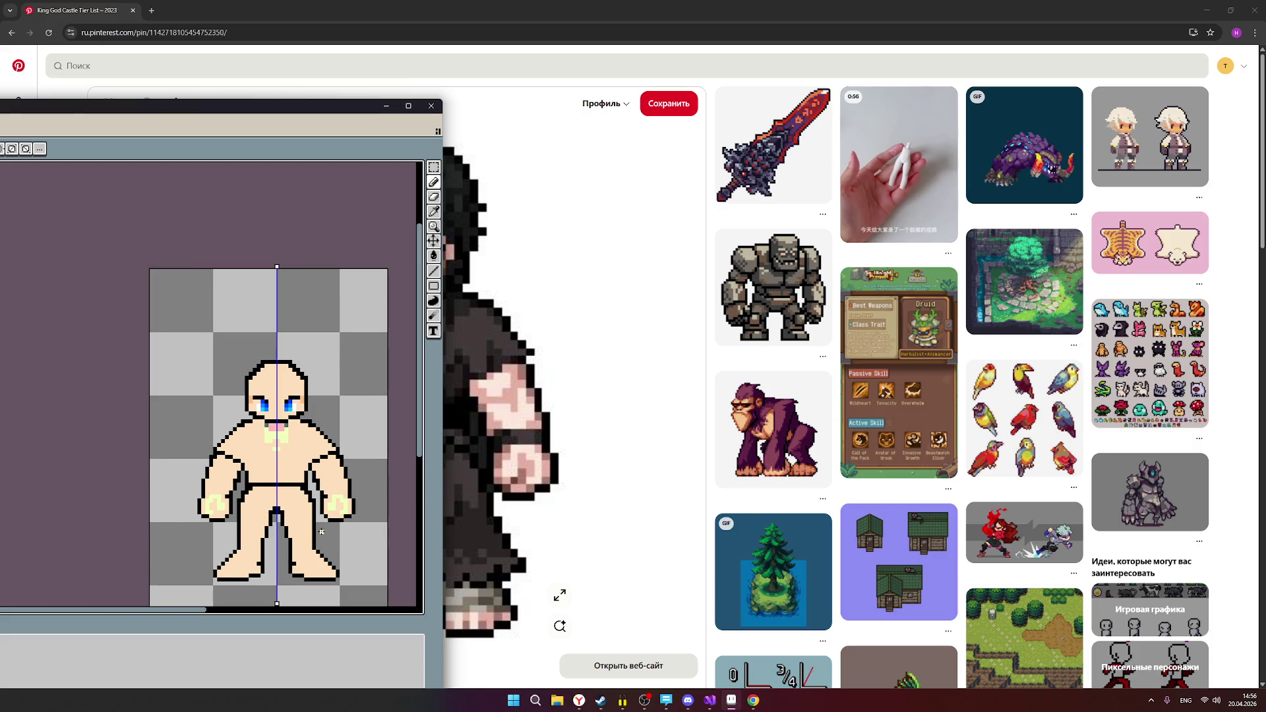
pyautogui.scroll(3, 330, 531)
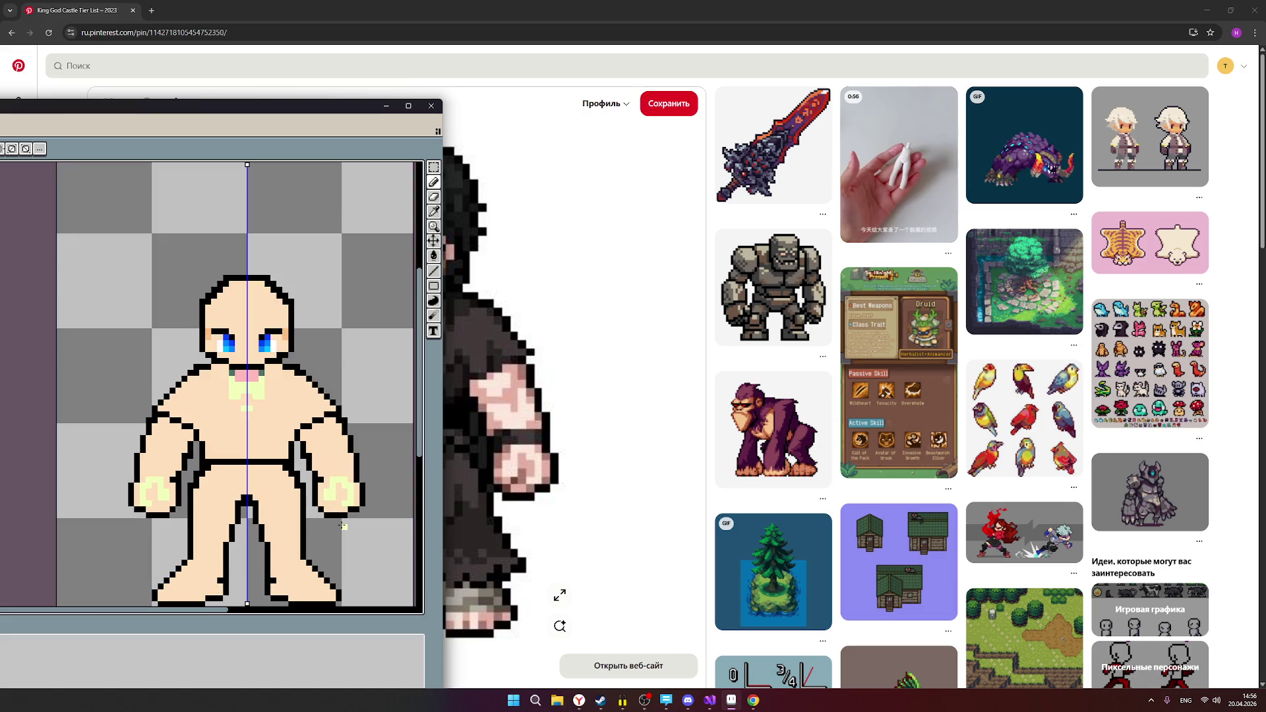
pyautogui.scroll(1, 347, 503)
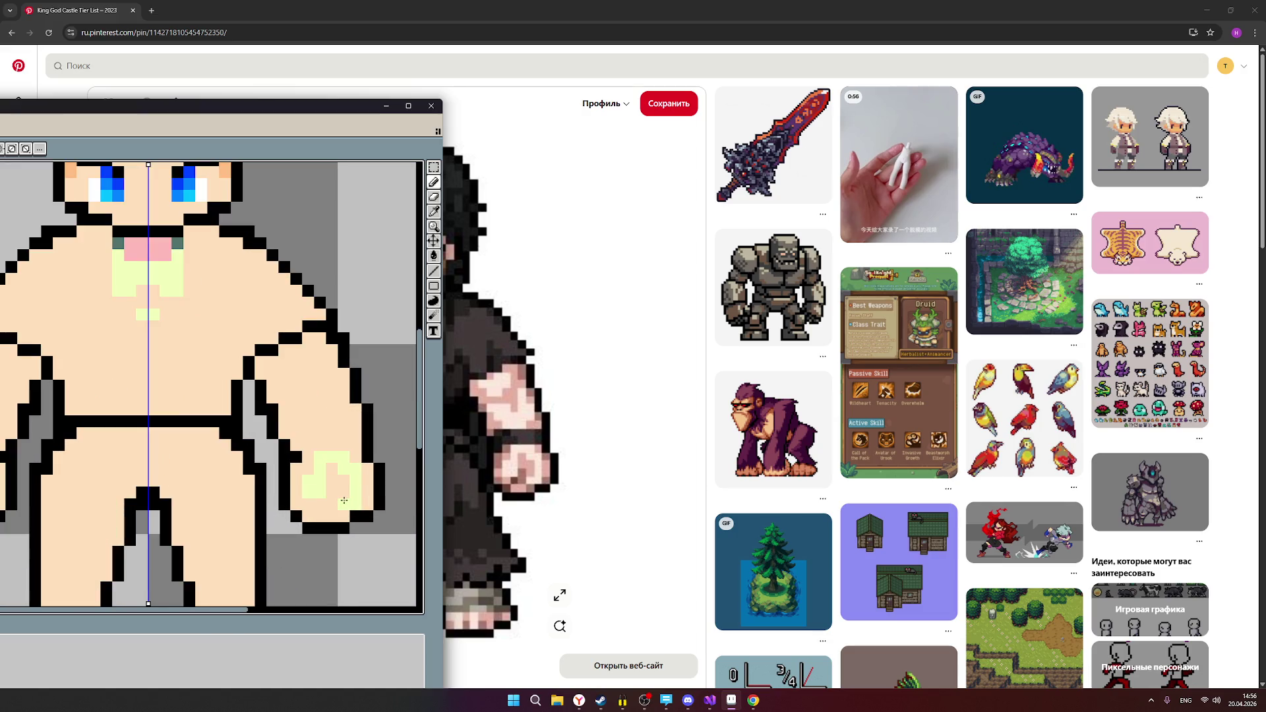
pyautogui.moveTo(343, 496); pyautogui.dragTo(335, 490)
pyautogui.click(343, 493)
pyautogui.moveTo(343, 491); pyautogui.dragTo(325, 454)
pyautogui.click(312, 458)
pyautogui.hotkey('ctrl', 'z')
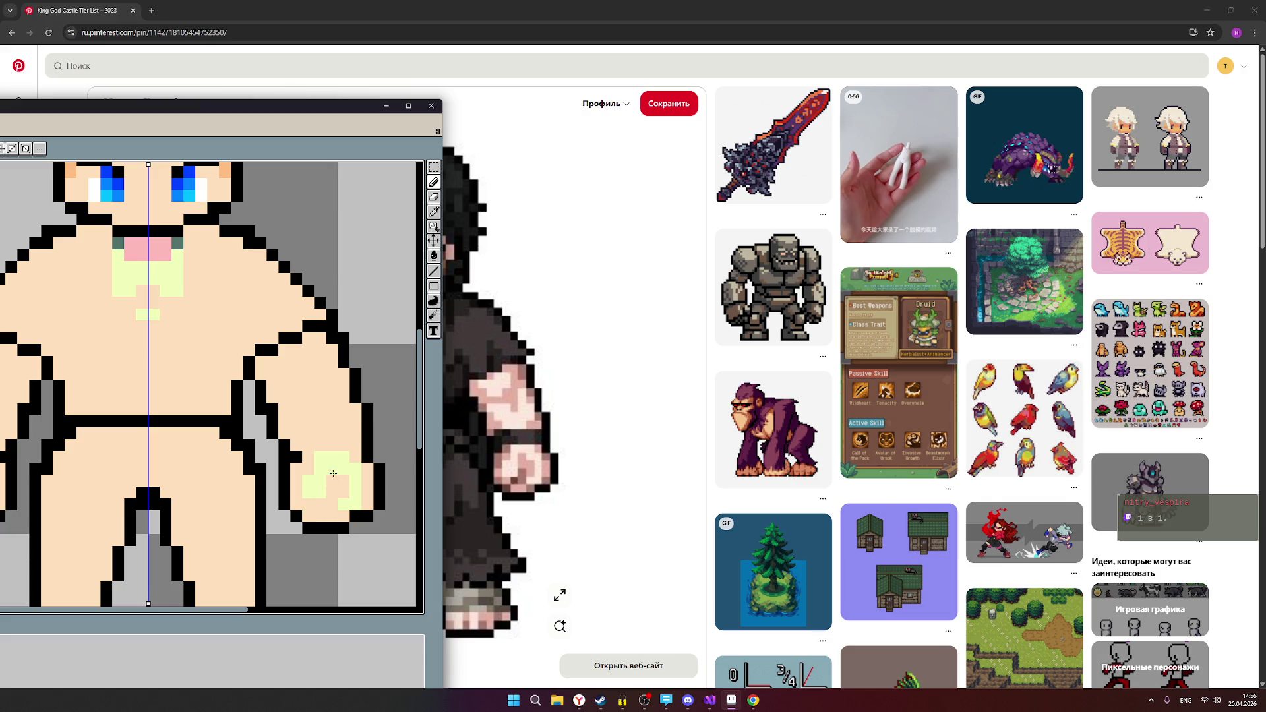
# Extend the hand highlight into a block reaching up toward the forearm, undoing one stray pixel.
pyautogui.scroll(-2, 319, 454)
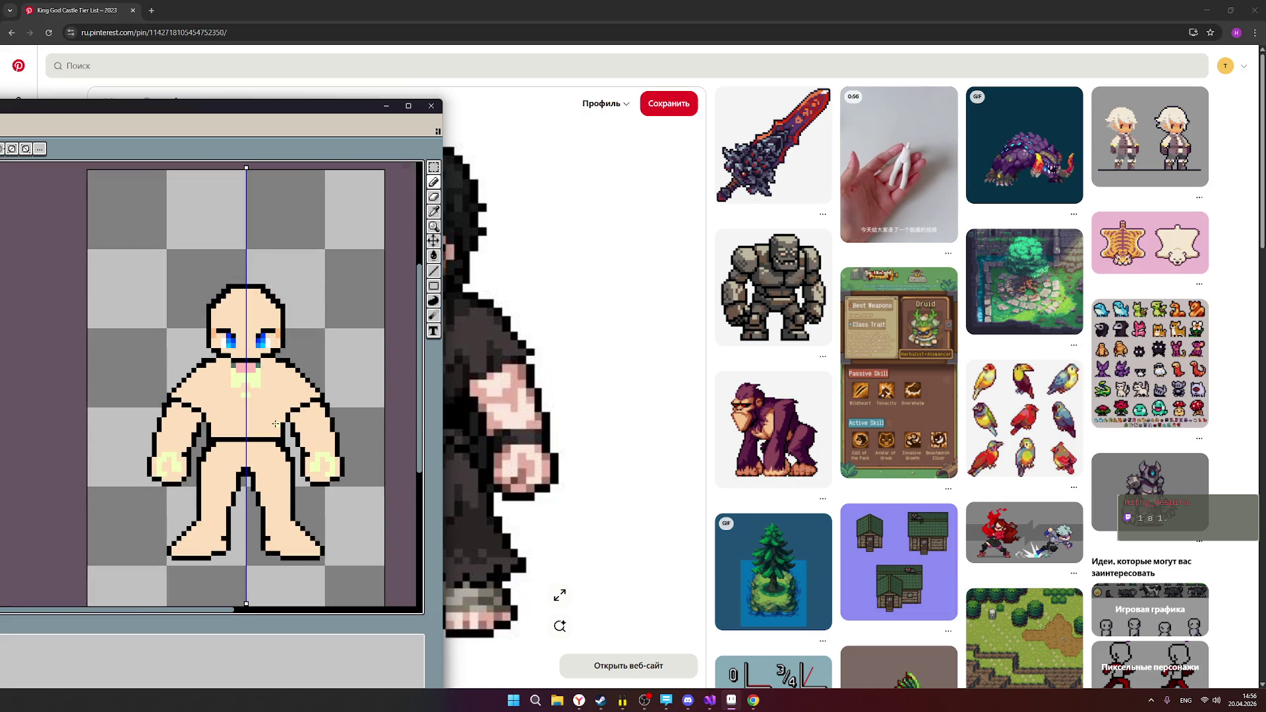
pyautogui.moveTo(201, 109)
pyautogui.mouseDown()
pyautogui.moveTo(836, 465)
pyautogui.moveTo(891, 577)
pyautogui.moveTo(239, 184)
pyautogui.moveTo(204, 100)
pyautogui.mouseUp()
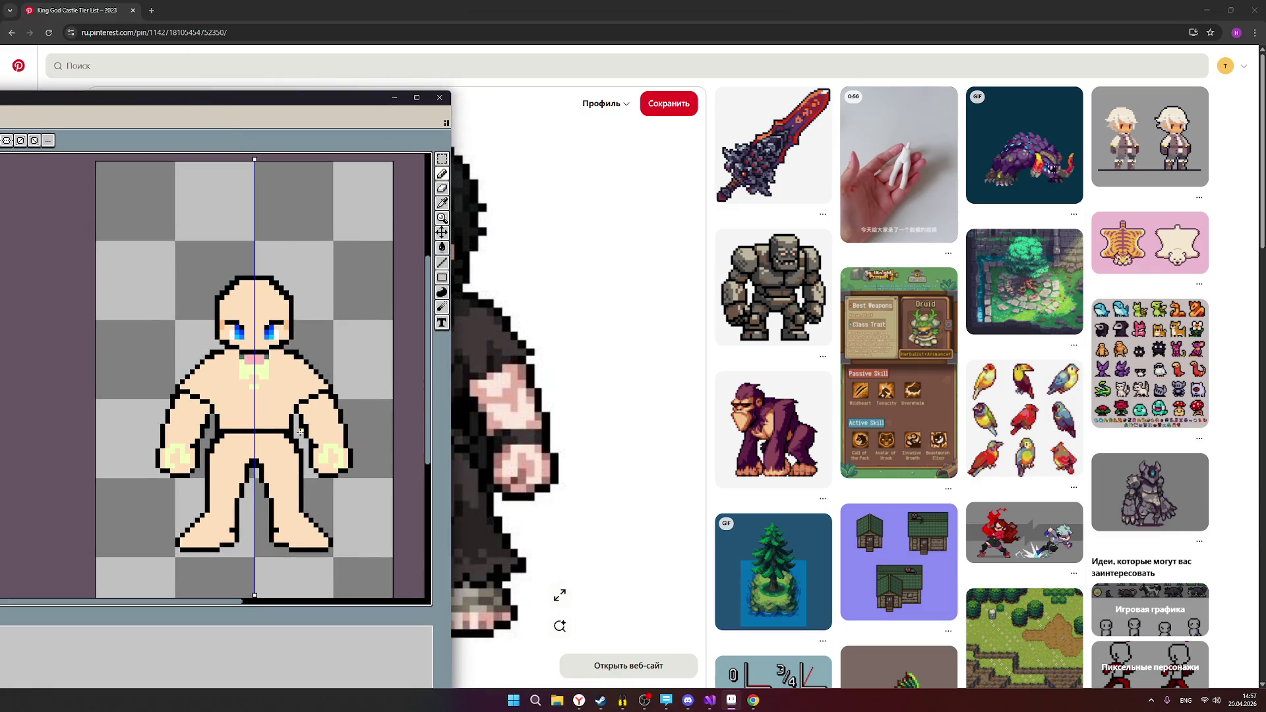
pyautogui.scroll(2, 300, 432)
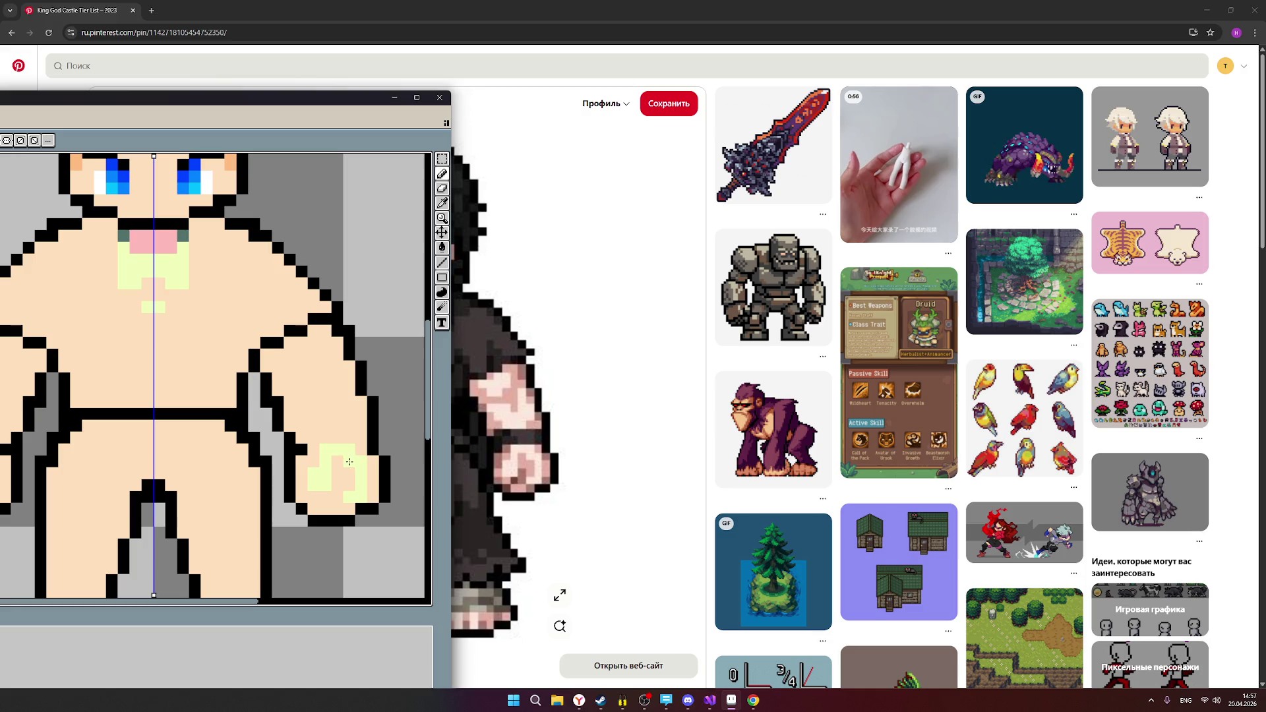
pyautogui.click(322, 437)
pyautogui.moveTo(326, 418); pyautogui.dragTo(316, 418)
pyautogui.click(316, 402)
pyautogui.click(347, 404)
pyautogui.moveTo(347, 404); pyautogui.dragTo(347, 395)
pyautogui.click(336, 393)
pyautogui.moveTo(336, 394); pyautogui.dragTo(337, 372)
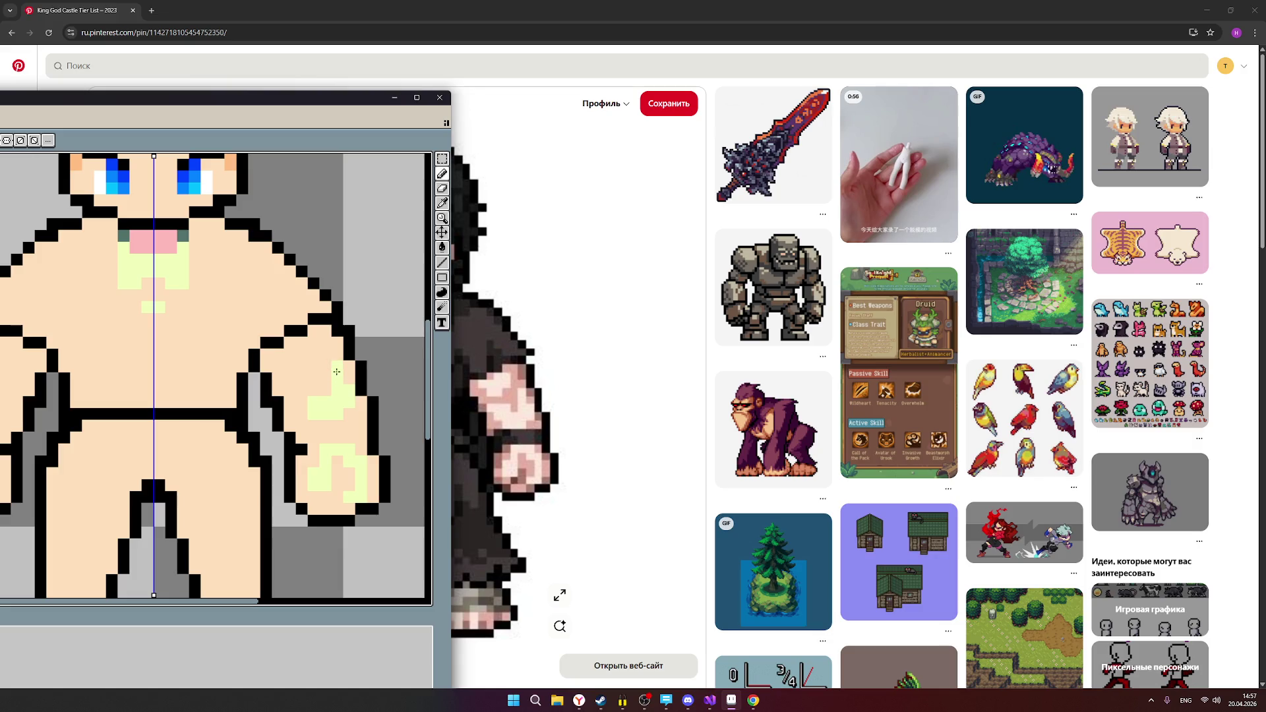
pyautogui.click(349, 434)
pyautogui.hotkey('ctrl', 'z')
# Extend the pale yellow highlight from the hands up onto the forearms, mirrored.
pyautogui.click(305, 401)
pyautogui.click(302, 390)
pyautogui.click(294, 390)
pyautogui.click(302, 390)
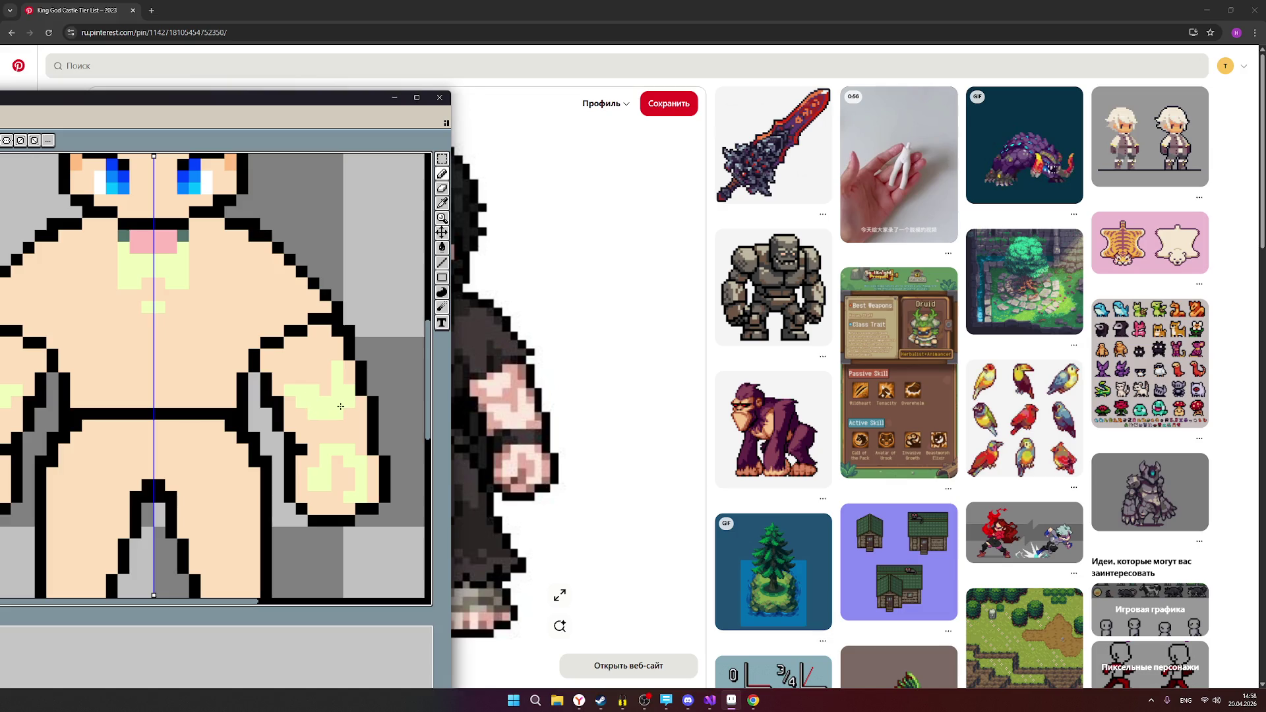
pyautogui.click(293, 368)
pyautogui.click(301, 368)
# Continue the highlight onto the upper arms and add pixels on the forearms' outer edges.
pyautogui.click(297, 356)
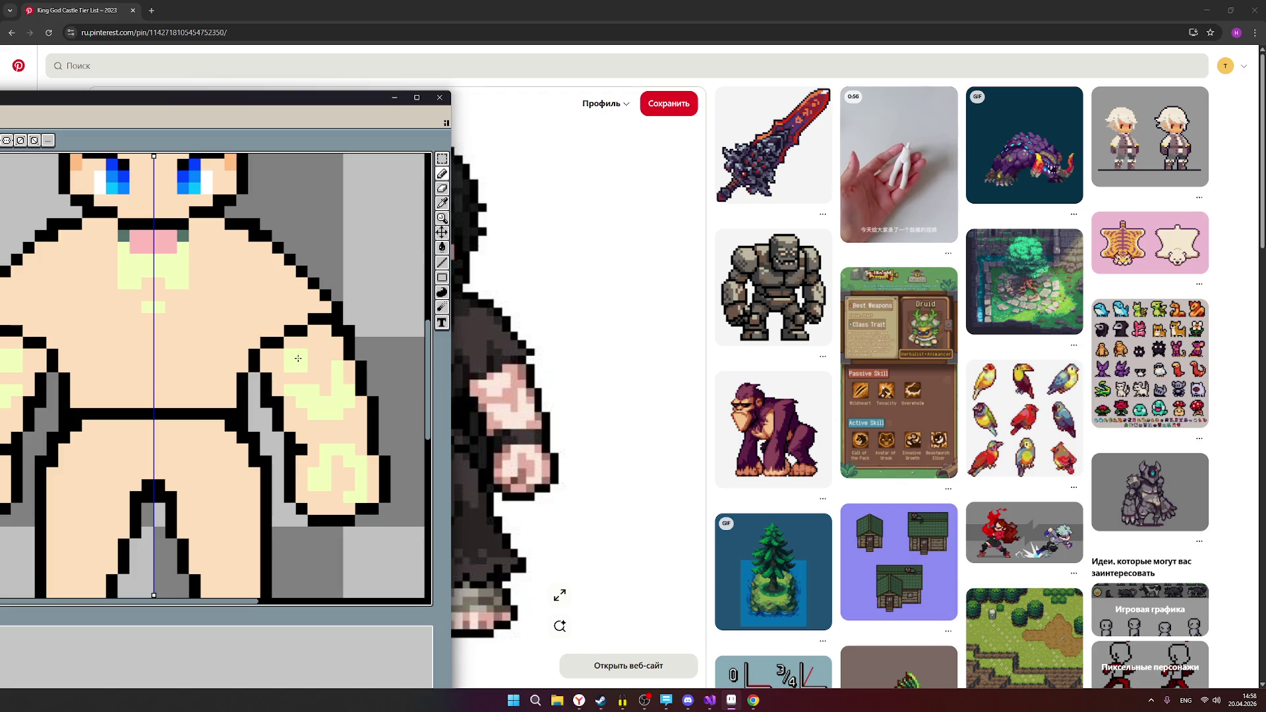
pyautogui.click(278, 357)
pyautogui.click(306, 344)
pyautogui.click(313, 349)
pyautogui.click(351, 408)
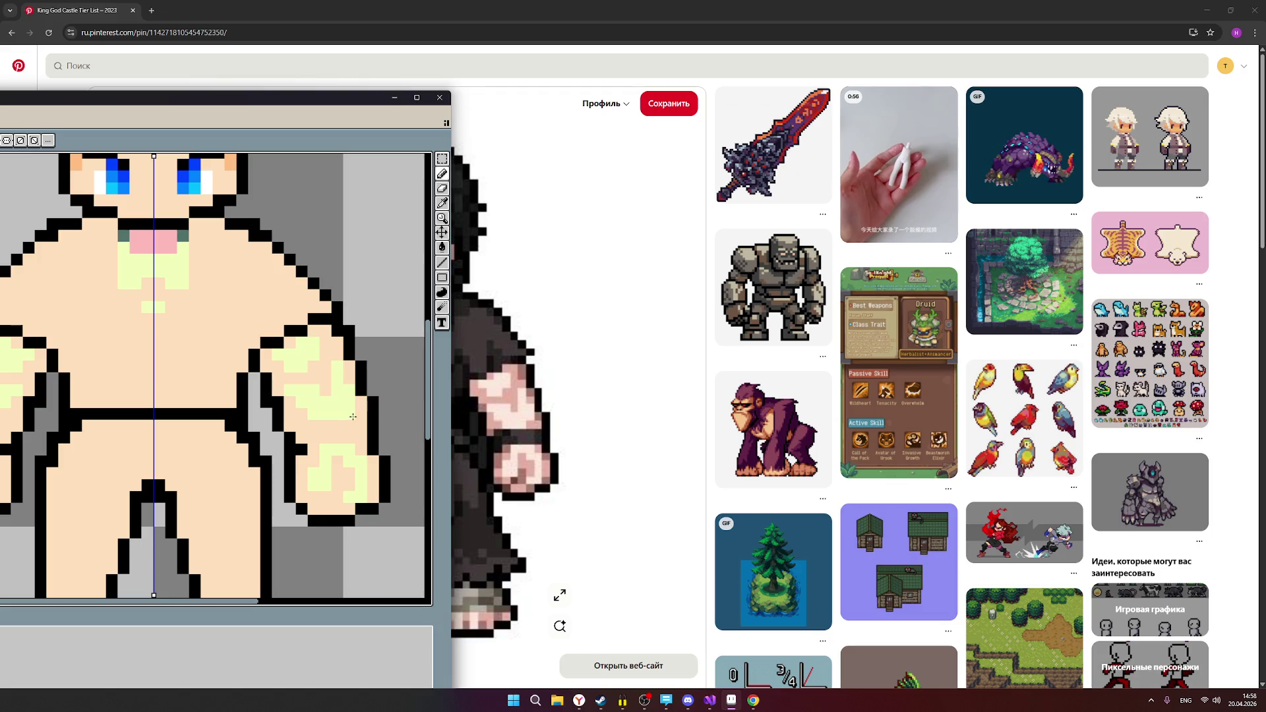
pyautogui.click(373, 415)
pyautogui.scroll(-2, 350, 412)
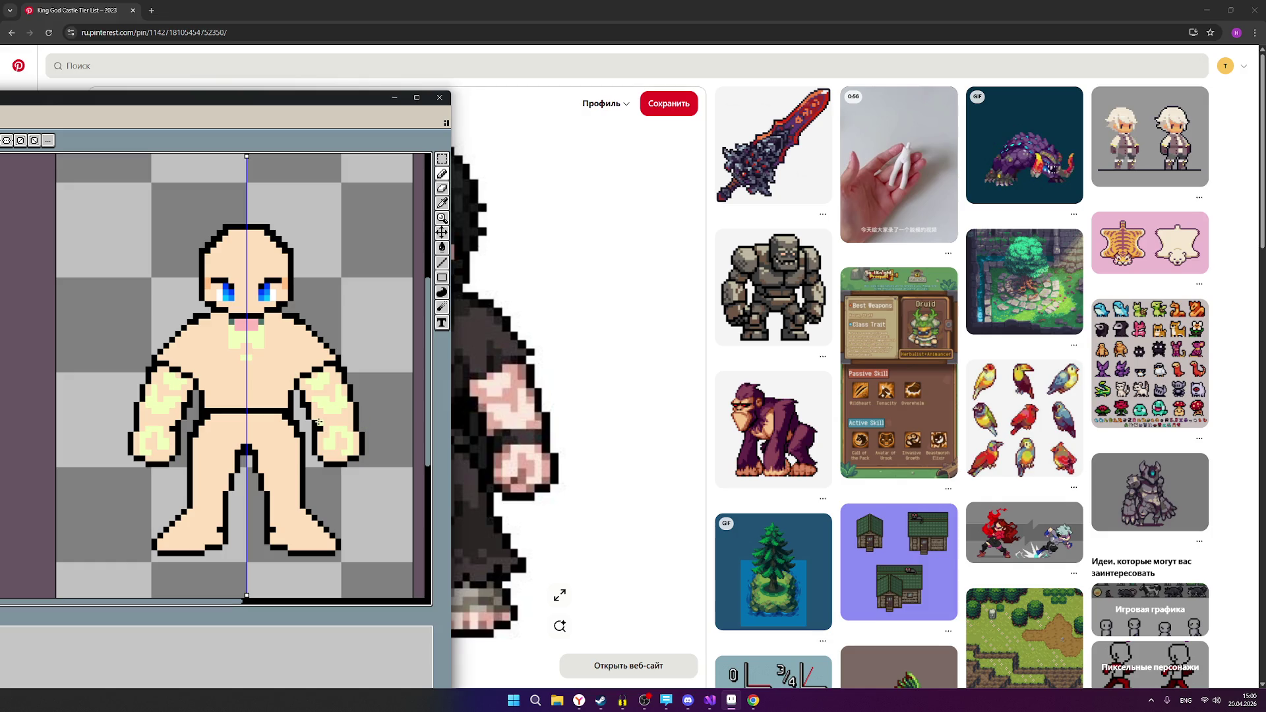
# Reposition the sprite window to reveal the reference, cancelling a first misplaced drag.
pyautogui.scroll(1, 320, 422)
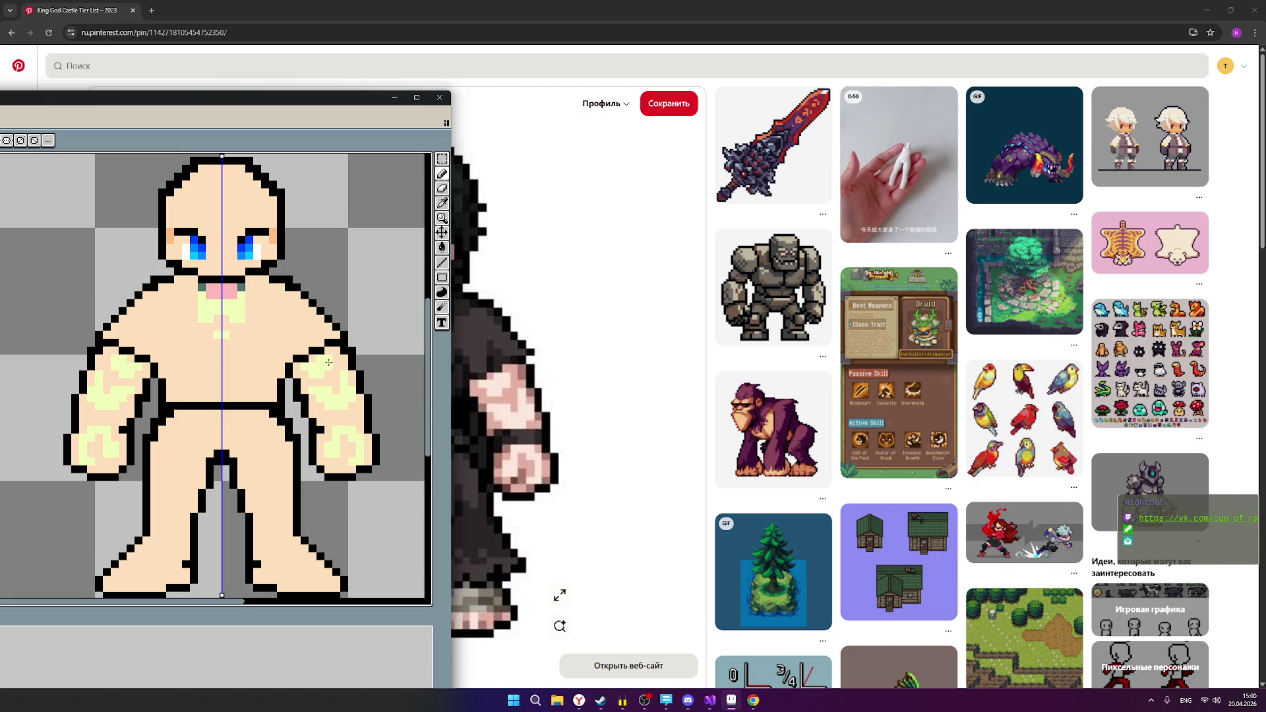
pyautogui.moveTo(208, 101)
pyautogui.mouseDown()
pyautogui.moveTo(979, 407)
pyautogui.moveTo(1058, 231)
pyautogui.moveTo(1083, 210)
pyautogui.moveTo(1049, 201)
pyautogui.mouseUp()
pyautogui.press('Escape')
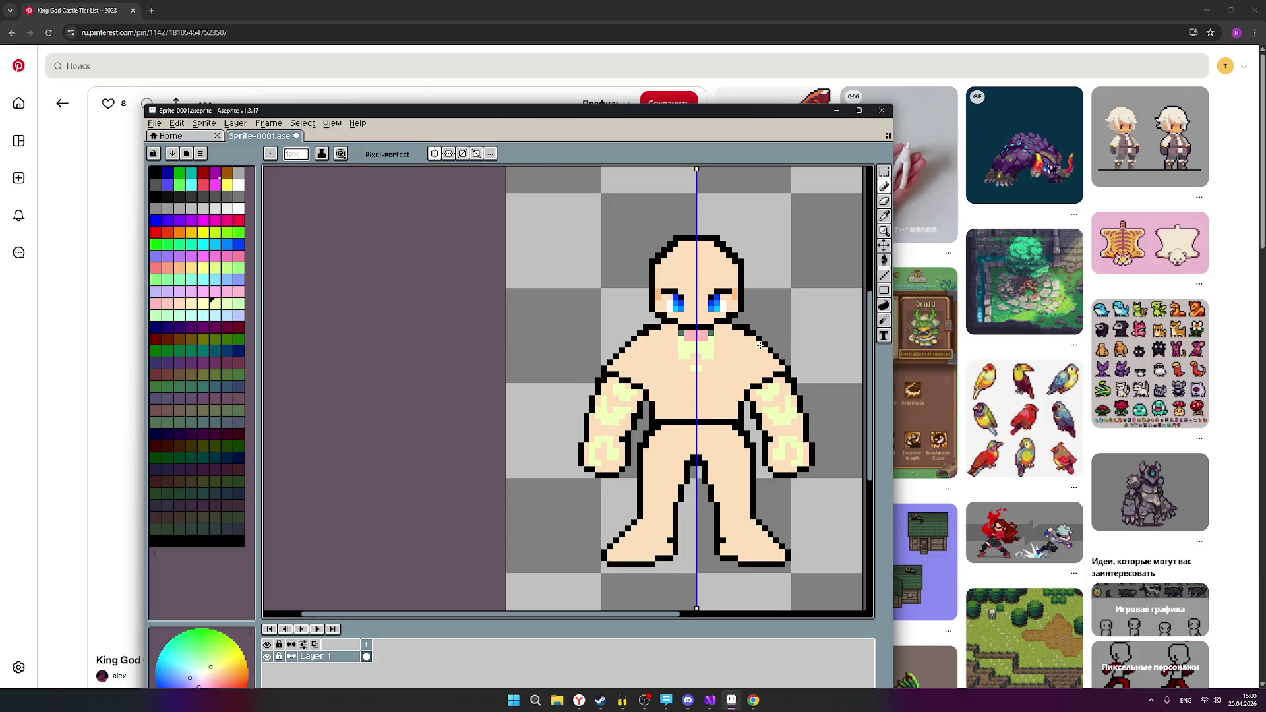
pyautogui.scroll(-1, 762, 353)
pyautogui.moveTo(673, 117)
pyautogui.mouseDown()
pyautogui.moveTo(330, 440)
pyautogui.moveTo(199, 277)
pyautogui.moveTo(211, 234)
pyautogui.moveTo(231, 232)
pyautogui.moveTo(217, 183)
pyautogui.moveTo(660, 488)
pyautogui.moveTo(1082, 192)
pyautogui.moveTo(1074, 92)
pyautogui.mouseUp()
# Adjust the zoom and slide the editor window further left over the reference.
pyautogui.scroll(-3, 1052, 384)
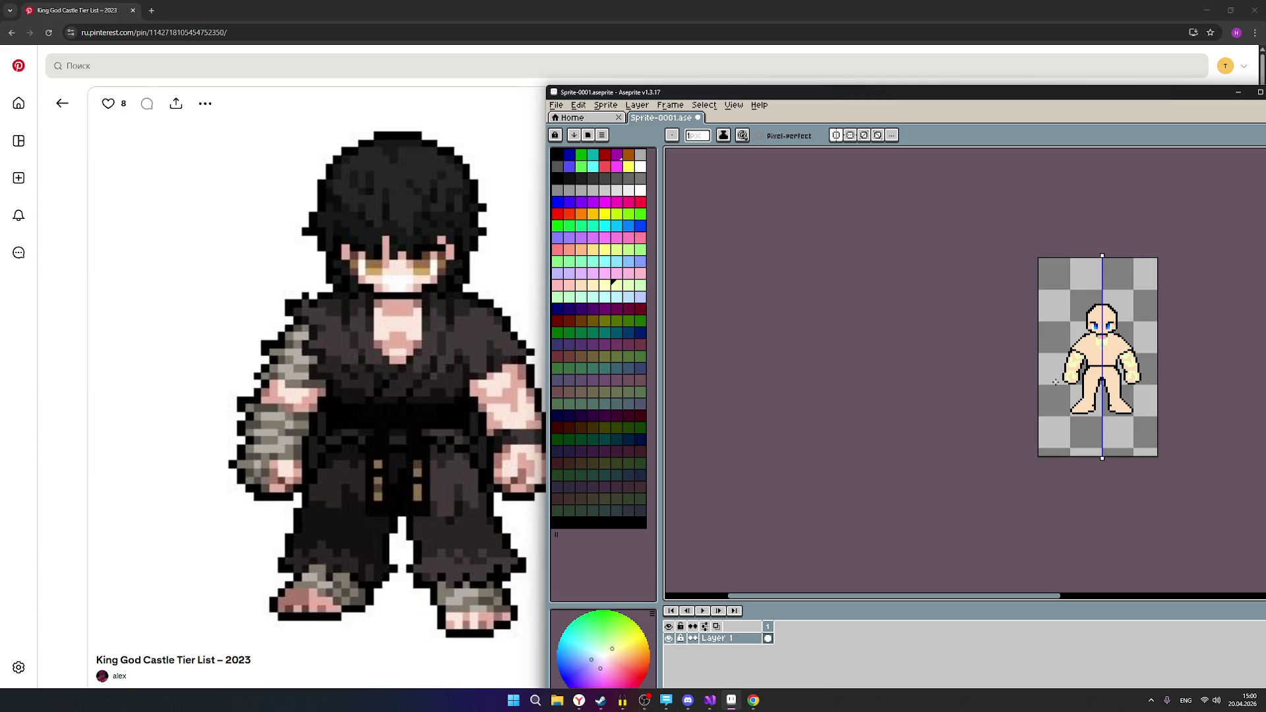
pyautogui.scroll(1, 1136, 372)
pyautogui.scroll(1, 1136, 373)
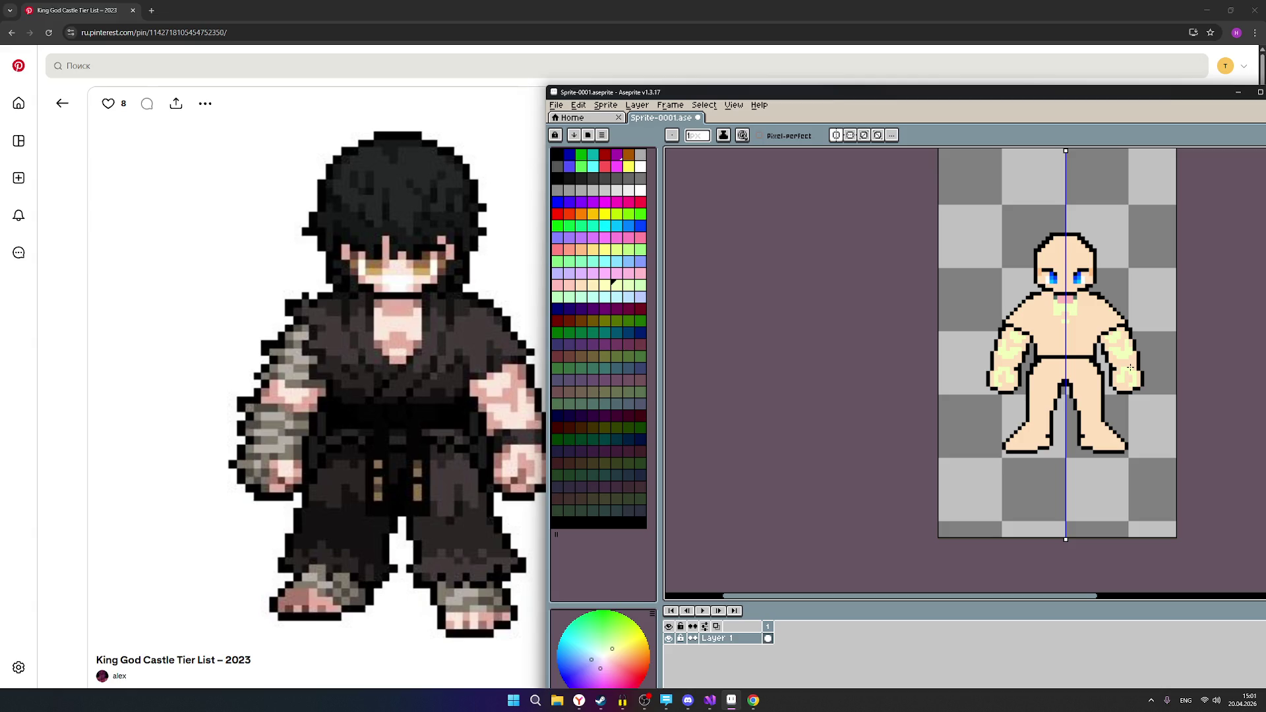
pyautogui.scroll(5, 1141, 346)
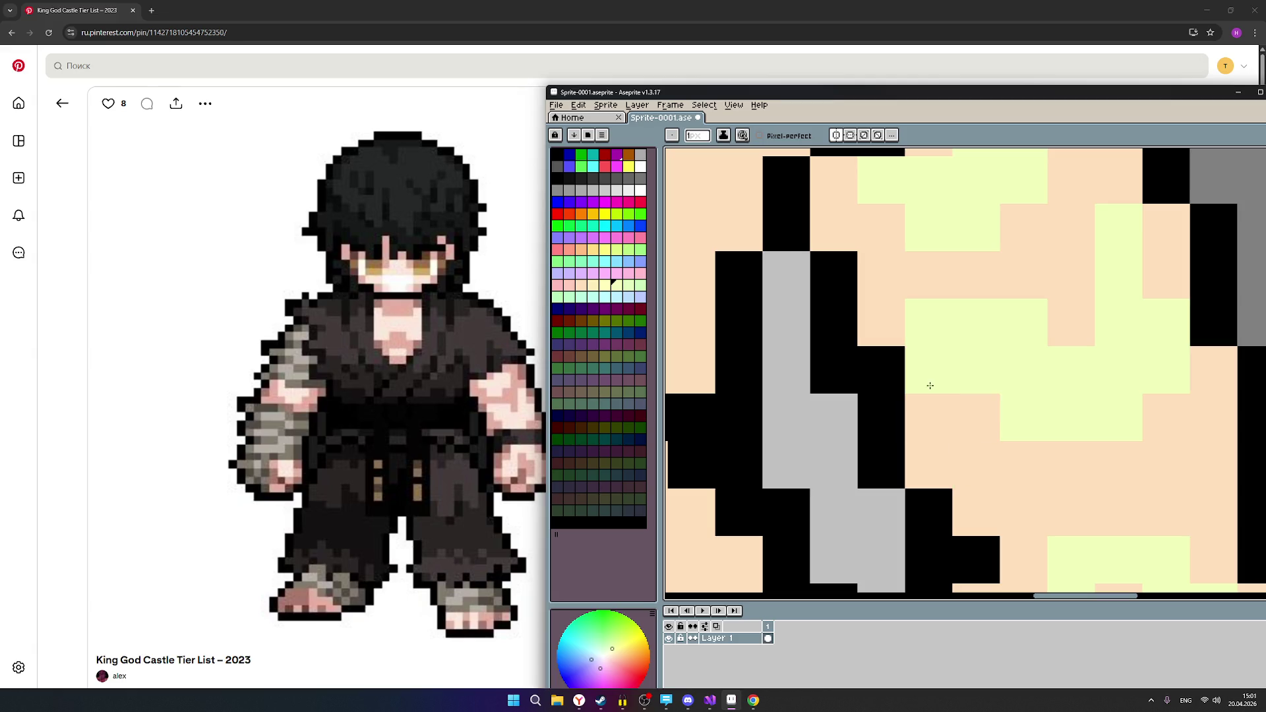
pyautogui.scroll(-1, 936, 384)
pyautogui.scroll(-5, 936, 384)
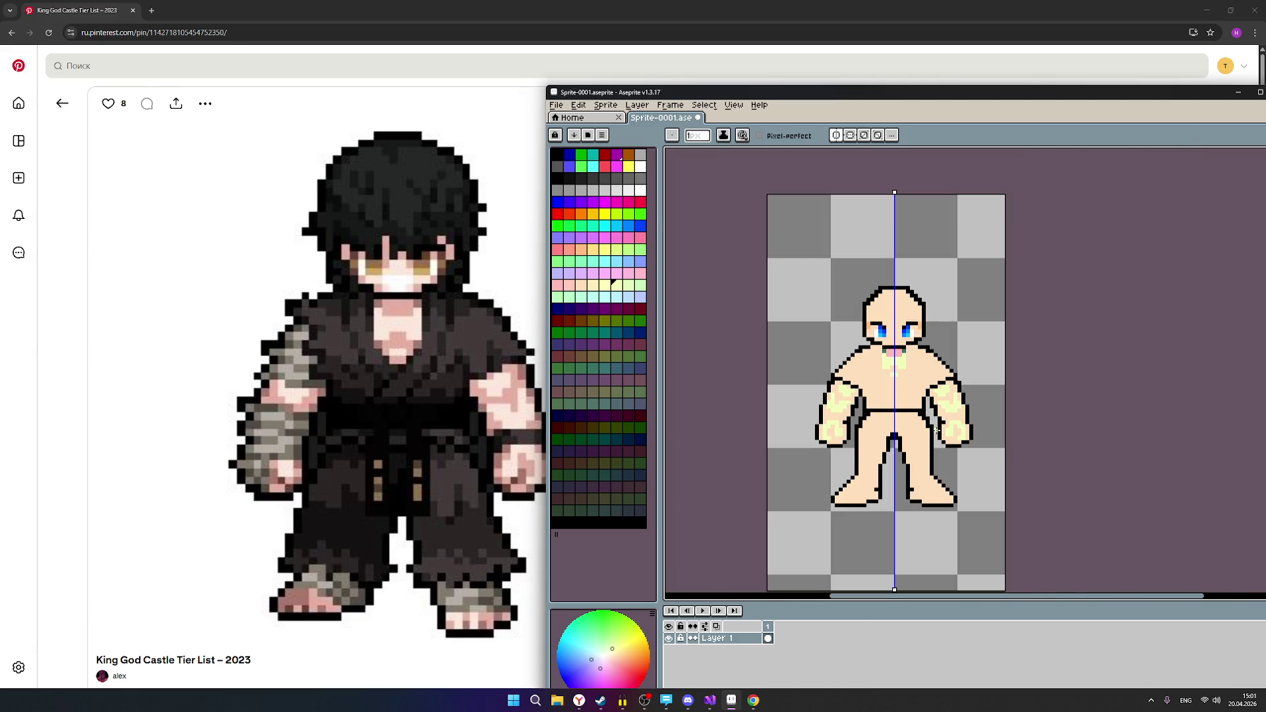
pyautogui.scroll(1, 936, 430)
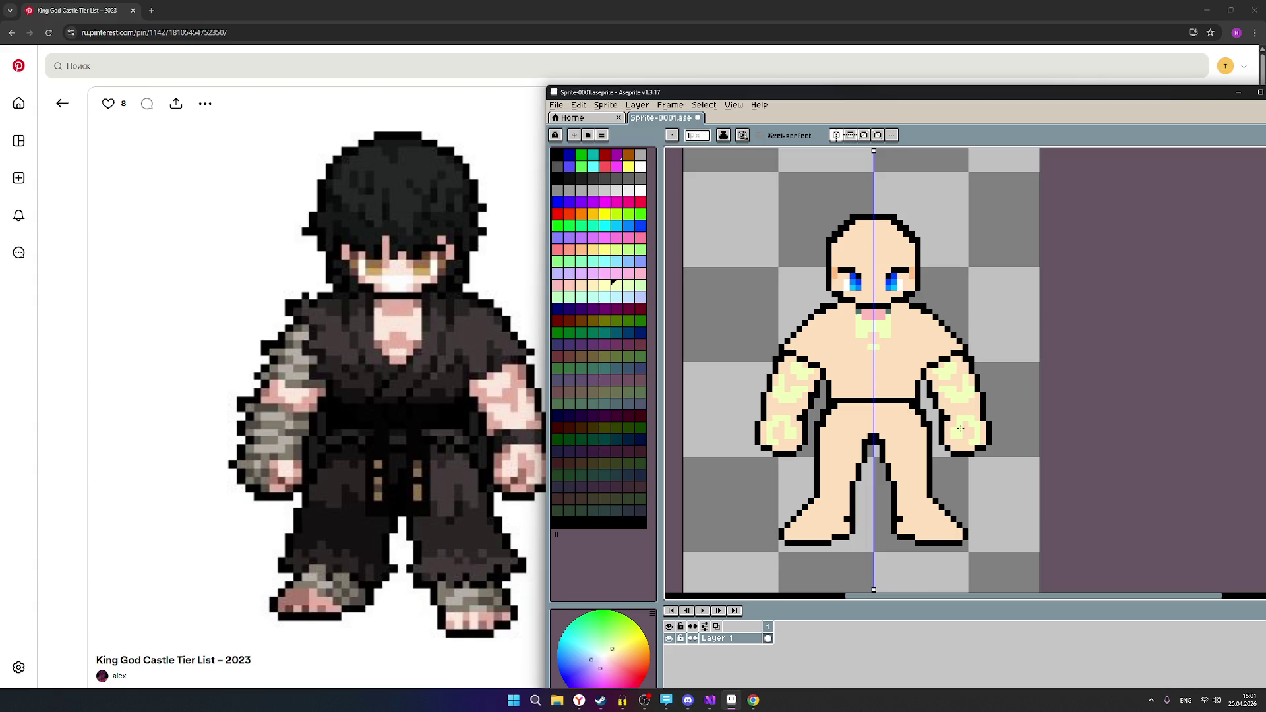
pyautogui.moveTo(874, 97)
pyautogui.mouseDown()
pyautogui.moveTo(558, 83)
pyautogui.moveTo(780, 91)
pyautogui.mouseUp()
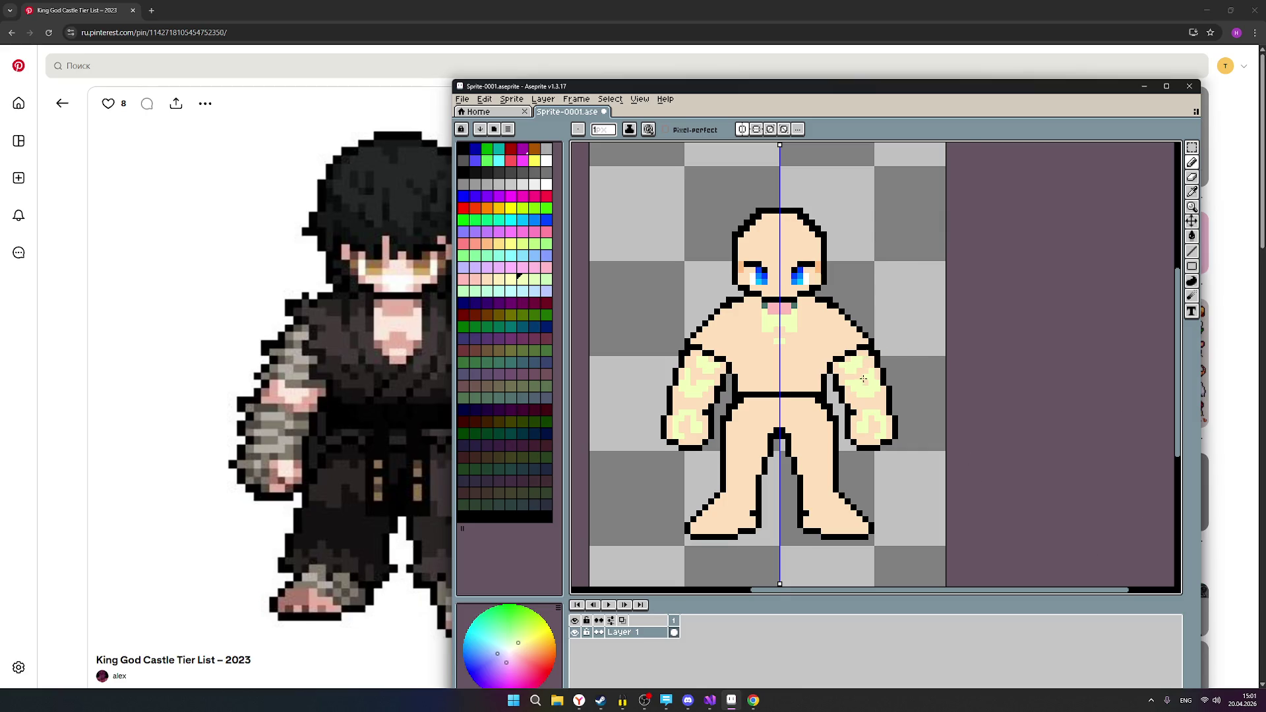
# Zoom in and fill the gap in the arm outline with a black pixel.
pyautogui.scroll(1, 864, 393)
pyautogui.scroll(1, 863, 393)
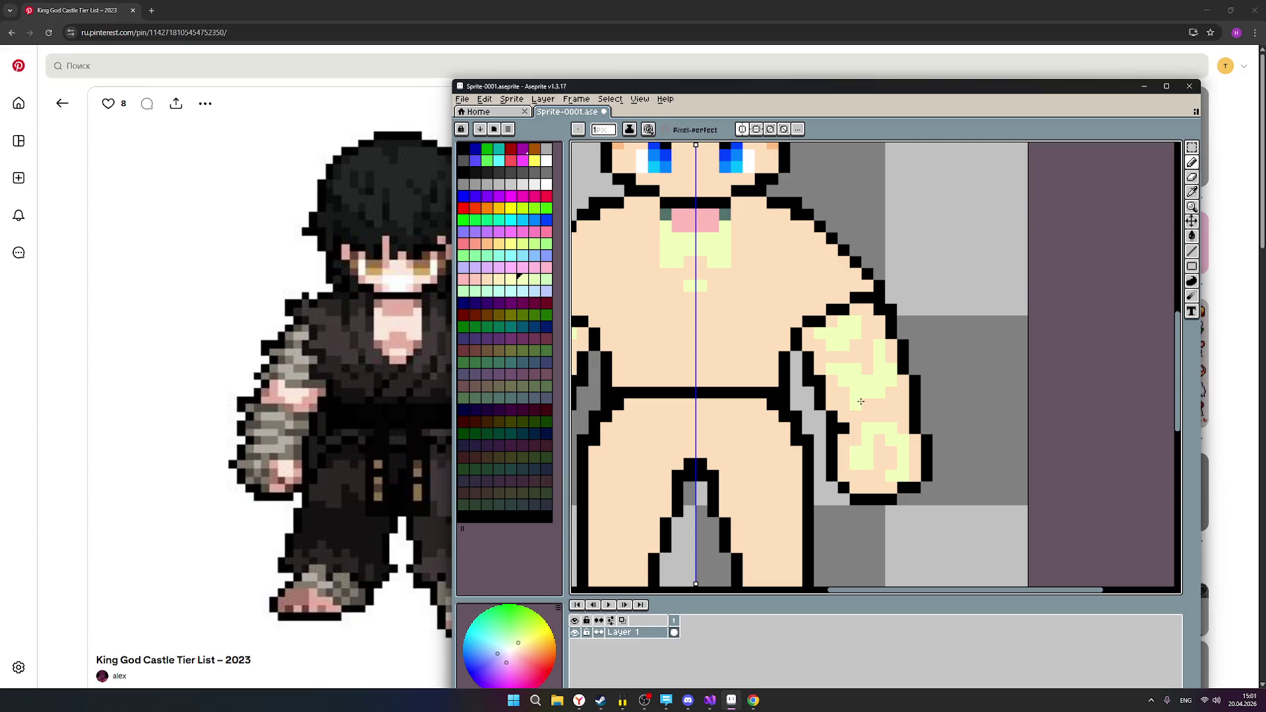
pyautogui.click(808, 357)
# Move the editor window right and up so it sits beside the reference.
pyautogui.moveTo(727, 90)
pyautogui.mouseDown()
pyautogui.moveTo(896, 88)
pyautogui.moveTo(868, 88)
pyautogui.mouseUp()
pyautogui.scroll(-3, 1068, 373)
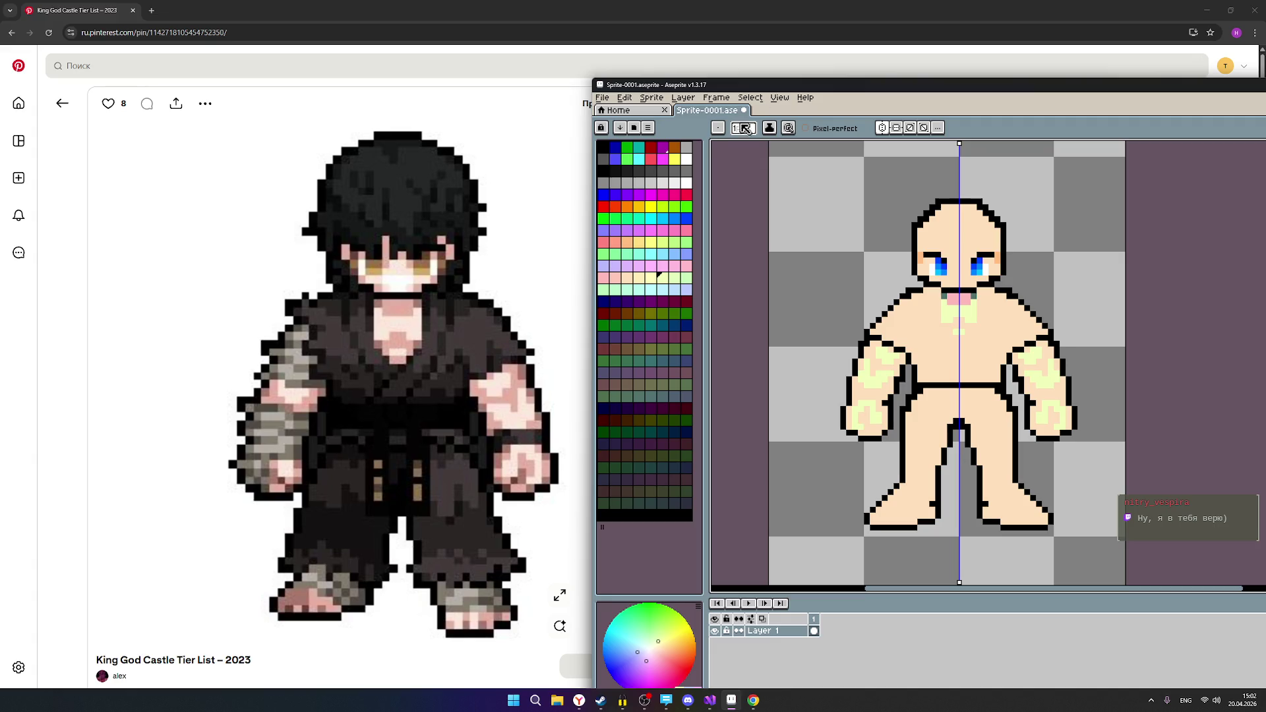
pyautogui.moveTo(784, 90)
pyautogui.mouseDown()
pyautogui.moveTo(587, 53)
pyautogui.moveTo(759, 97)
pyautogui.moveTo(759, 41)
pyautogui.mouseUp()
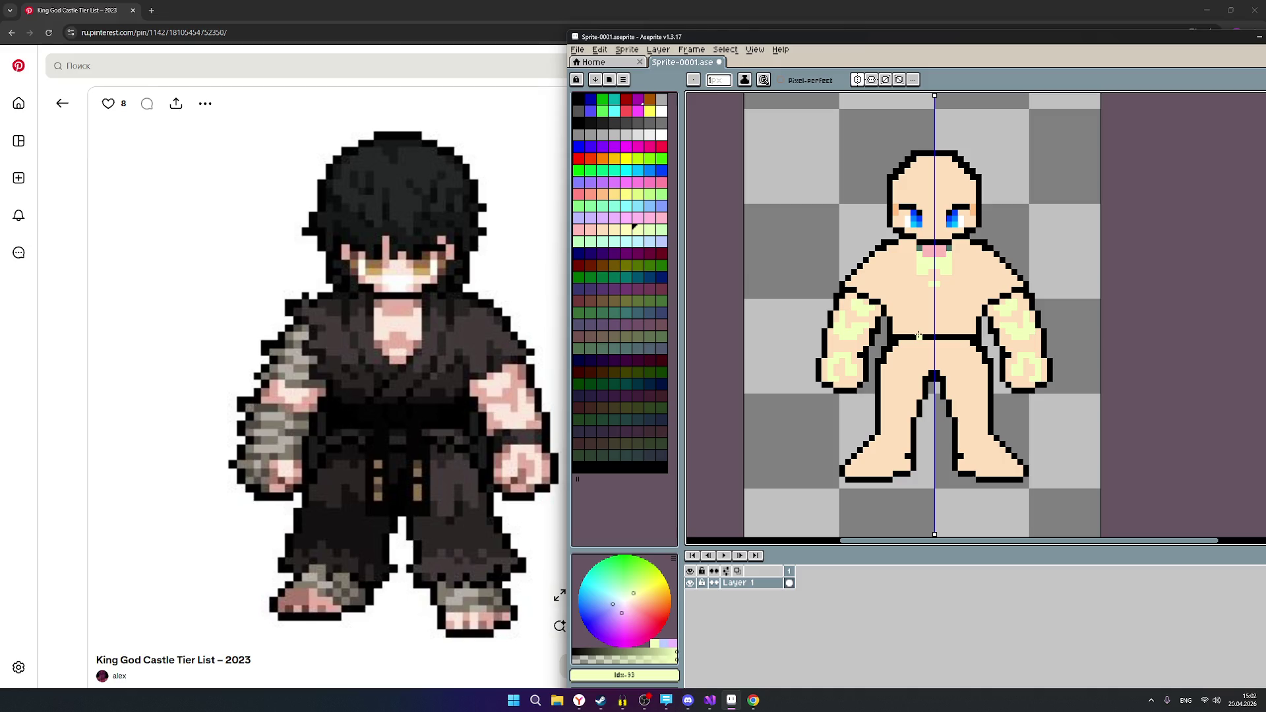
pyautogui.scroll(-1, 919, 335)
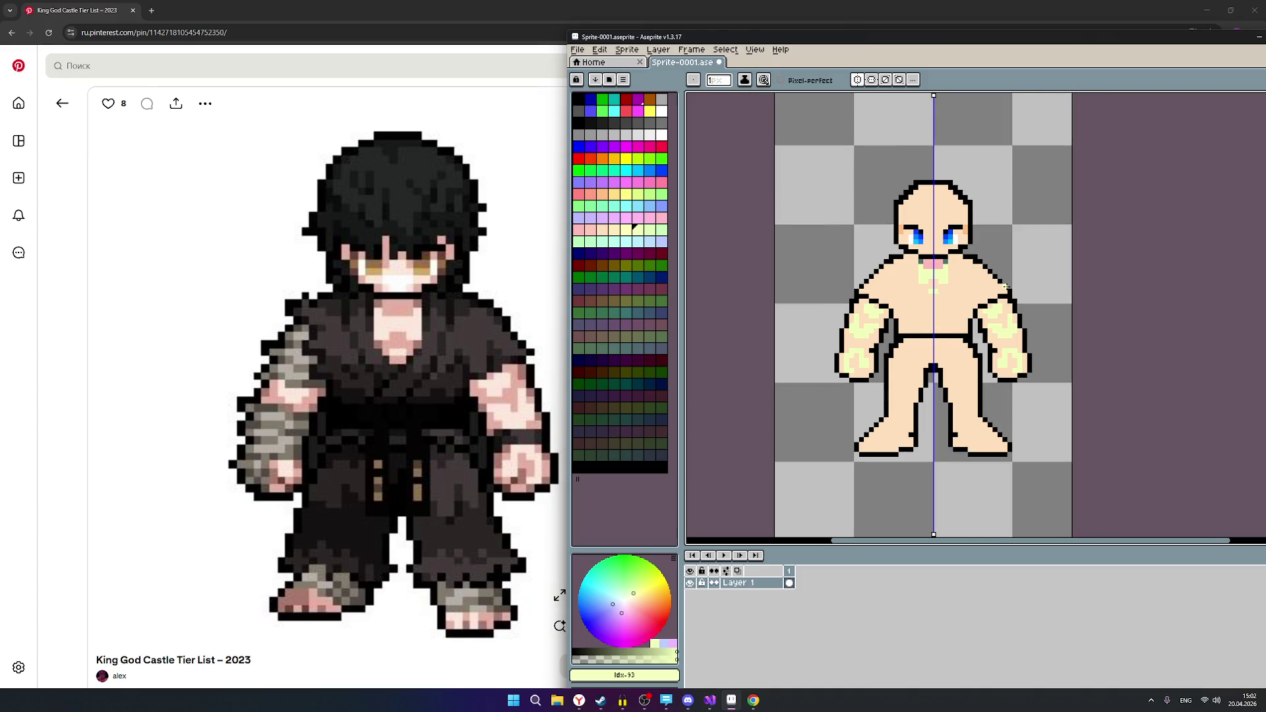
pyautogui.scroll(1, 1009, 277)
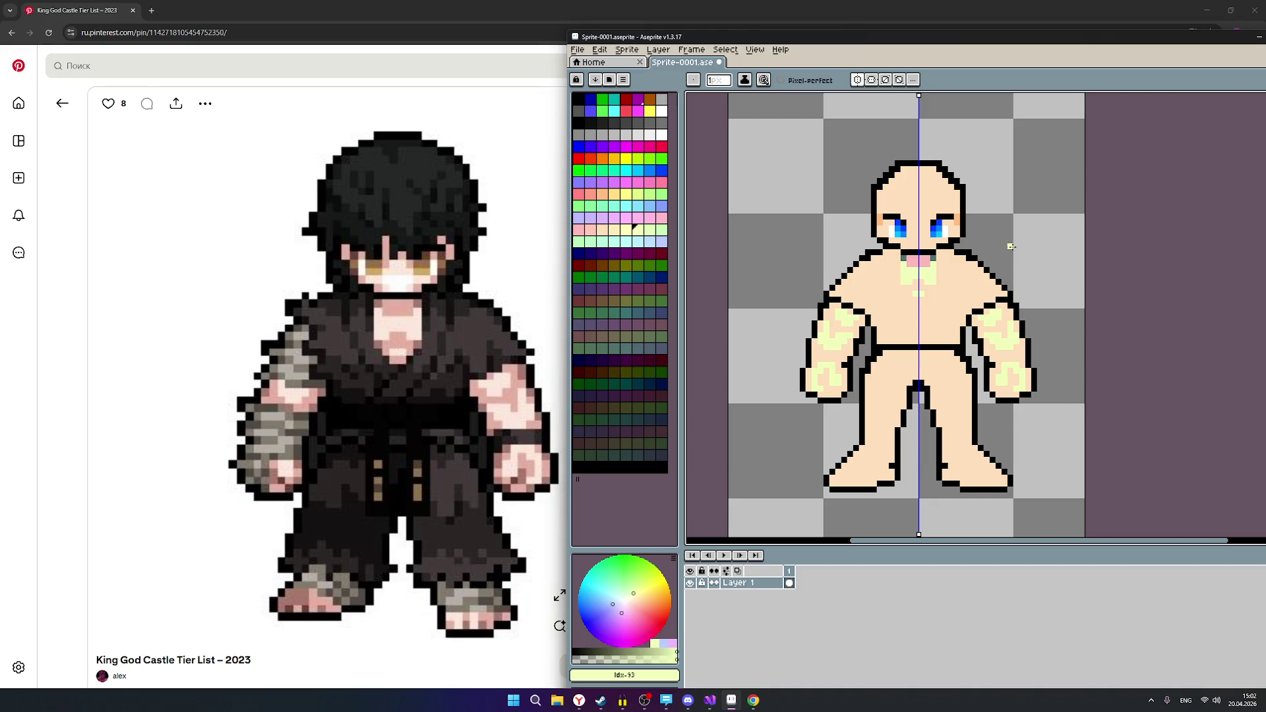
pyautogui.scroll(1, 973, 266)
pyautogui.scroll(-1, 968, 265)
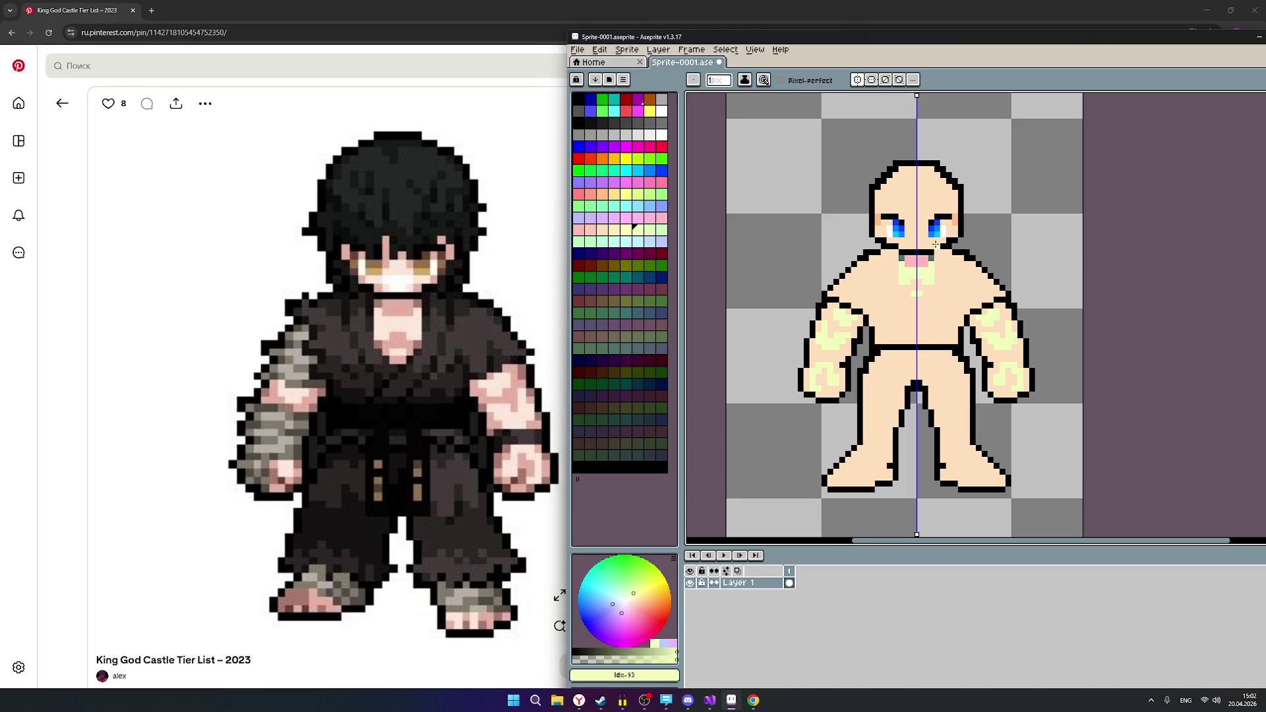
pyautogui.scroll(1, 936, 245)
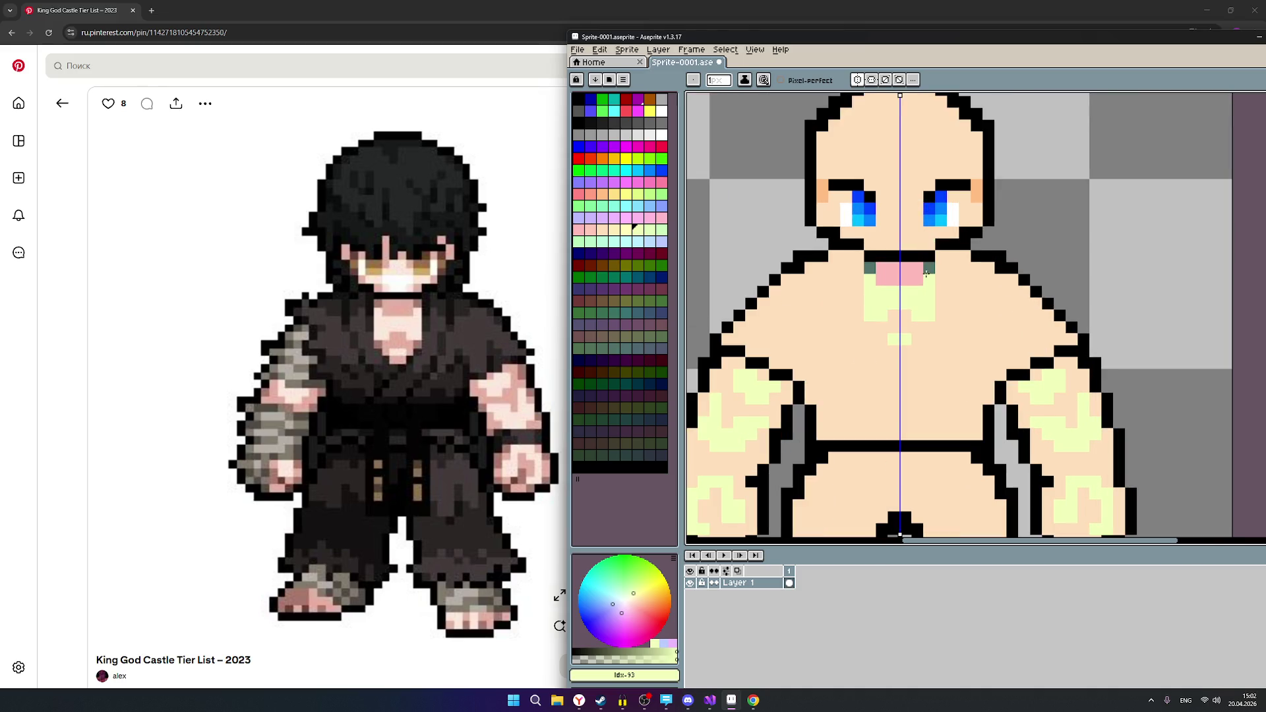
# Load the HEPT32 preset from the palette presets list, replacing the current colours.
pyautogui.click(614, 82)
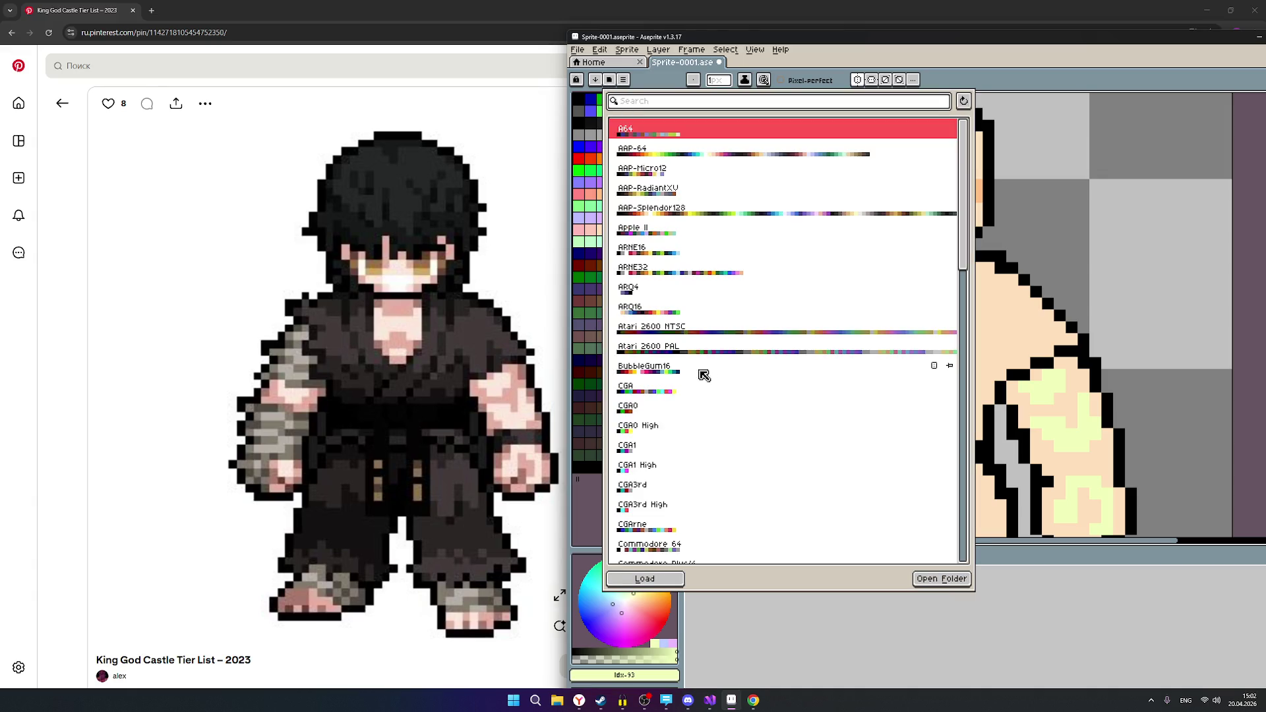
pyautogui.scroll(-5, 700, 253)
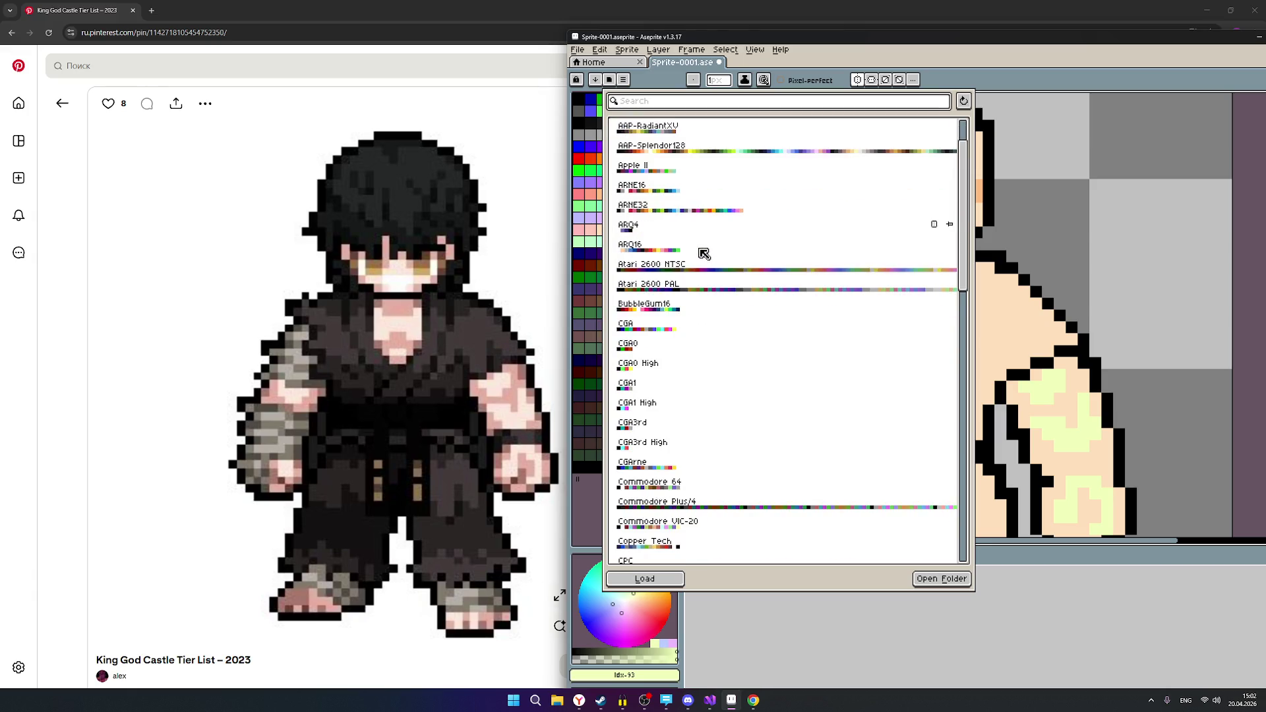
pyautogui.scroll(-4, 723, 371)
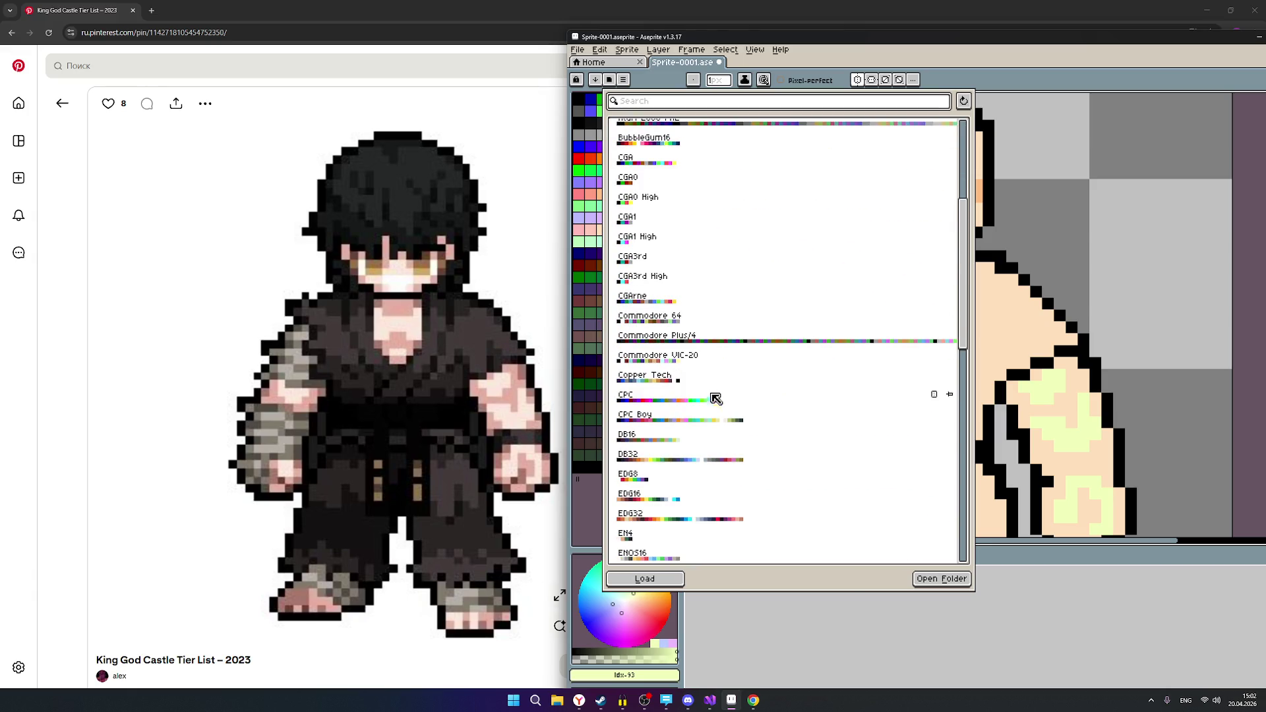
pyautogui.scroll(-2, 719, 398)
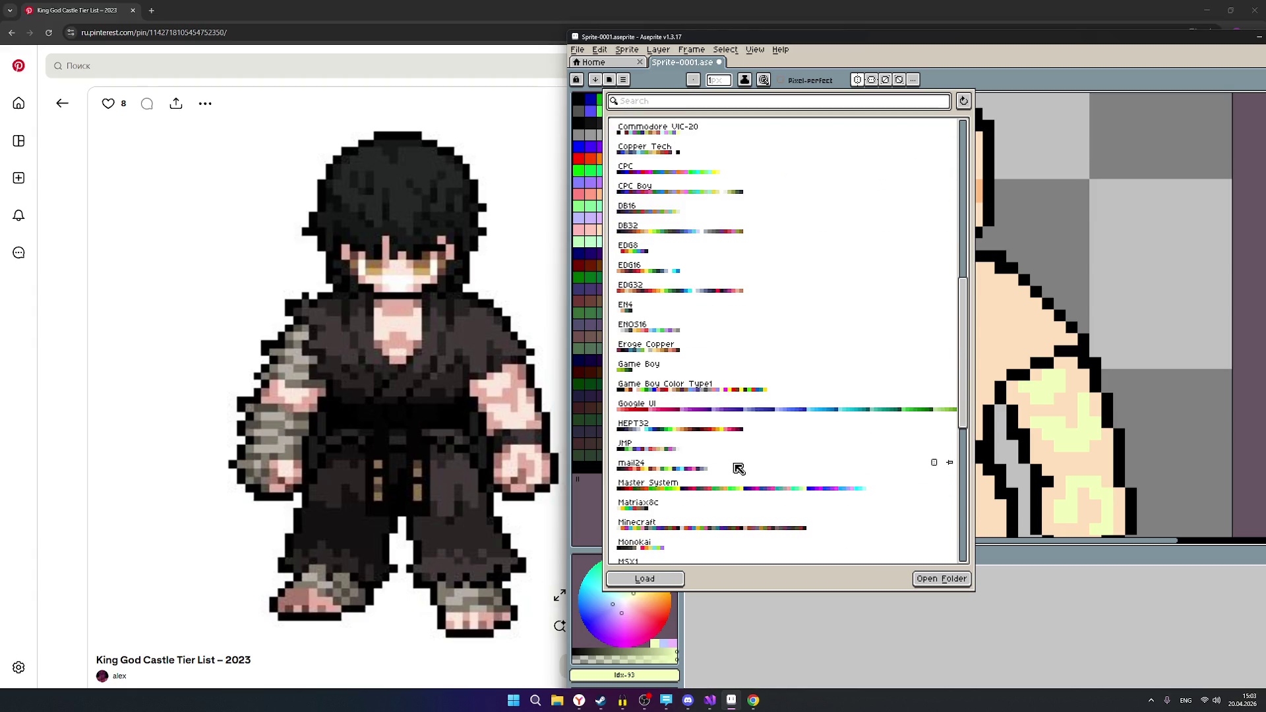
pyautogui.click(698, 435)
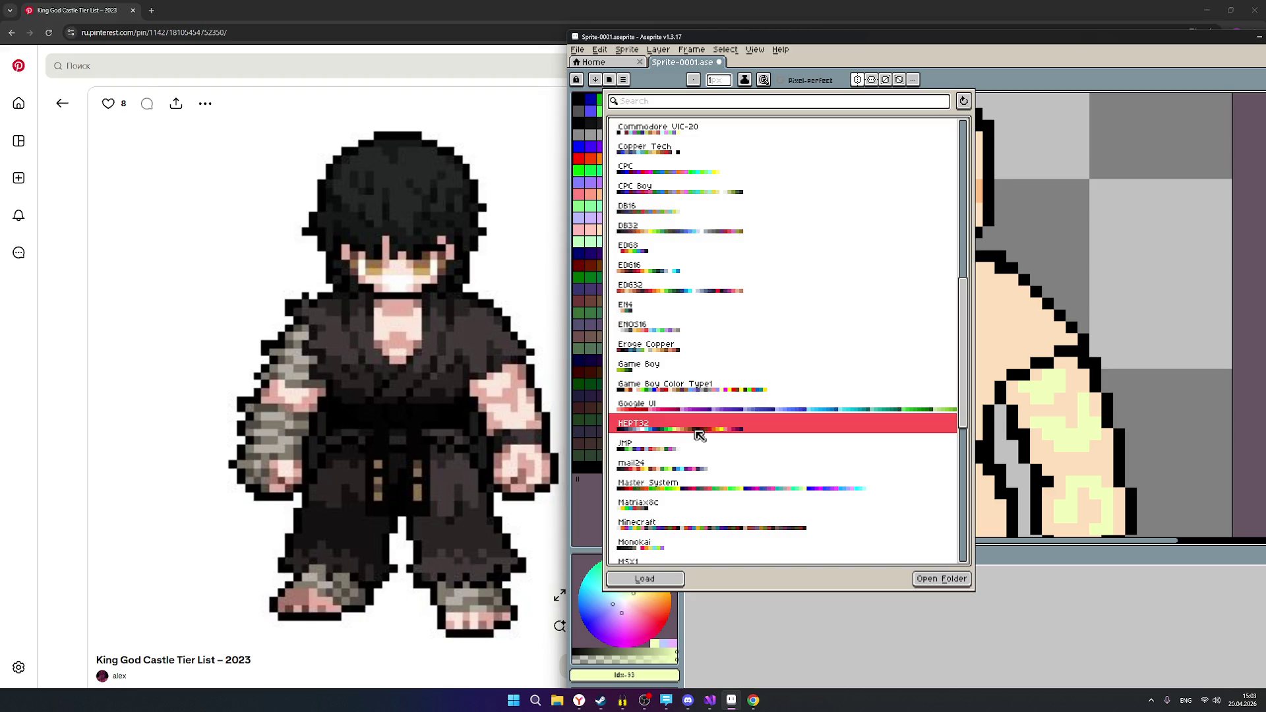
pyautogui.click(670, 583)
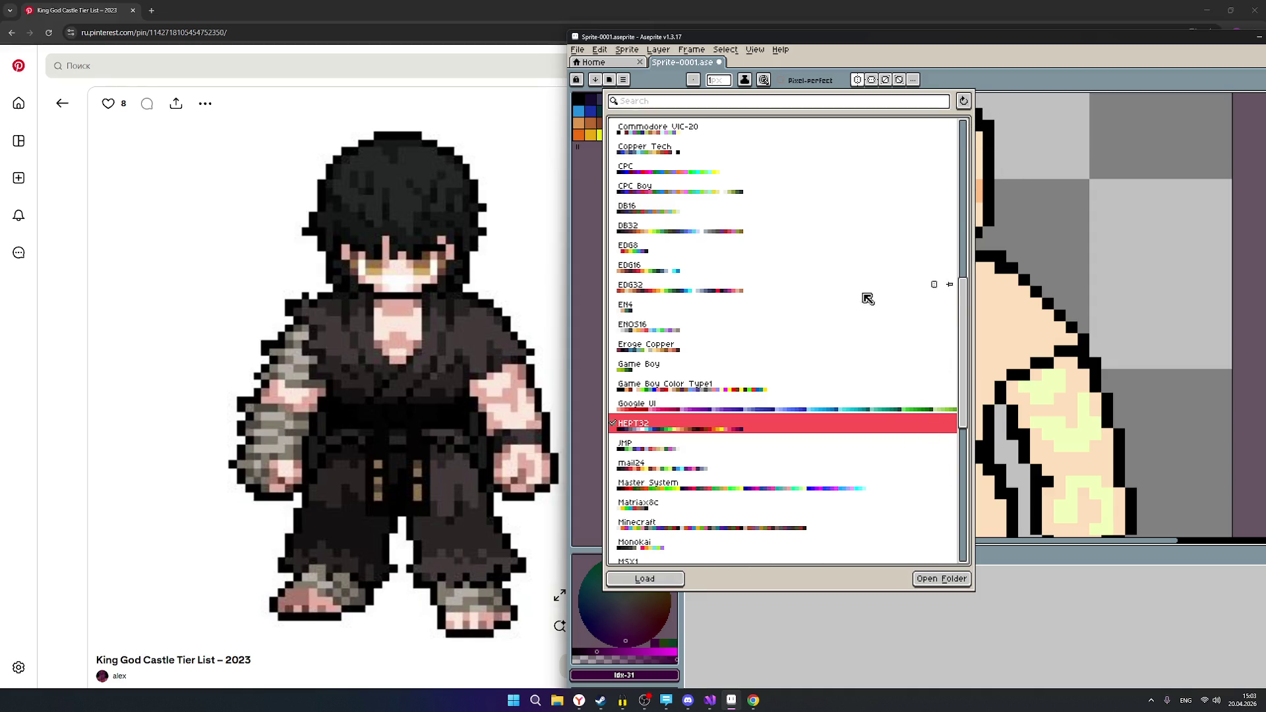
pyautogui.click(588, 220)
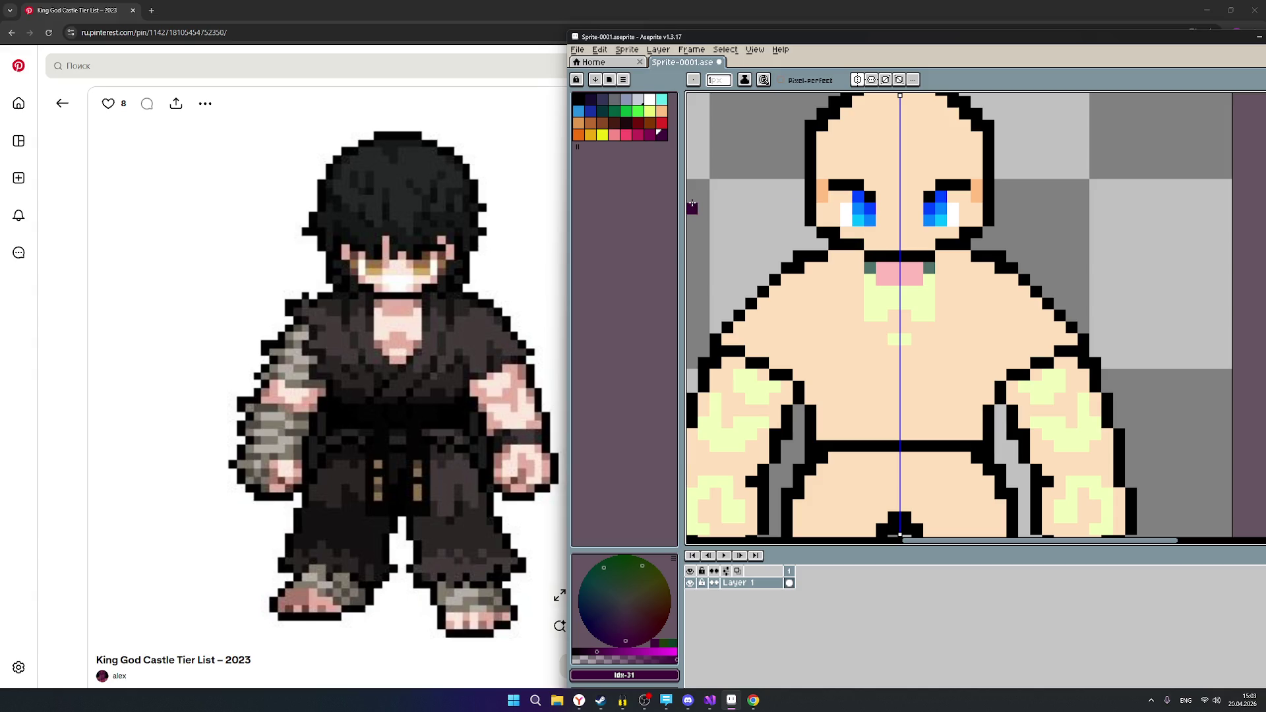
# Compare the peach swatch against the orange-brown through darkest red palette shades.
pyautogui.click(662, 112)
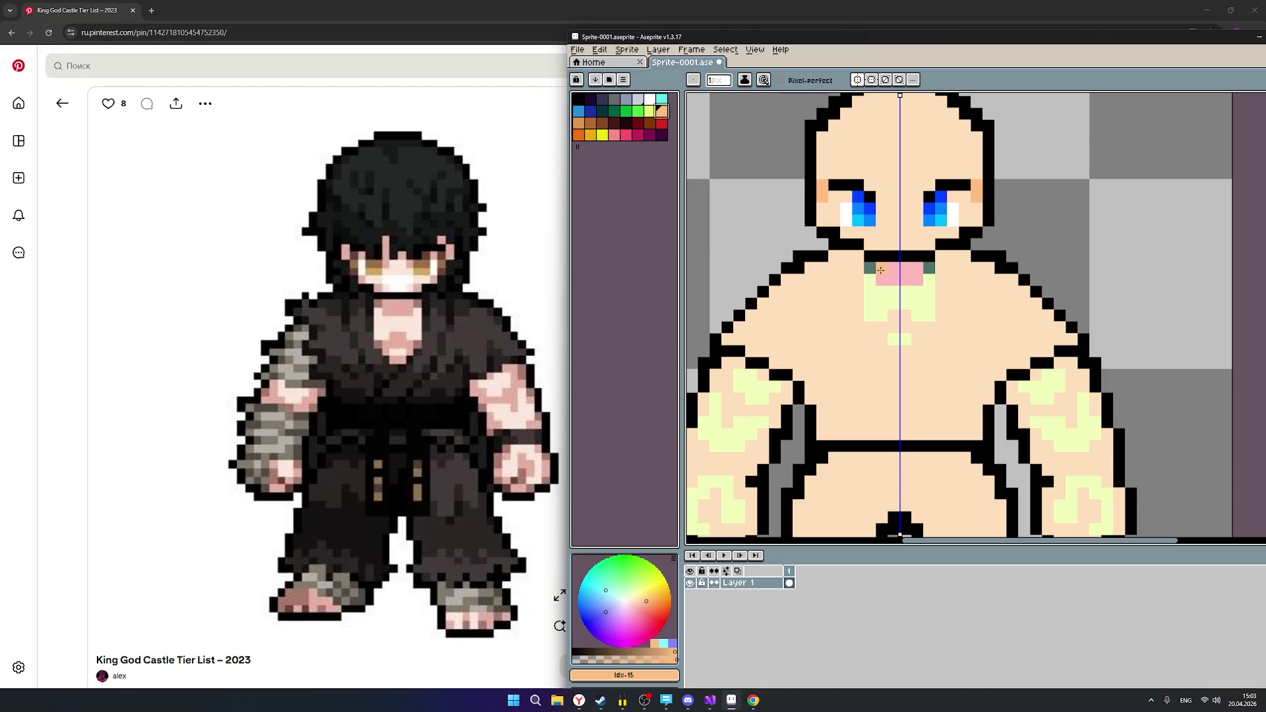
pyautogui.click(580, 125)
pyautogui.click(591, 124)
pyautogui.click(603, 124)
pyautogui.click(614, 123)
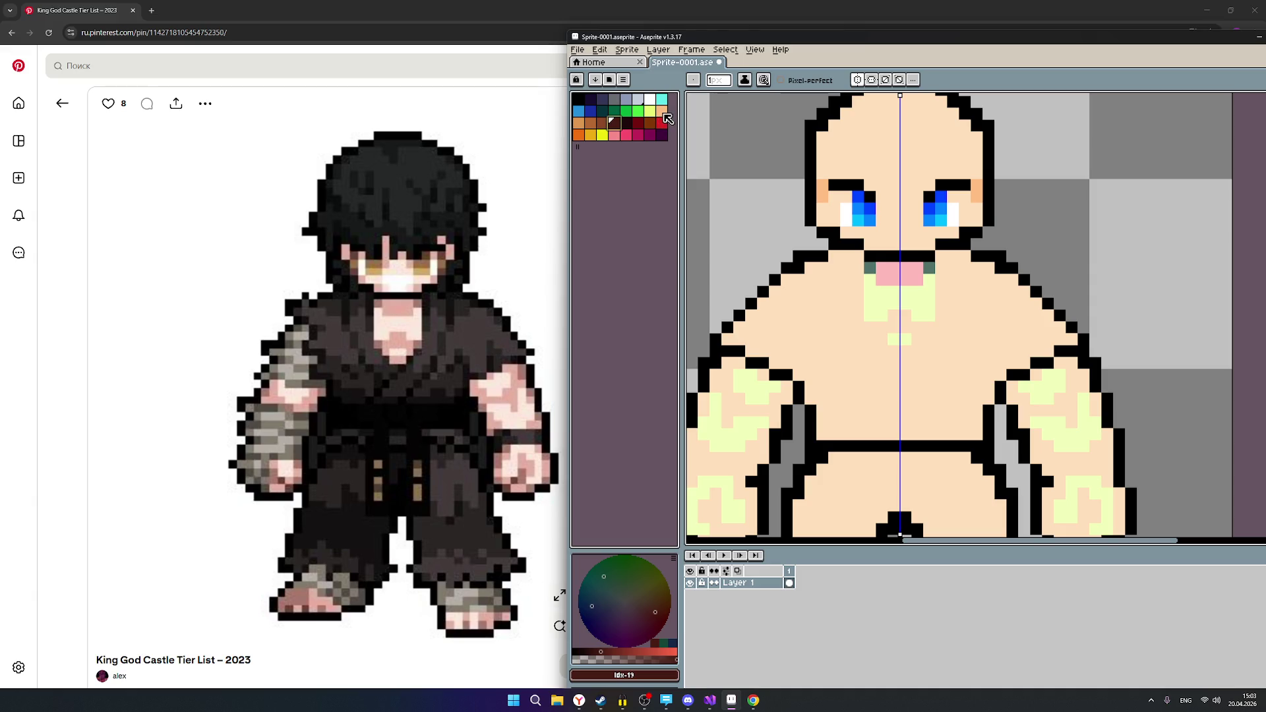
# Settle on peach idx-15, undo the stray test pixel, and paint mirrored chest shading.
pyautogui.click(662, 110)
pyautogui.click(716, 173)
pyautogui.hotkey('ctrl', 'z')
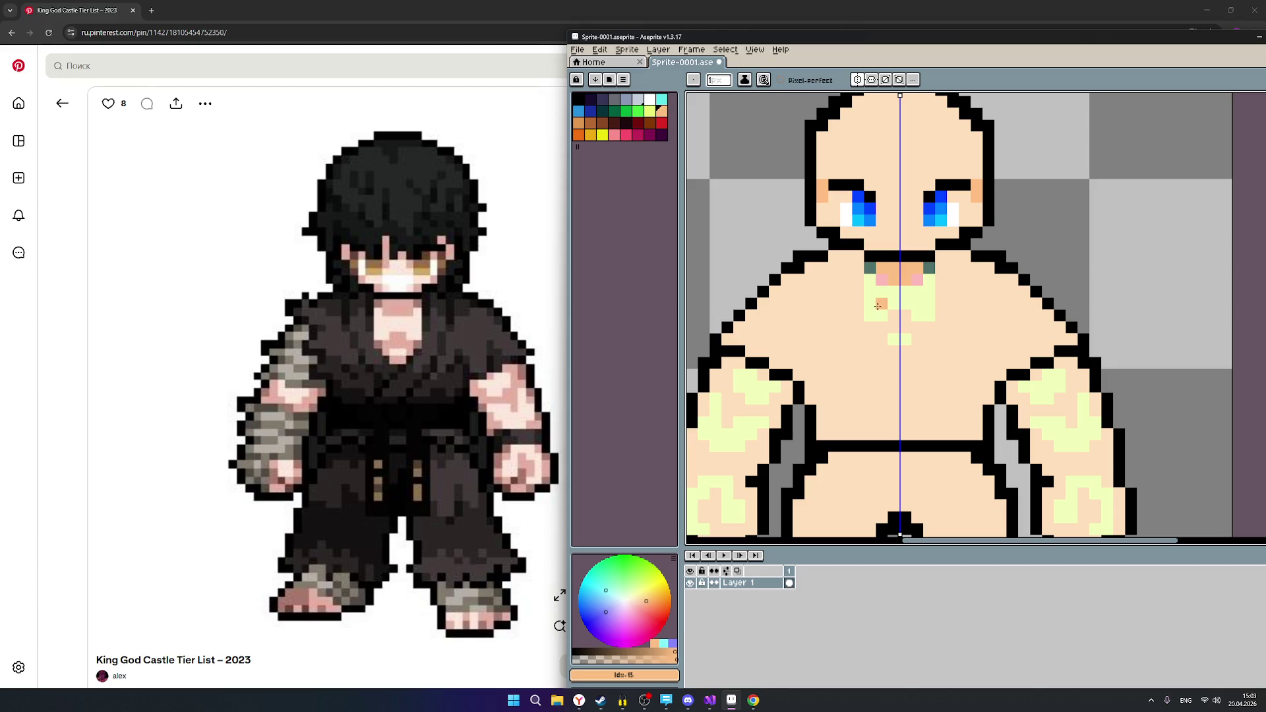
pyautogui.click(894, 339)
# Paint mirrored orange over the yellow-green highlights on the tops of both arms and the hands.
pyautogui.moveTo(1030, 387)
pyautogui.mouseDown()
pyautogui.moveTo(1060, 387)
pyautogui.moveTo(1055, 376)
pyautogui.moveTo(1049, 399)
pyautogui.moveTo(1032, 399)
pyautogui.moveTo(1095, 435)
pyautogui.moveTo(1059, 447)
pyautogui.moveTo(1076, 437)
pyautogui.moveTo(1039, 424)
pyautogui.mouseUp()
pyautogui.scroll(-1, 1029, 415)
pyautogui.scroll(1, 989, 396)
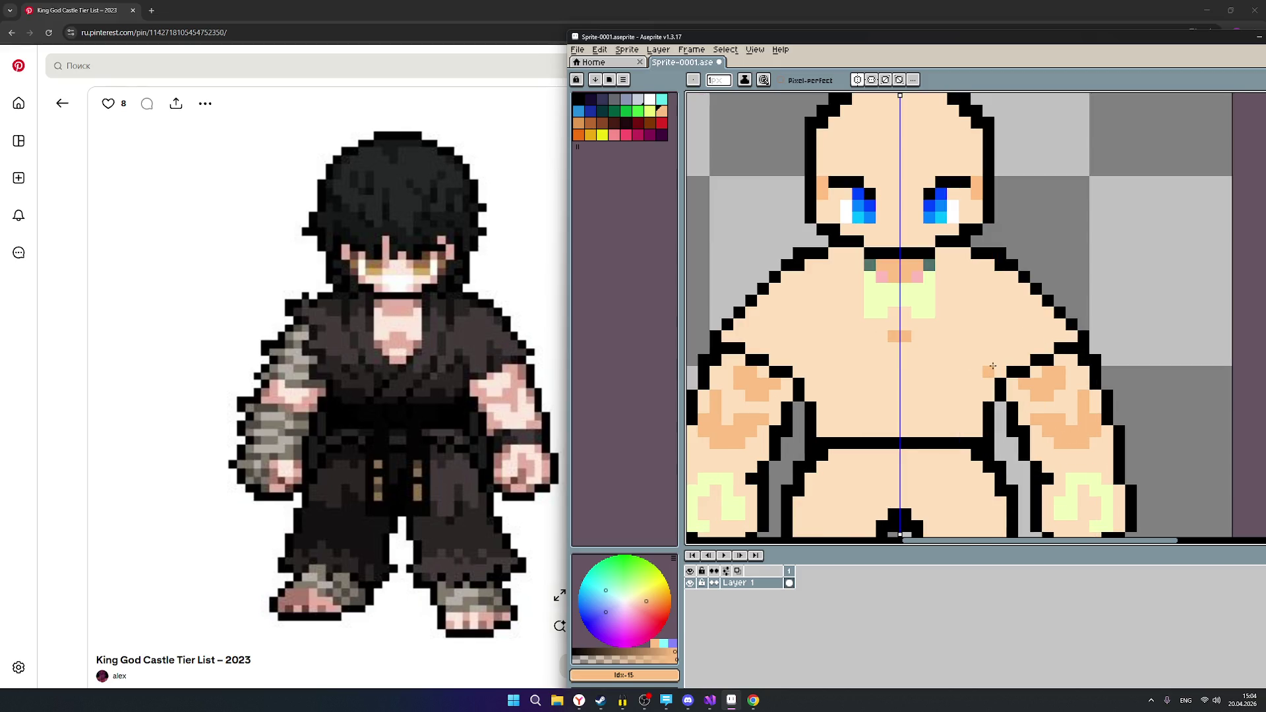
pyautogui.moveTo(1154, 383); pyautogui.dragTo(1112, 281)
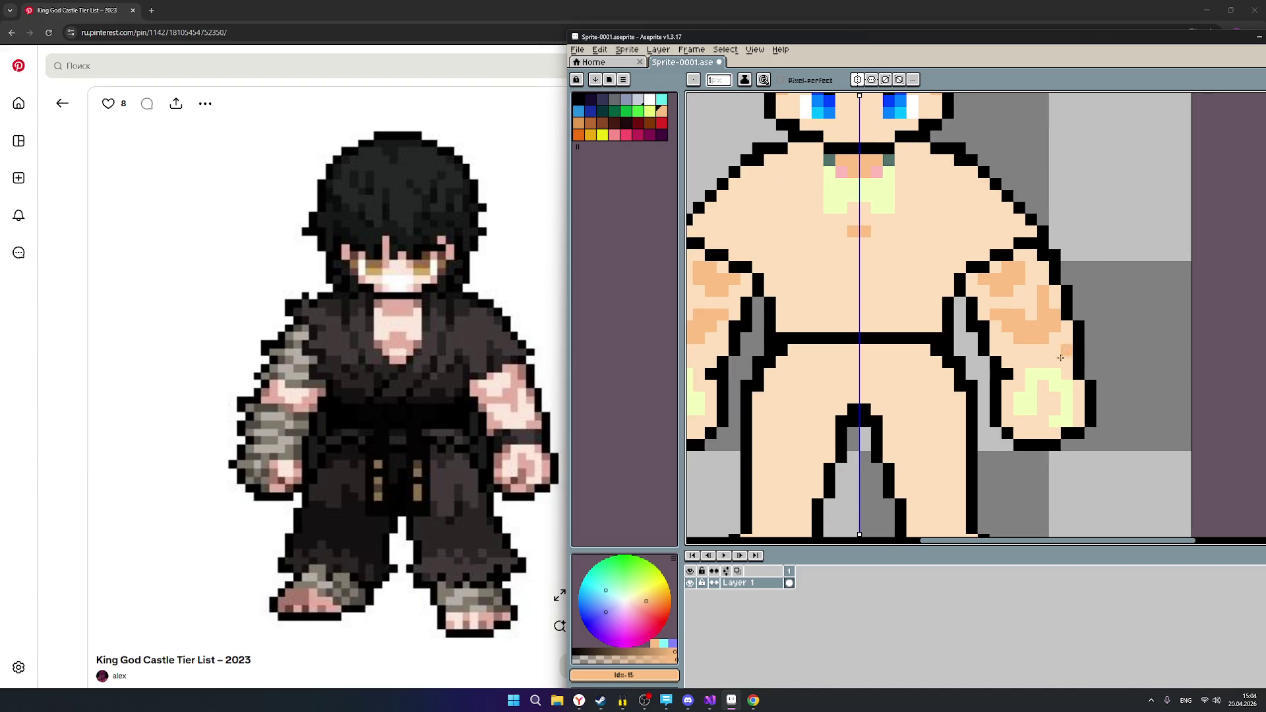
pyautogui.moveTo(1019, 408)
pyautogui.mouseDown()
pyautogui.moveTo(1032, 374)
pyautogui.moveTo(1050, 374)
pyautogui.moveTo(1068, 384)
pyautogui.moveTo(1054, 421)
pyautogui.mouseUp()
pyautogui.scroll(-2, 969, 394)
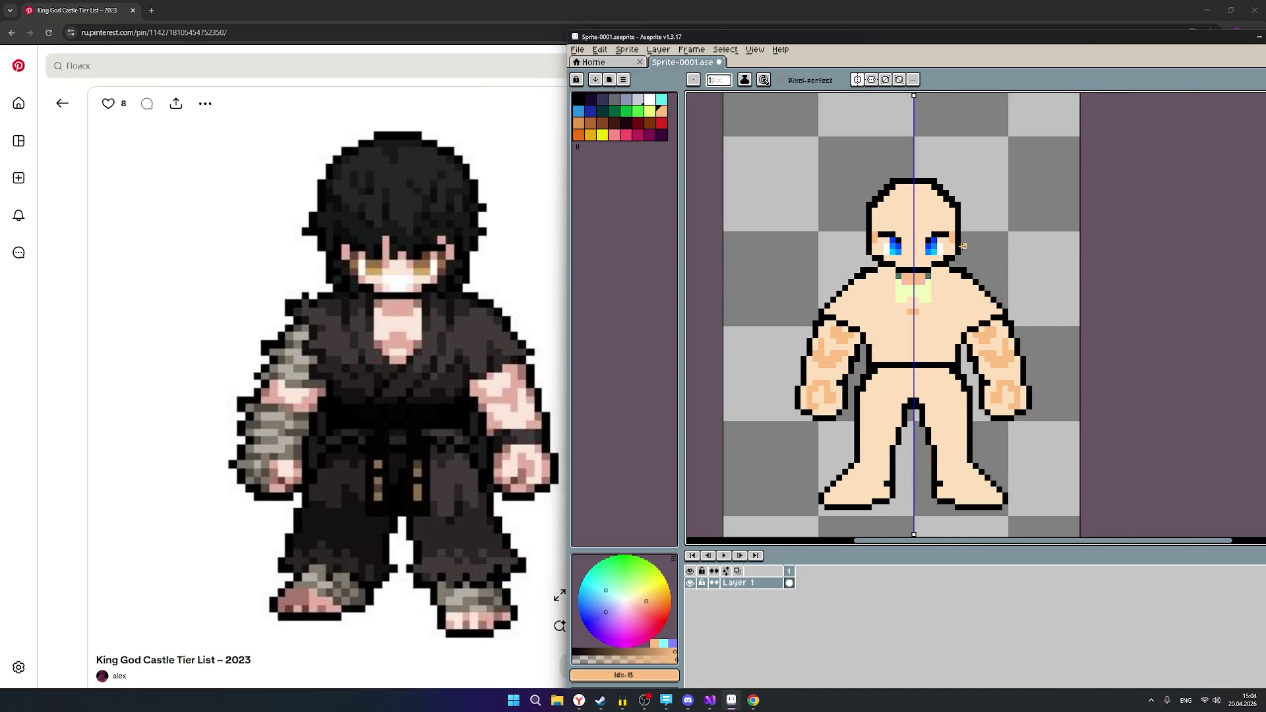
pyautogui.scroll(1, 966, 251)
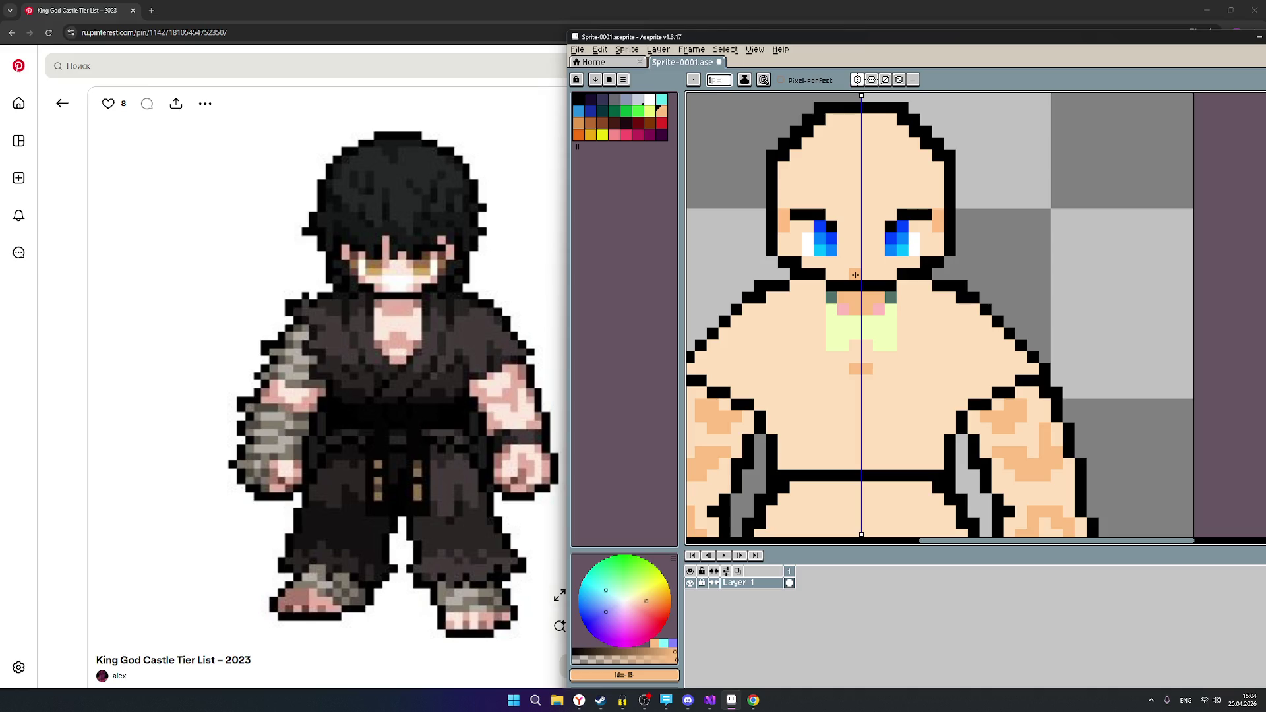
# Add mirrored orange shading pixels on the nose and beside the eyes.
pyautogui.click(856, 275)
pyautogui.click(858, 262)
pyautogui.click(844, 263)
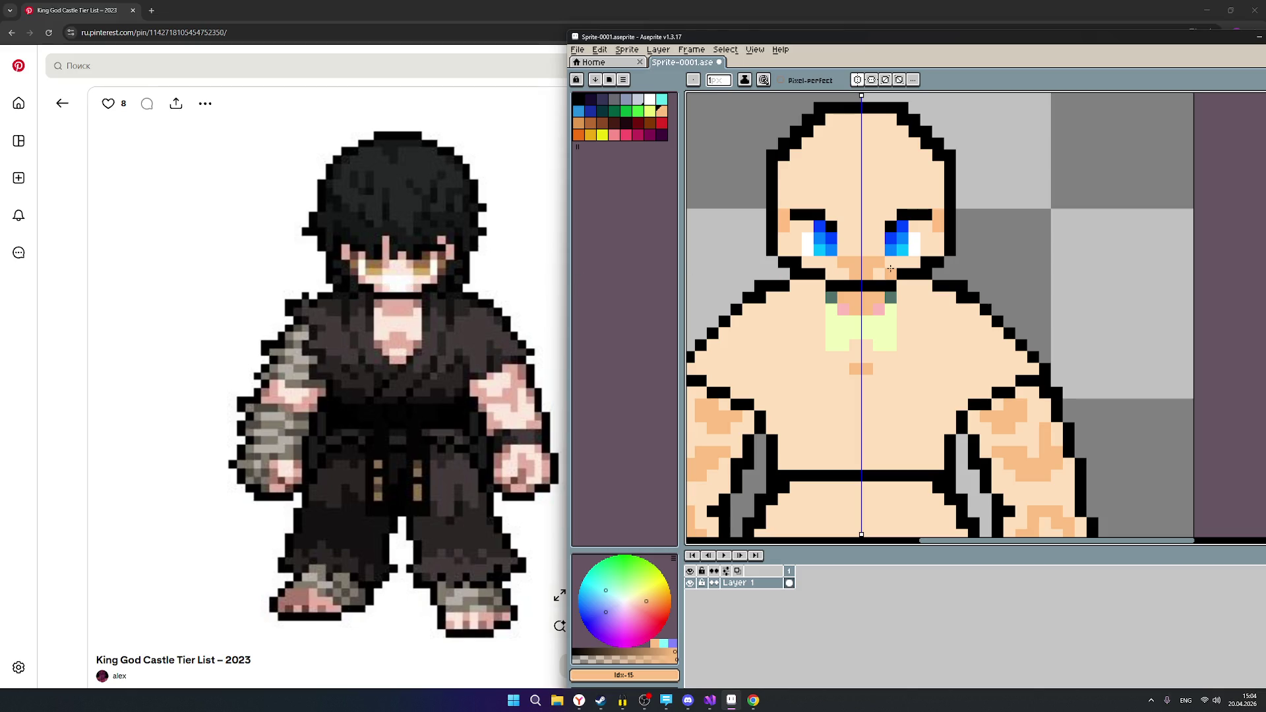
pyautogui.click(938, 298)
pyautogui.hotkey('ctrl', 'z')
pyautogui.click(927, 260)
pyautogui.scroll(-1, 465, 345)
pyautogui.scroll(1, 465, 345)
# Repaint the green collar with peach skin and add an orange-brown shadow across the neck.
pyautogui.moveTo(845, 322)
pyautogui.mouseDown()
pyautogui.moveTo(891, 322)
pyautogui.moveTo(891, 307)
pyautogui.moveTo(891, 345)
pyautogui.moveTo(853, 333)
pyautogui.mouseUp()
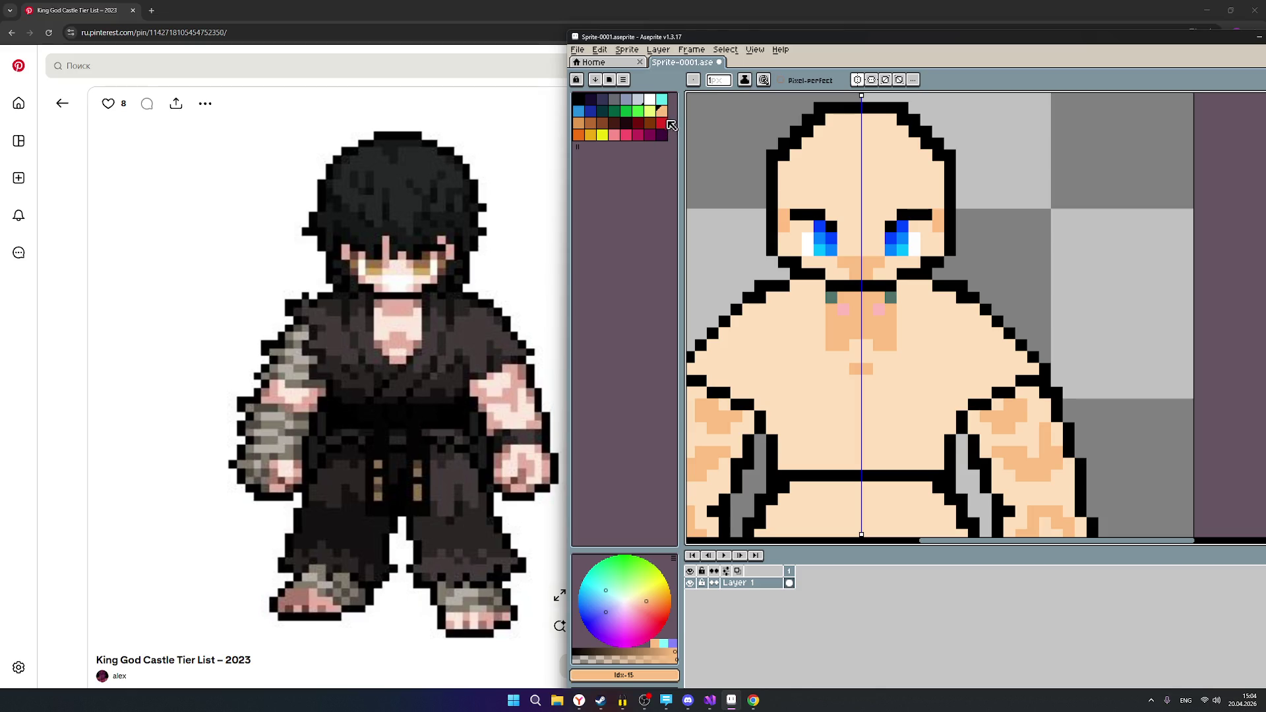
pyautogui.click(579, 124)
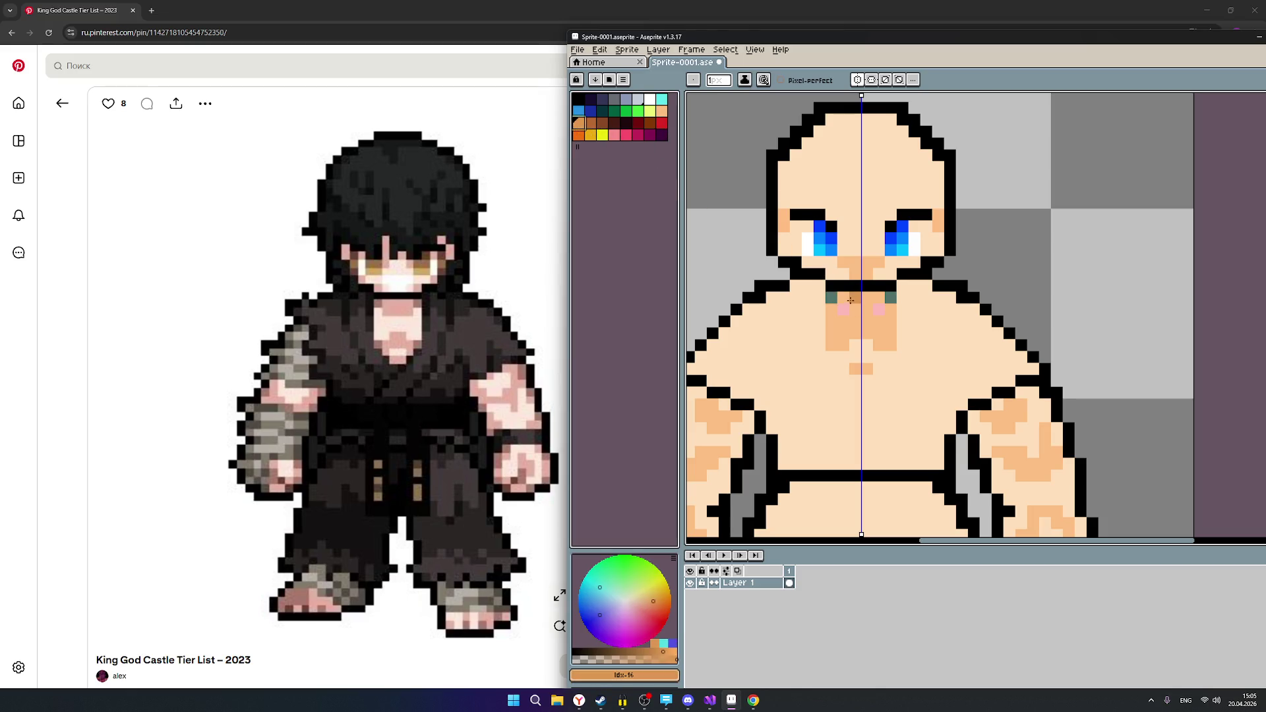
pyautogui.moveTo(878, 297)
pyautogui.mouseDown()
pyautogui.moveTo(843, 297)
pyautogui.moveTo(878, 308)
pyautogui.mouseUp()
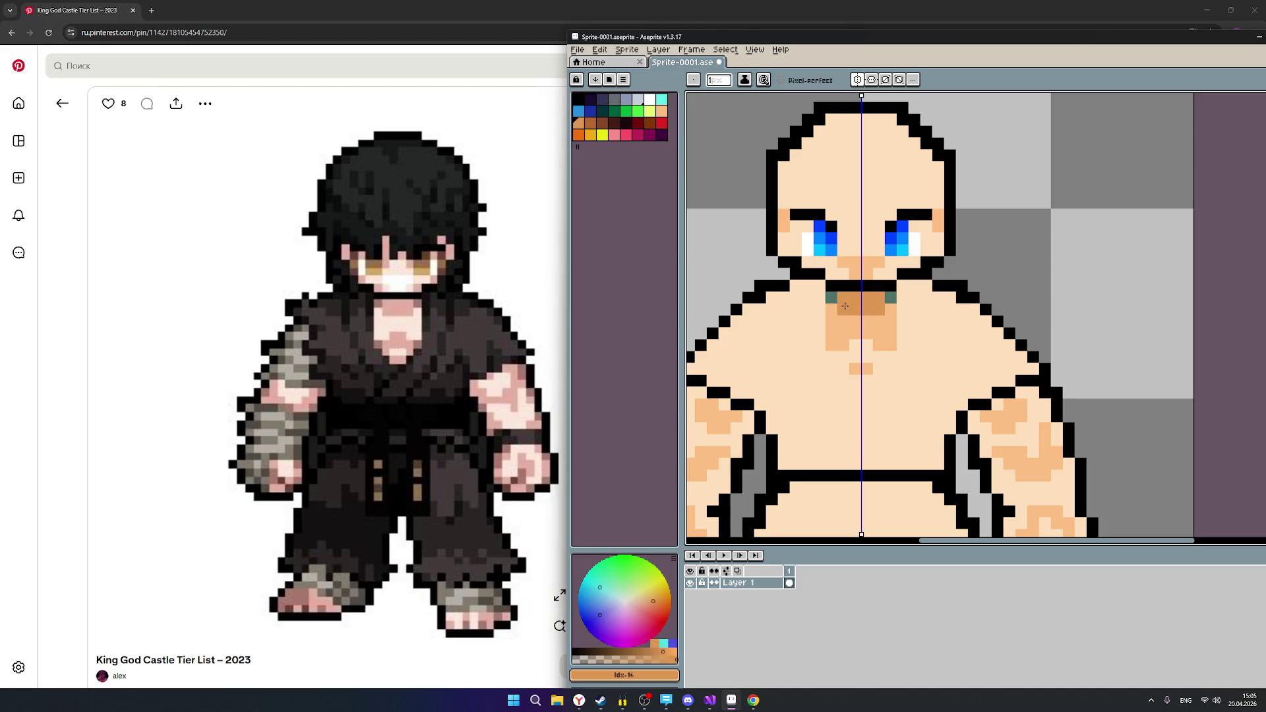
pyautogui.scroll(-4, 976, 303)
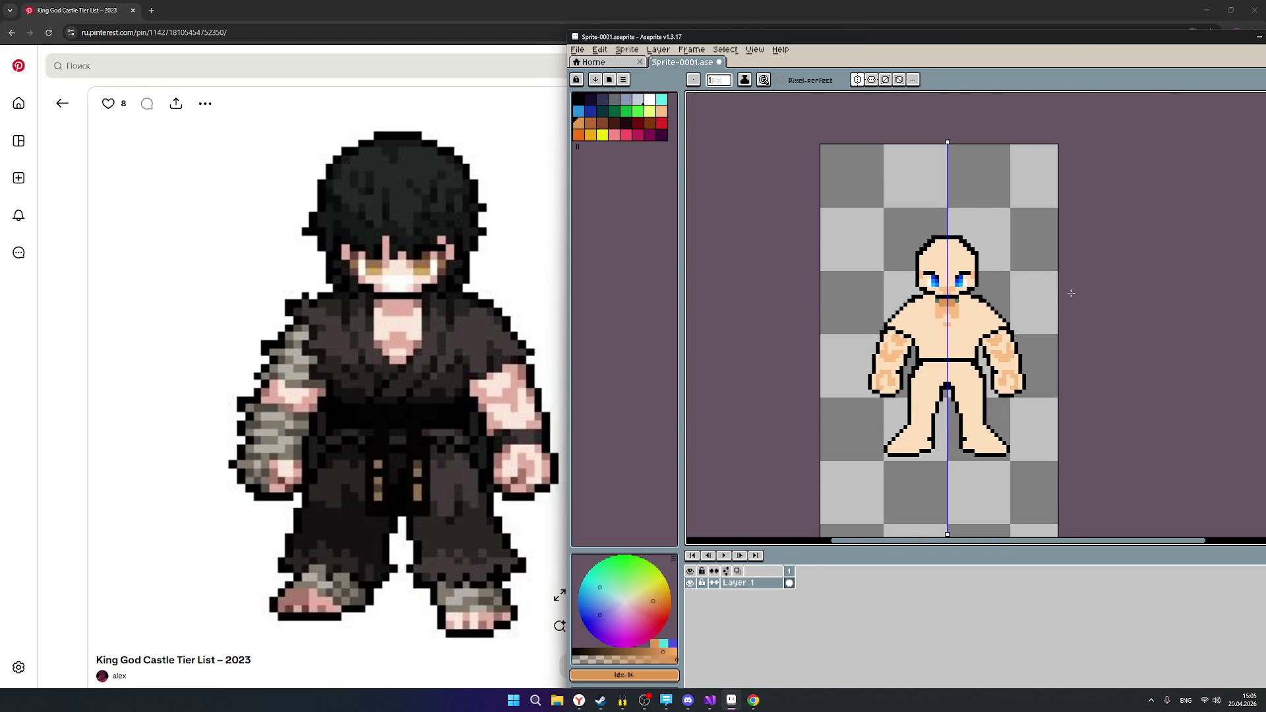
# Pick brown Idx-17 and recolour the teal neck pixels, mirrored on both sides.
pyautogui.scroll(2, 1036, 280)
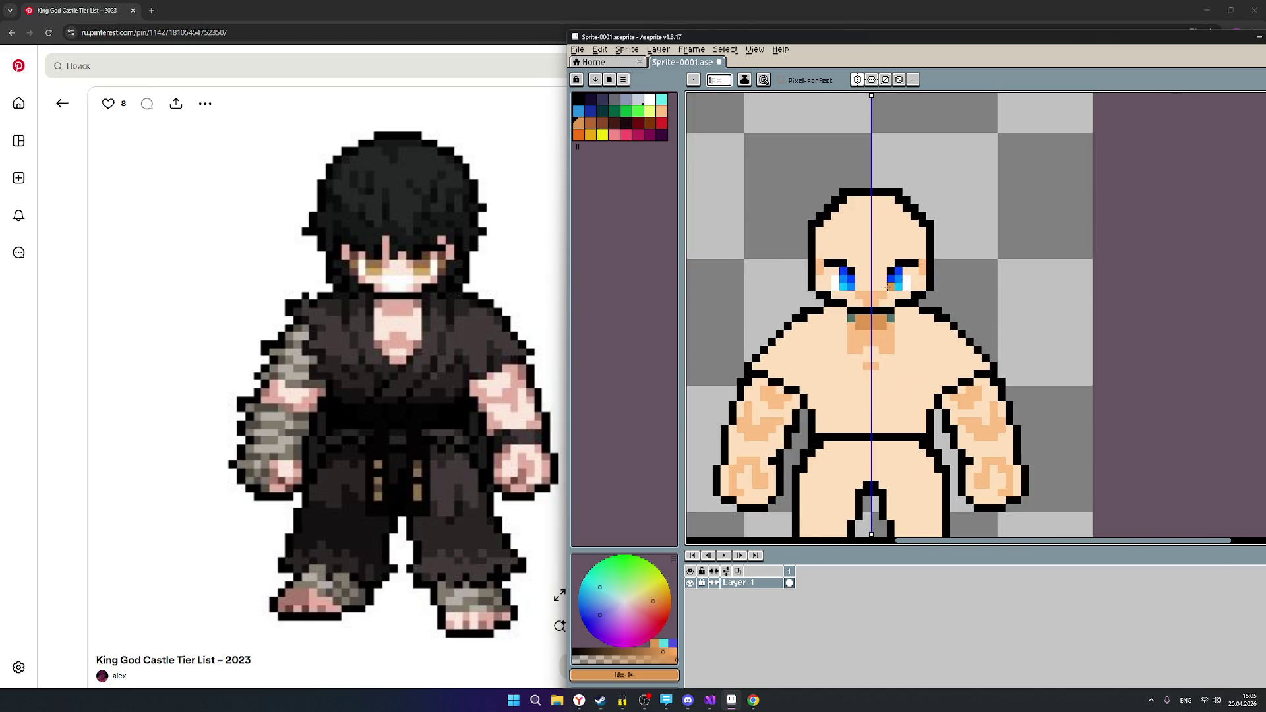
pyautogui.scroll(1, 1003, 283)
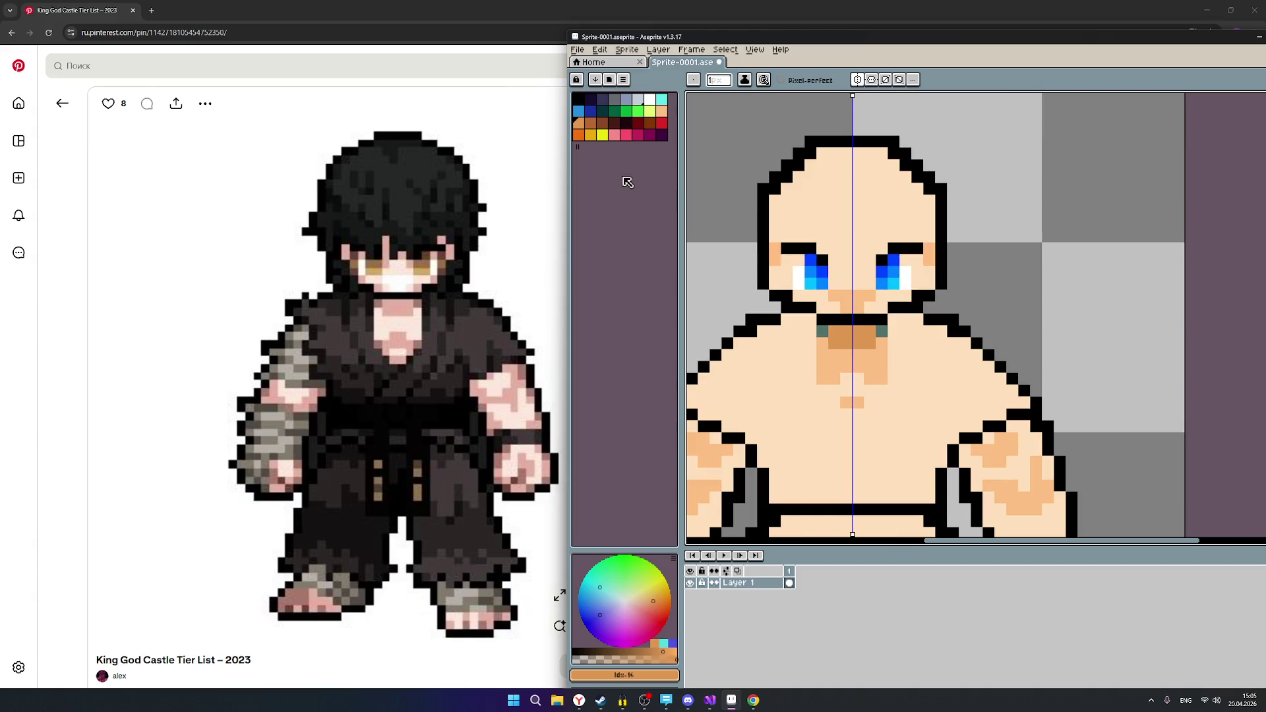
pyautogui.click(594, 125)
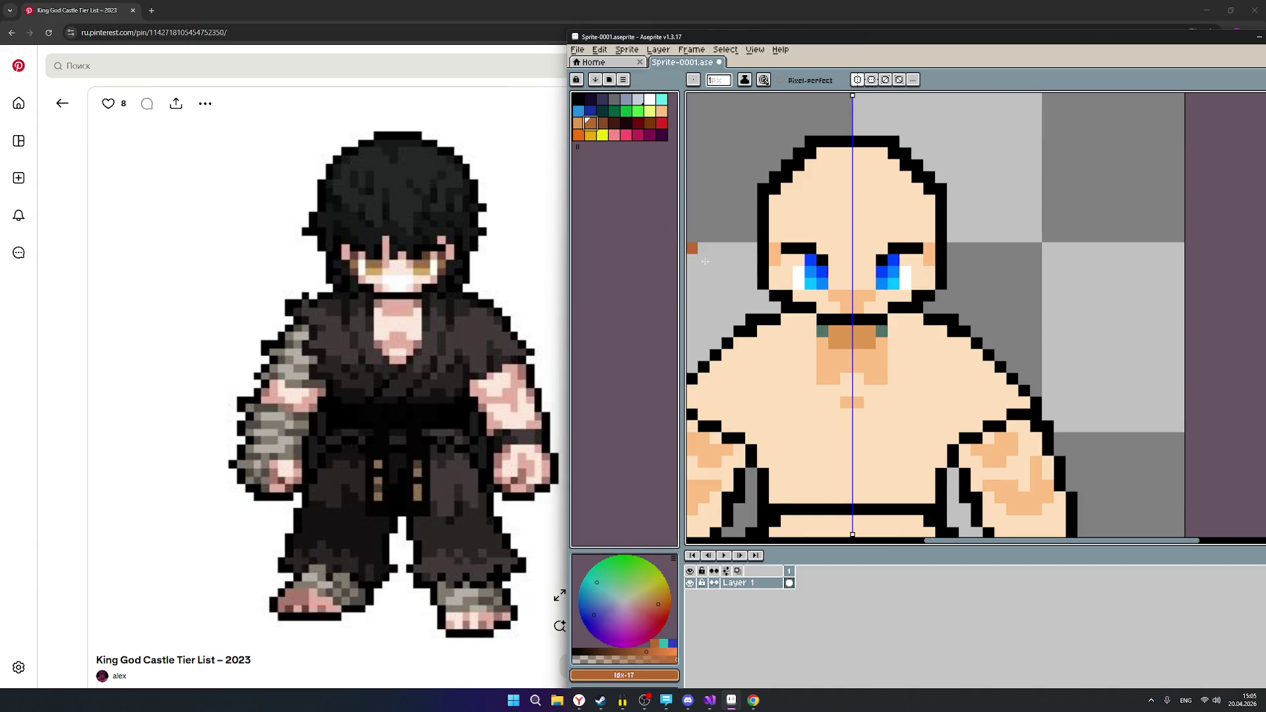
pyautogui.click(821, 333)
pyautogui.scroll(-3, 981, 375)
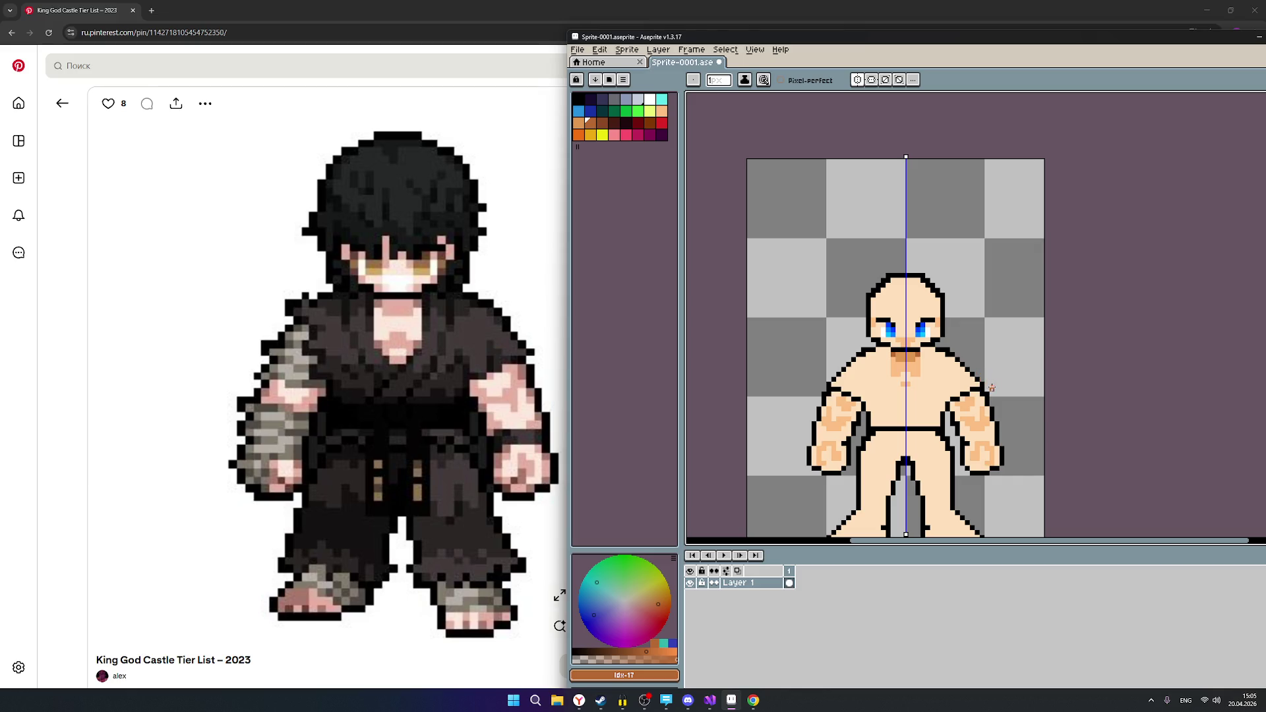
pyautogui.moveTo(1088, 357); pyautogui.dragTo(1063, 276)
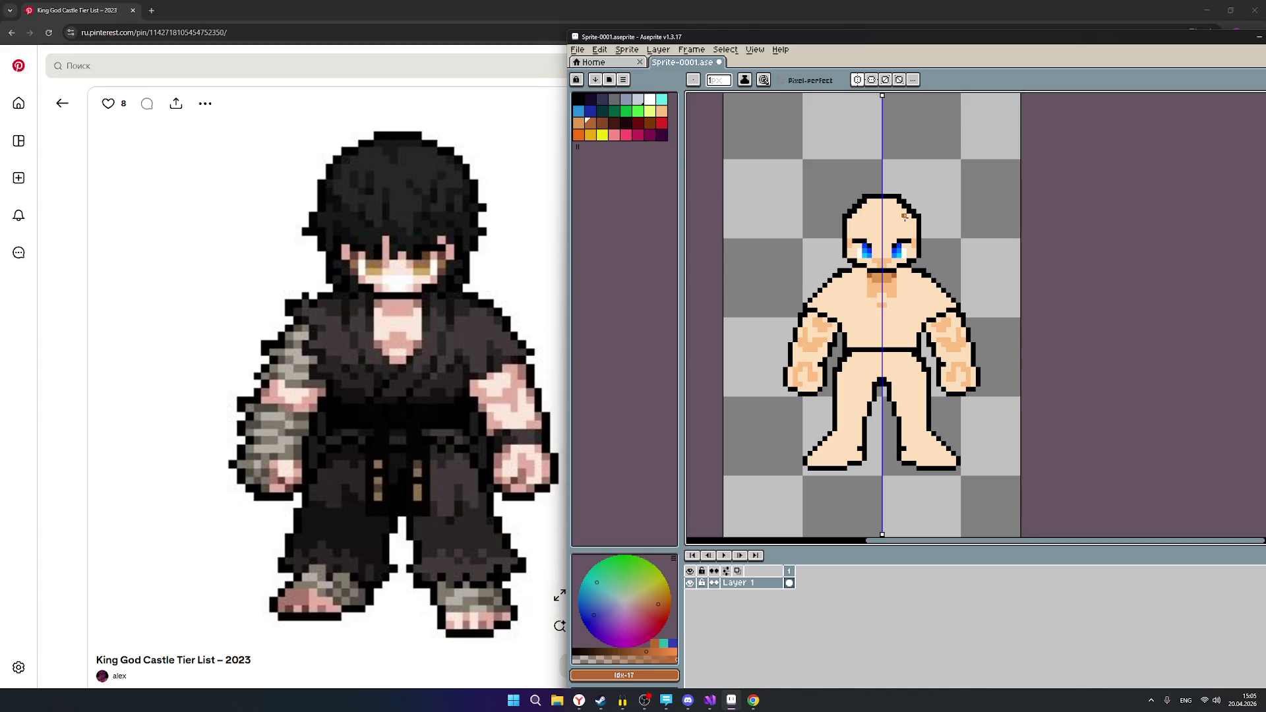
pyautogui.scroll(1, 968, 265)
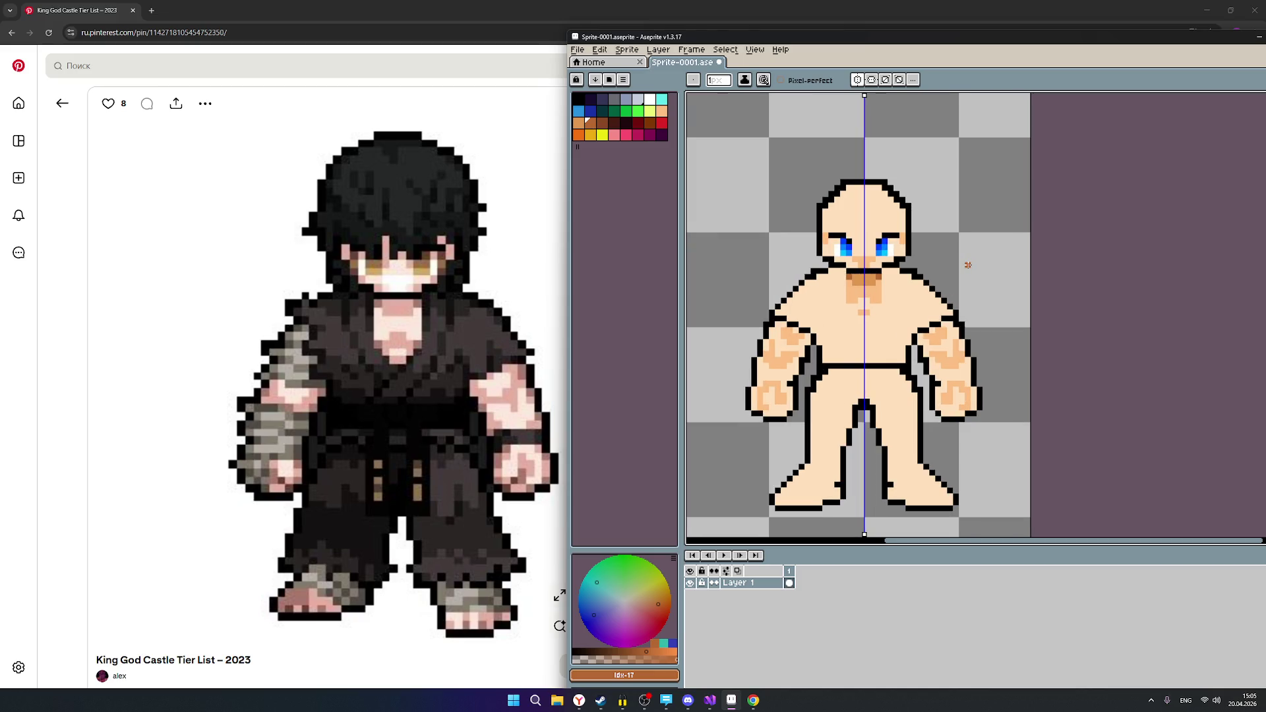
pyautogui.scroll(1, 984, 343)
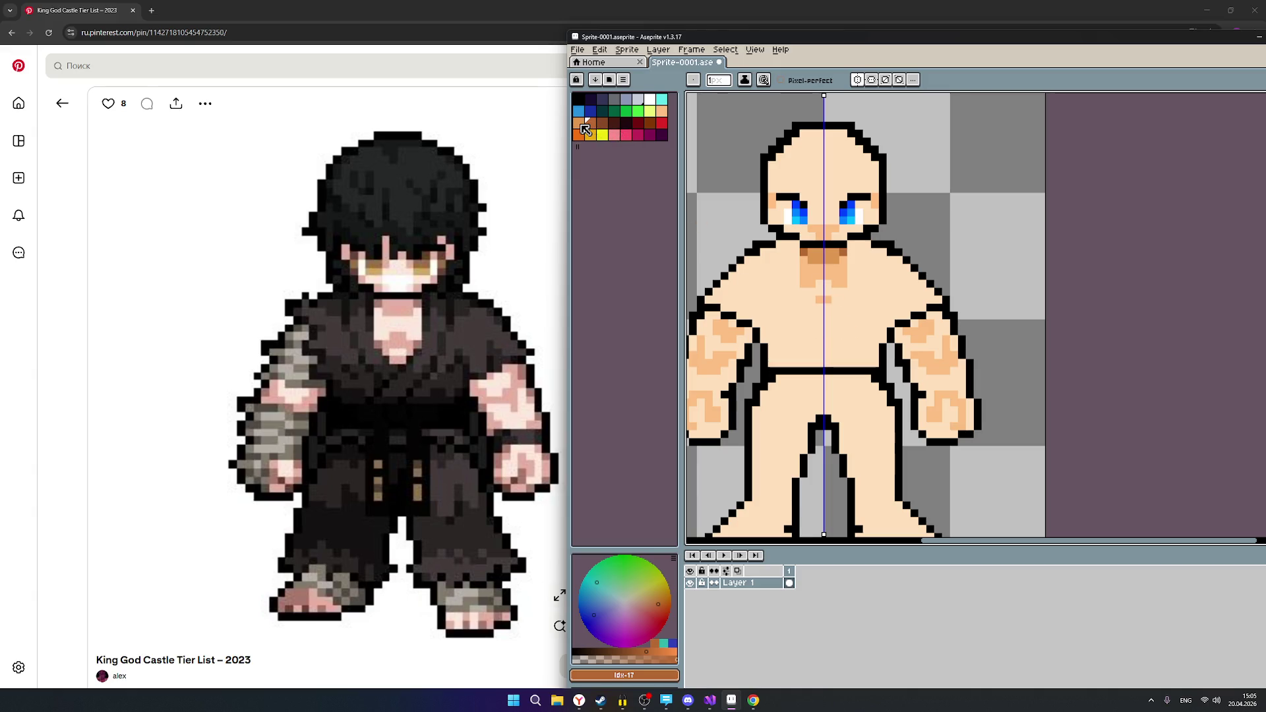
# With Idx-16, fill the fist's lower-right outline corner and add an orange pixel along its lower edge.
pyautogui.click(580, 125)
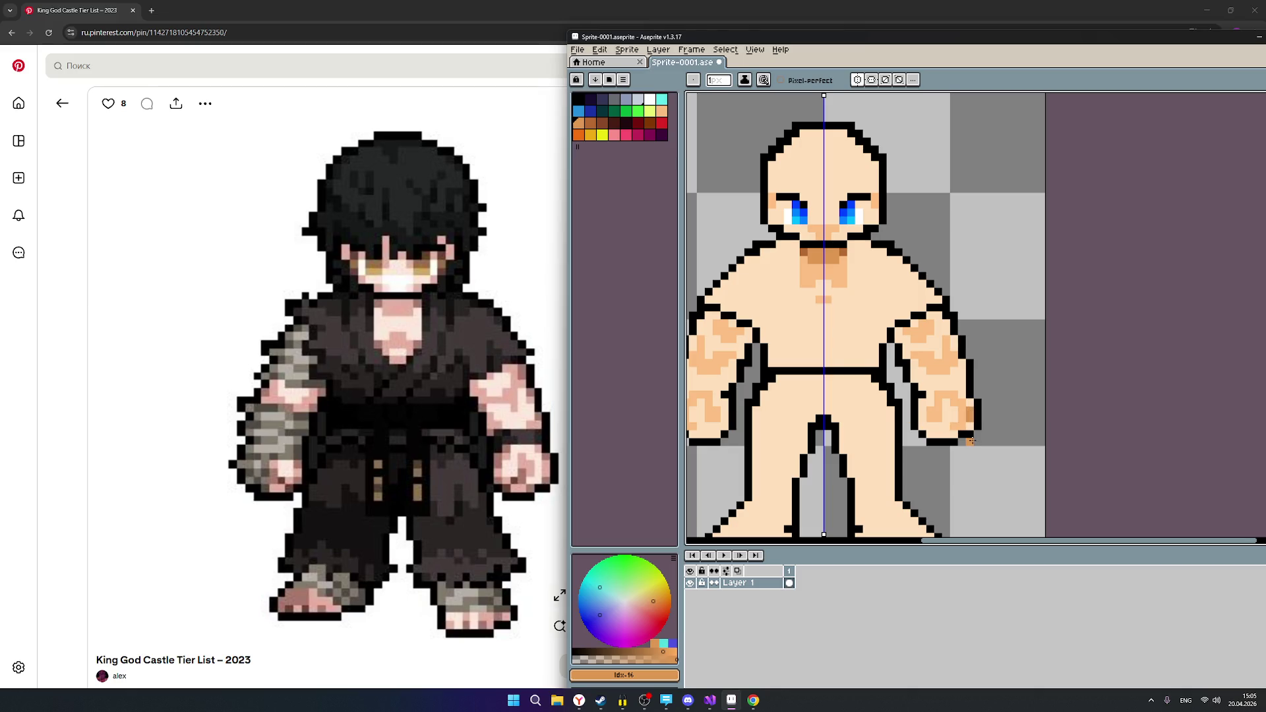
pyautogui.click(969, 435)
pyautogui.click(940, 436)
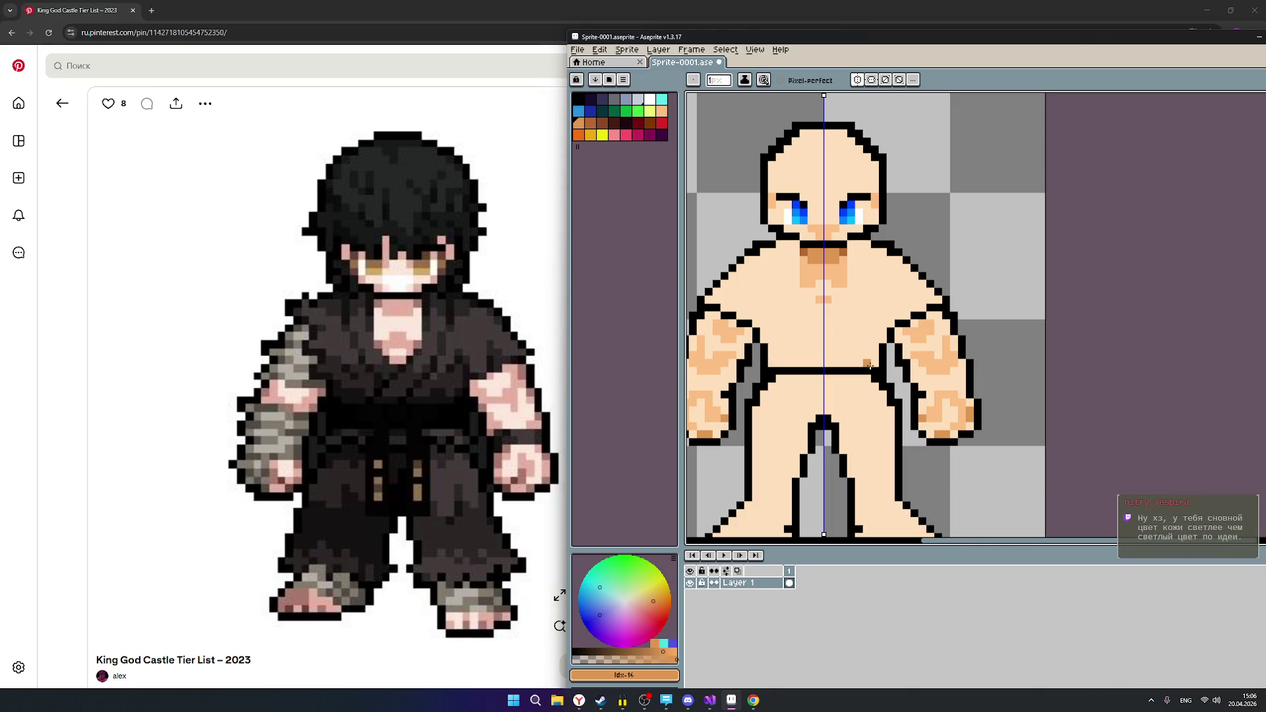
pyautogui.scroll(-2, 871, 366)
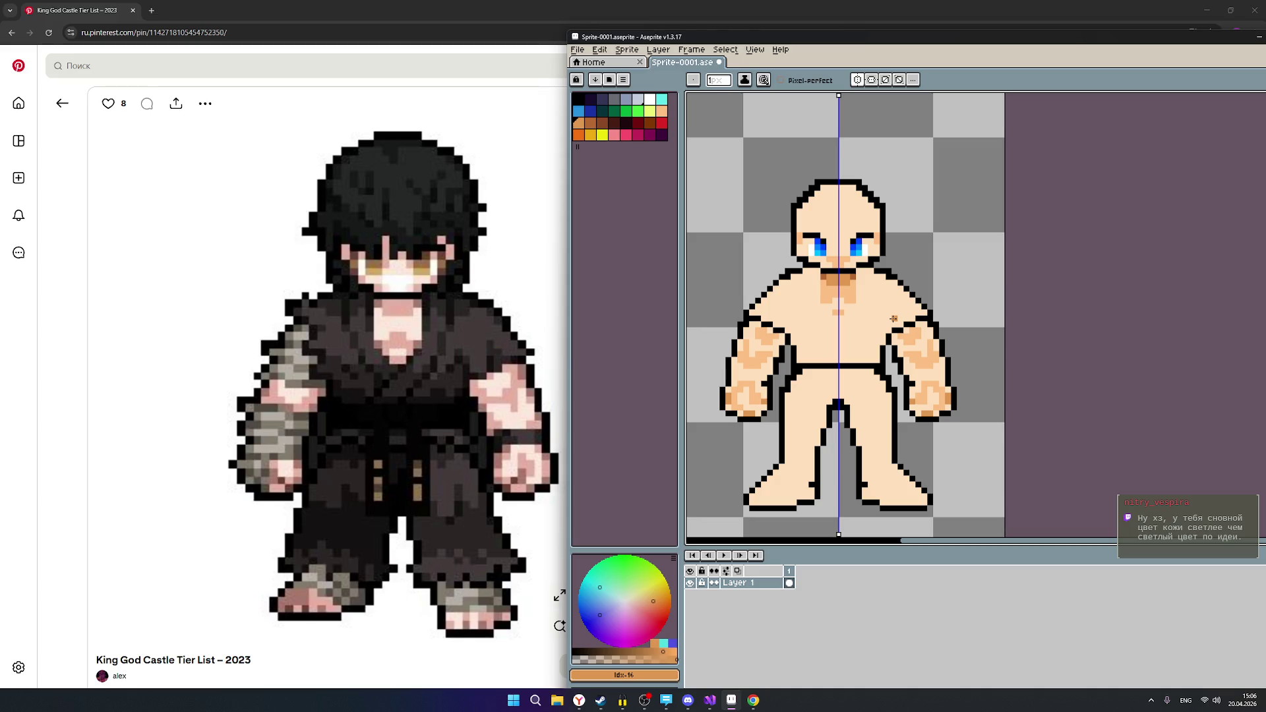
pyautogui.click(661, 110)
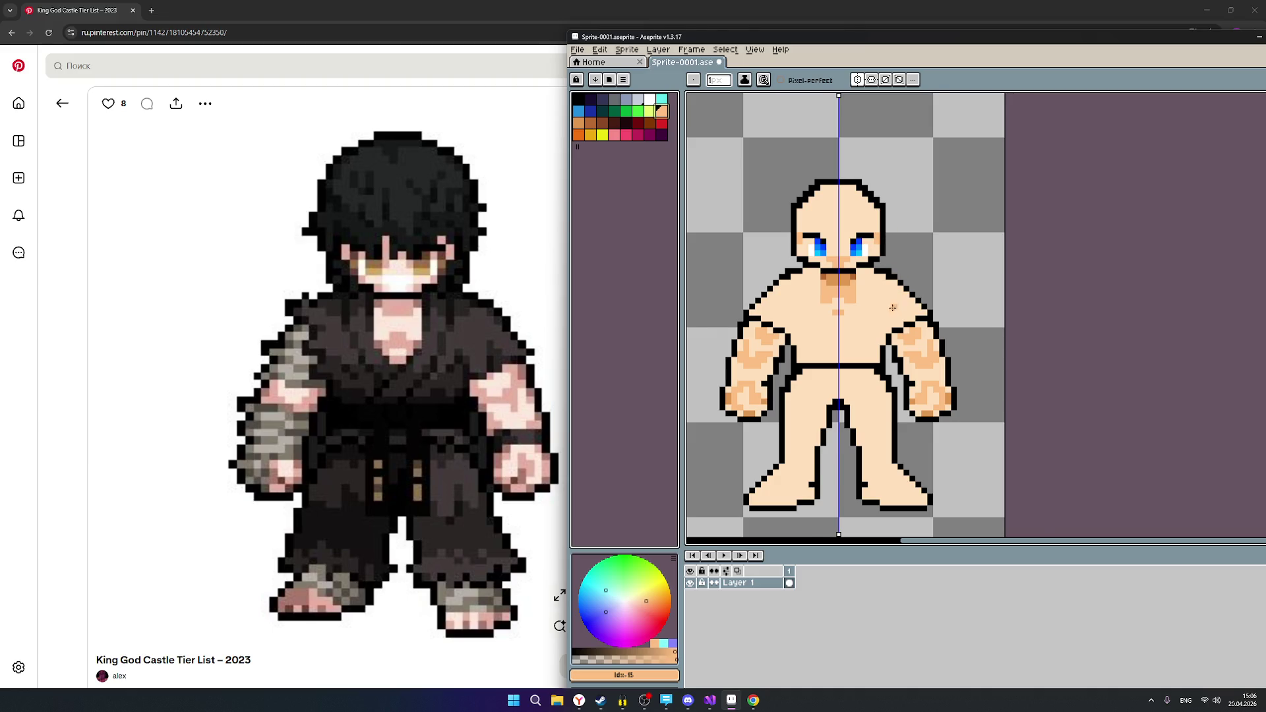
pyautogui.scroll(2, 893, 307)
pyautogui.scroll(-1, 890, 310)
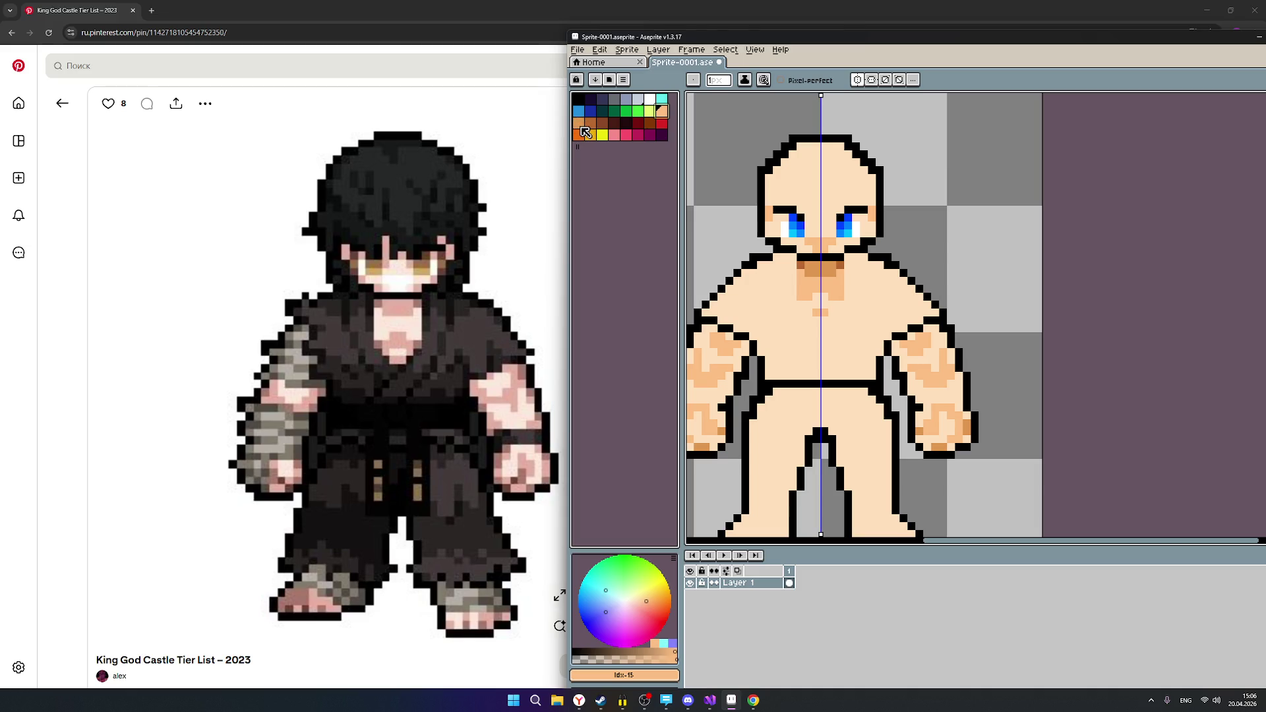
pyautogui.click(582, 128)
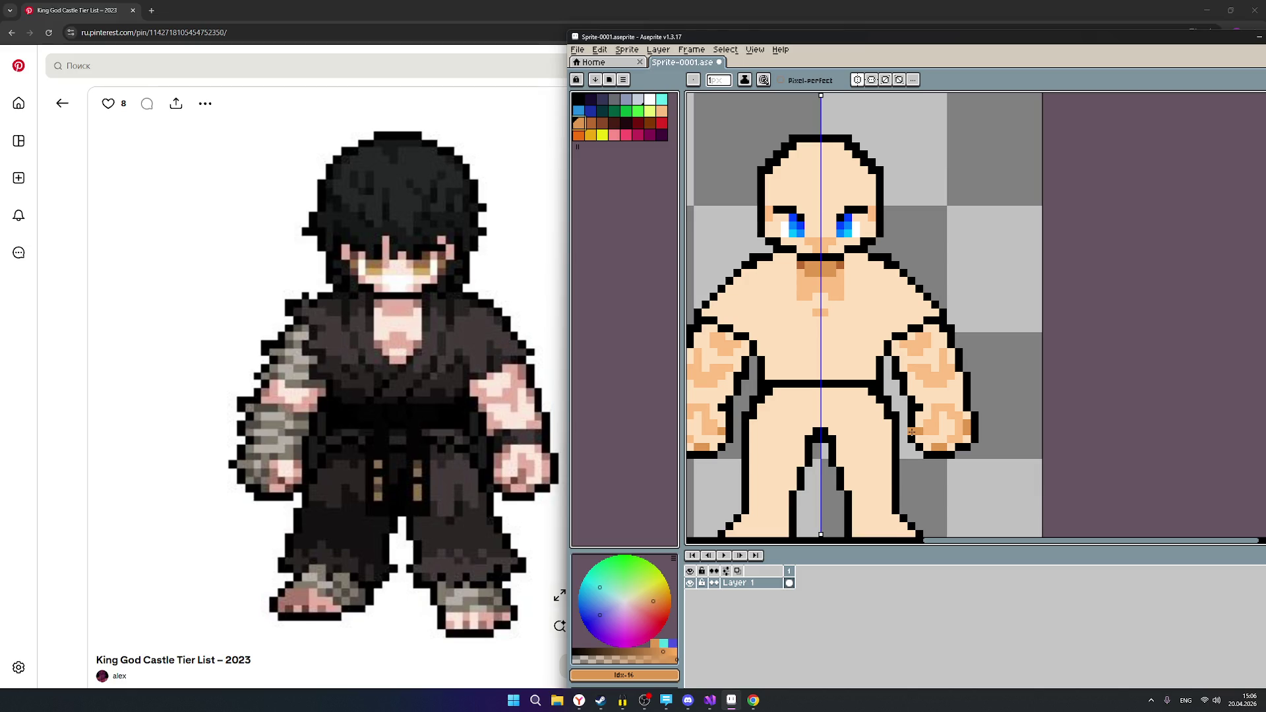
# Pencil dark brown Idx-17 pixels on the right fist's bottom-right corner, lower-left edge and bottom edge.
pyautogui.click(591, 125)
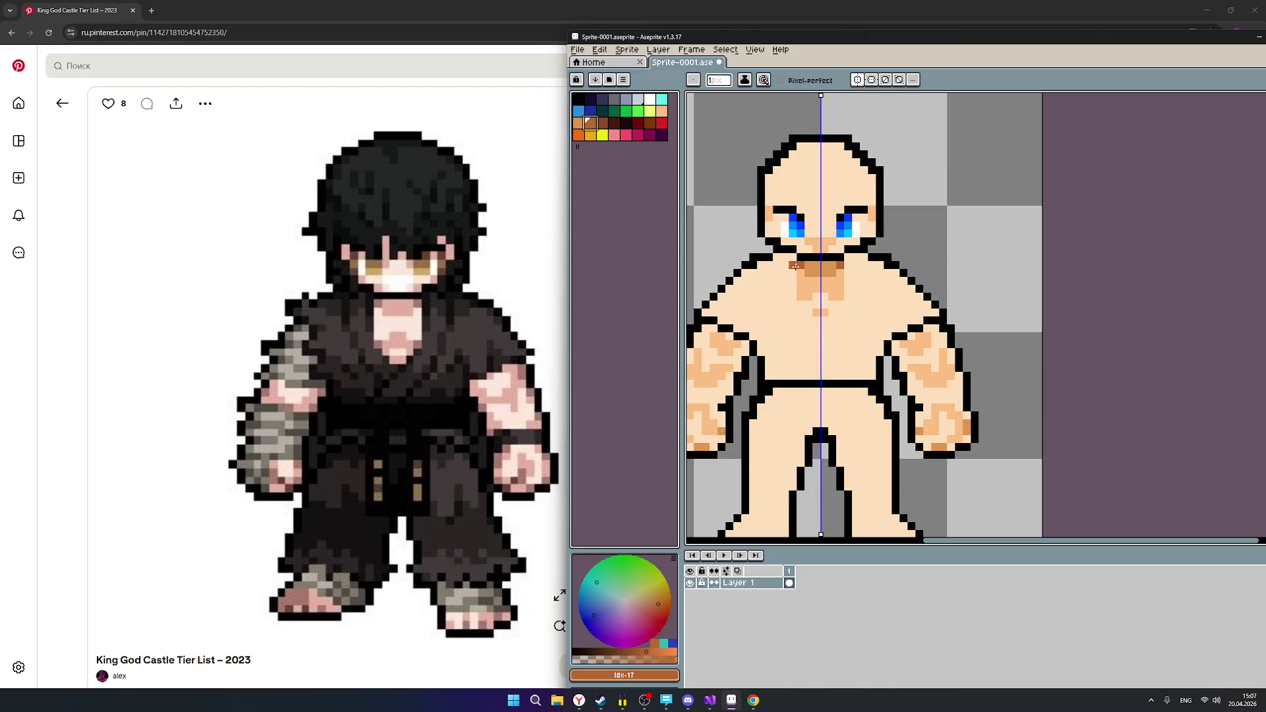
pyautogui.click(967, 445)
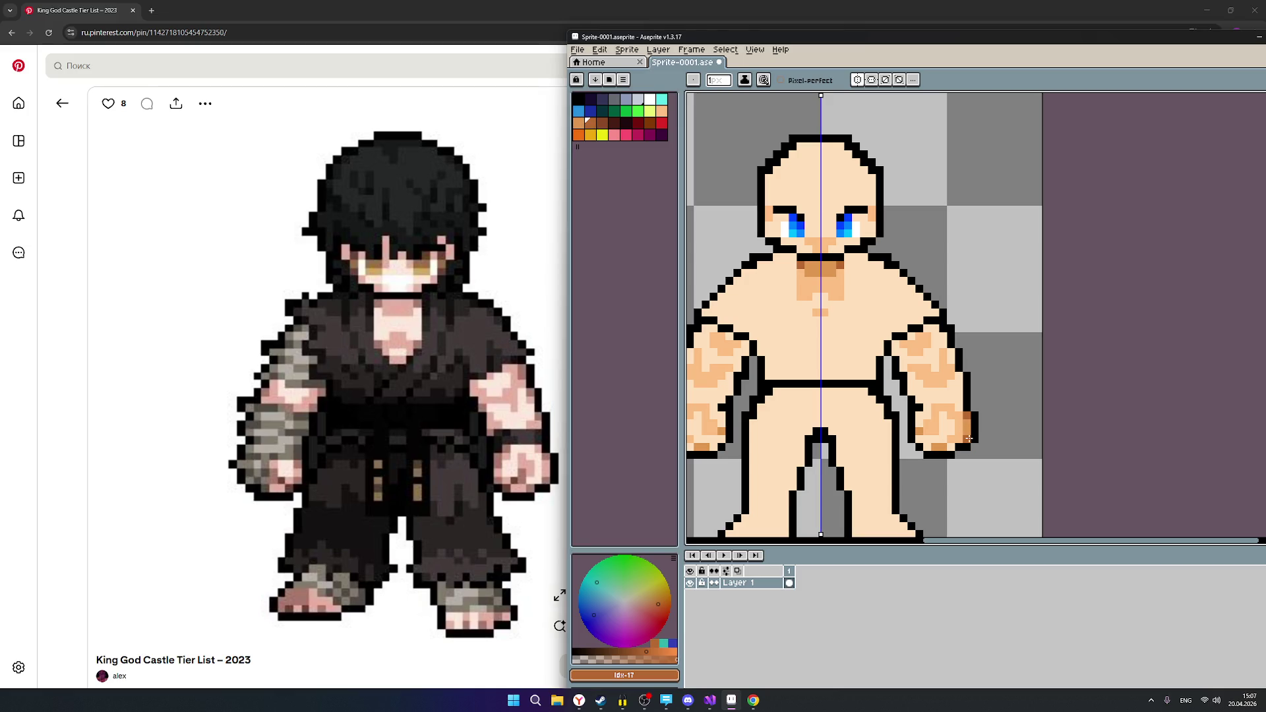
pyautogui.click(919, 440)
pyautogui.scroll(-1, 848, 425)
pyautogui.scroll(1, 848, 429)
pyautogui.click(957, 446)
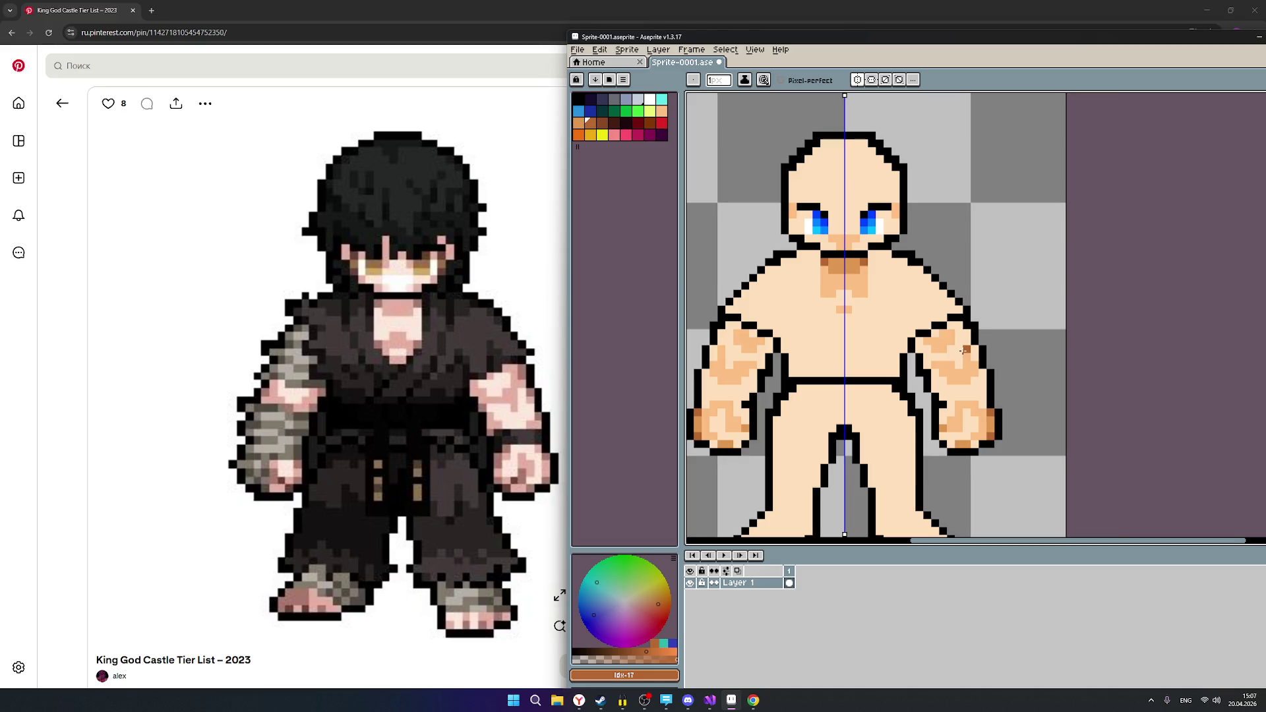
pyautogui.scroll(1, 959, 350)
pyautogui.scroll(-2, 961, 355)
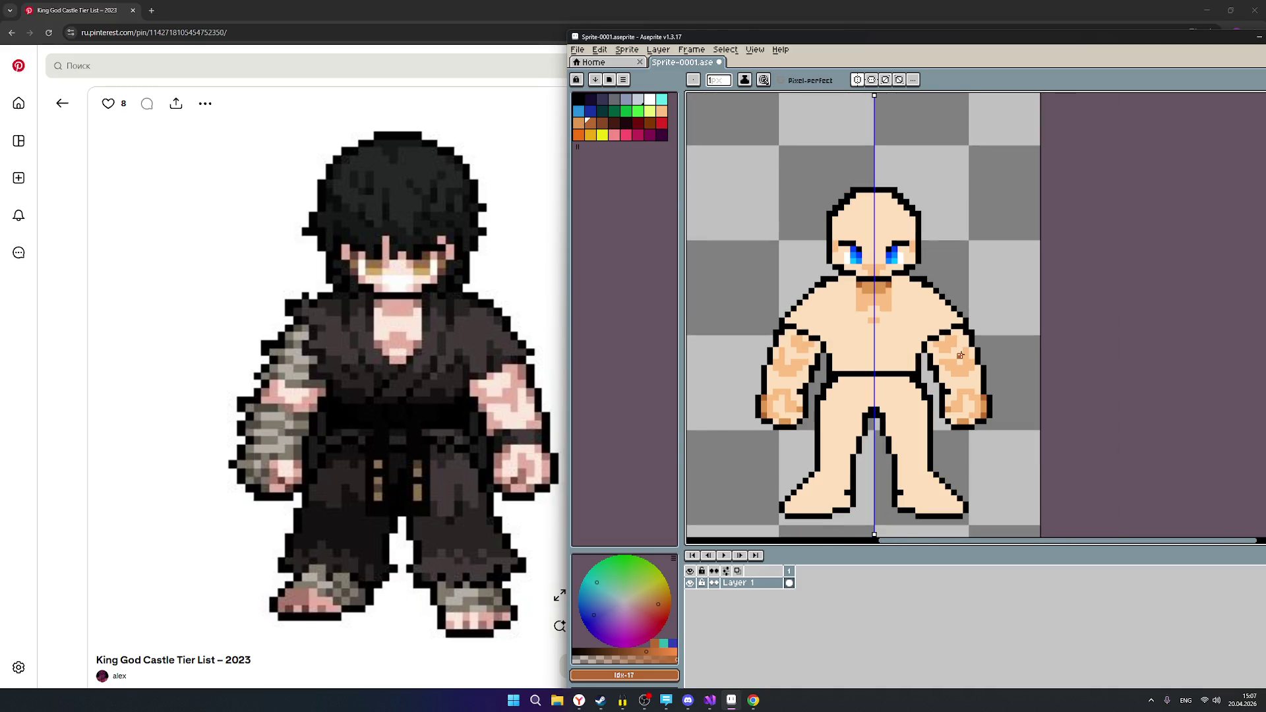
pyautogui.scroll(1, 882, 279)
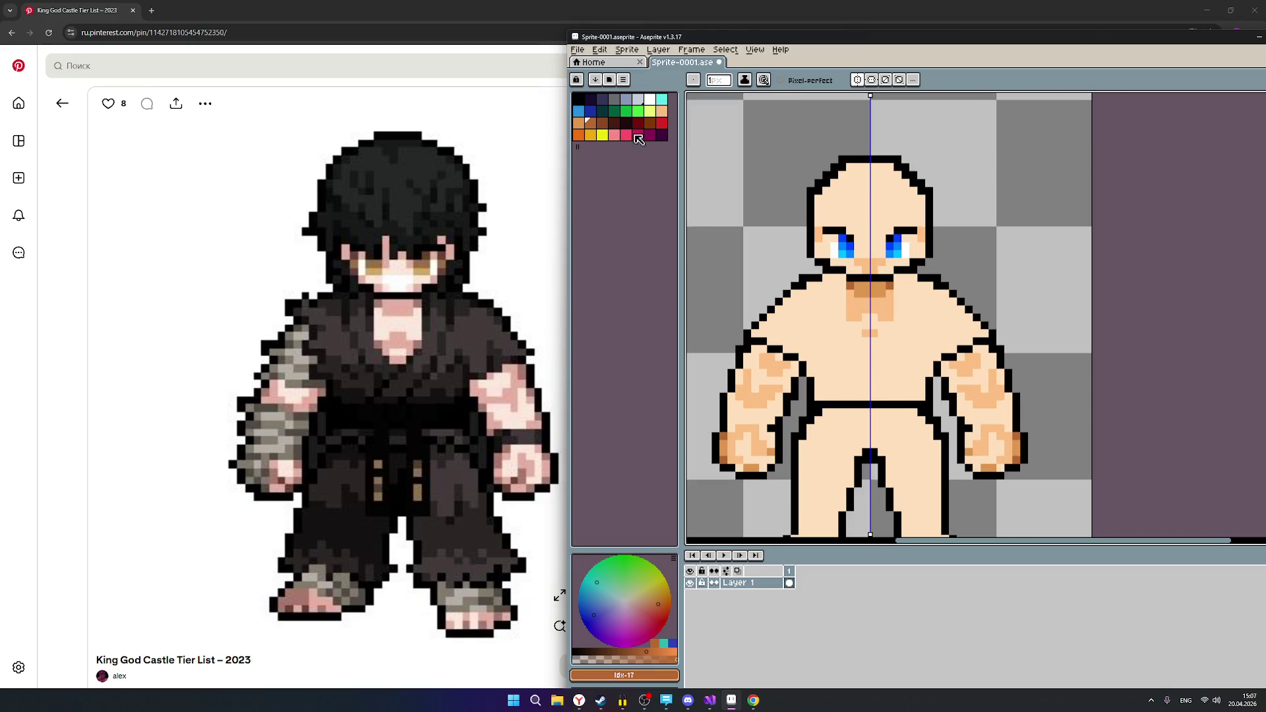
# Pick brown Idx-16 and pencil shading pixels on the chest just below the neck.
pyautogui.click(578, 123)
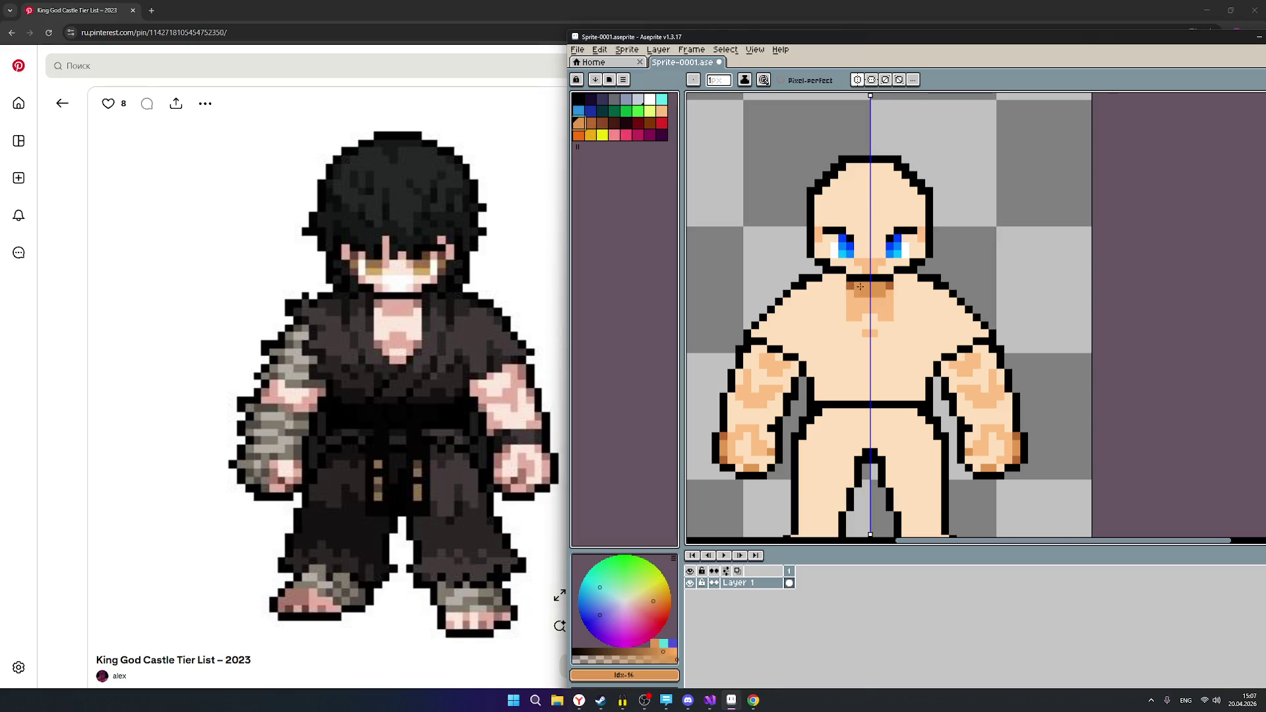
pyautogui.click(859, 317)
pyautogui.click(866, 318)
pyautogui.click(875, 317)
pyautogui.click(875, 327)
pyautogui.click(869, 332)
pyautogui.click(859, 323)
pyautogui.click(883, 323)
# Continue the brown shading pixels down the centre of the chest.
pyautogui.click(866, 333)
pyautogui.click(859, 333)
pyautogui.click(882, 333)
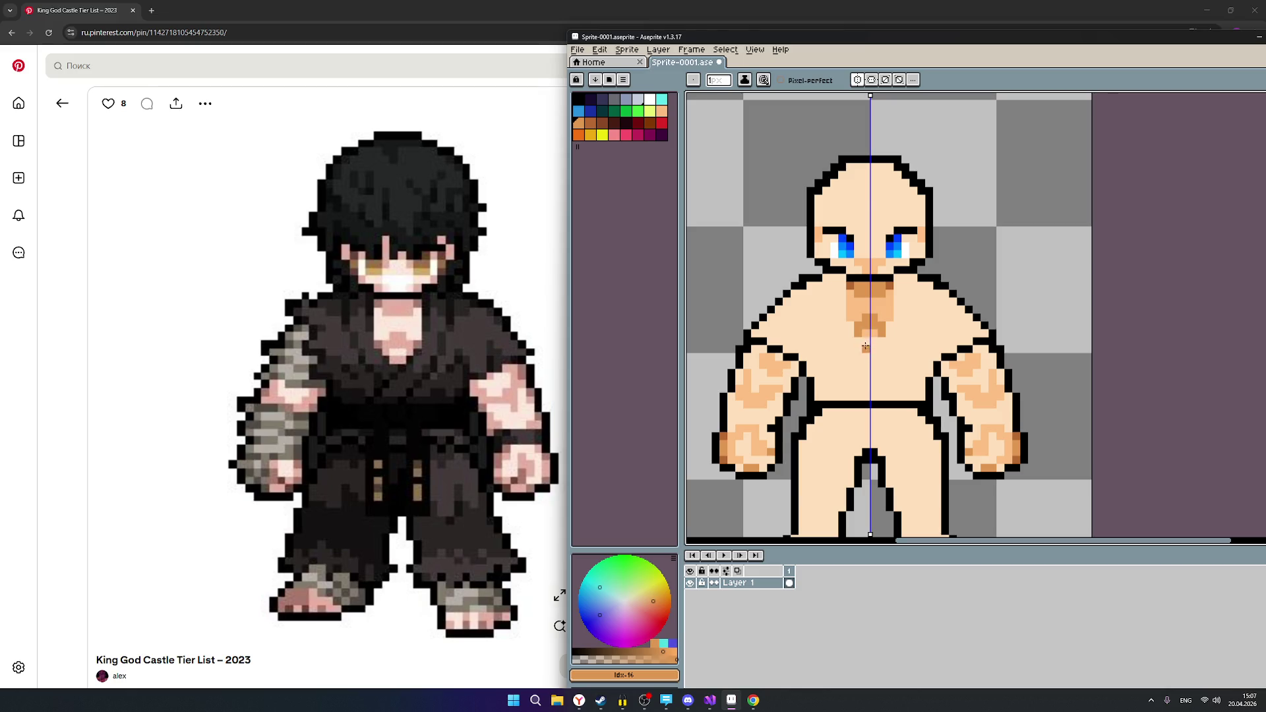
pyautogui.click(864, 342)
pyautogui.scroll(-2, 890, 355)
pyautogui.scroll(1, 946, 382)
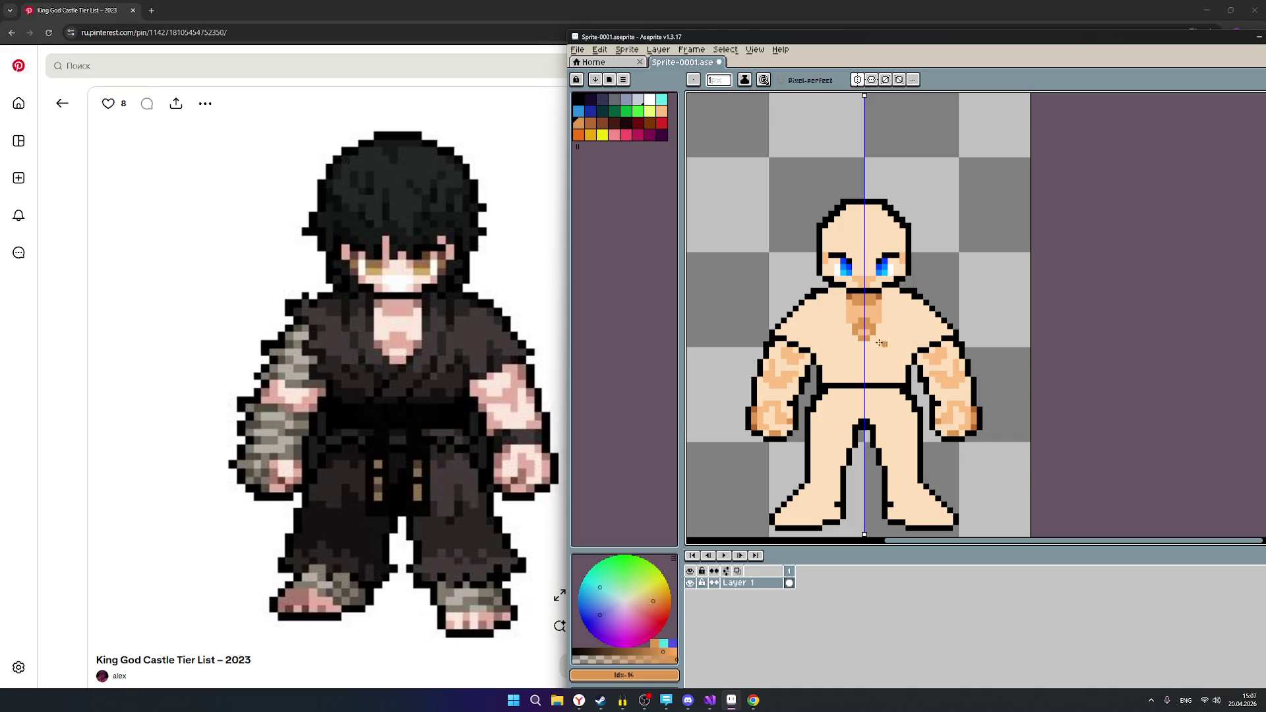
pyautogui.scroll(-5, 1009, 373)
pyautogui.scroll(-1, 1008, 373)
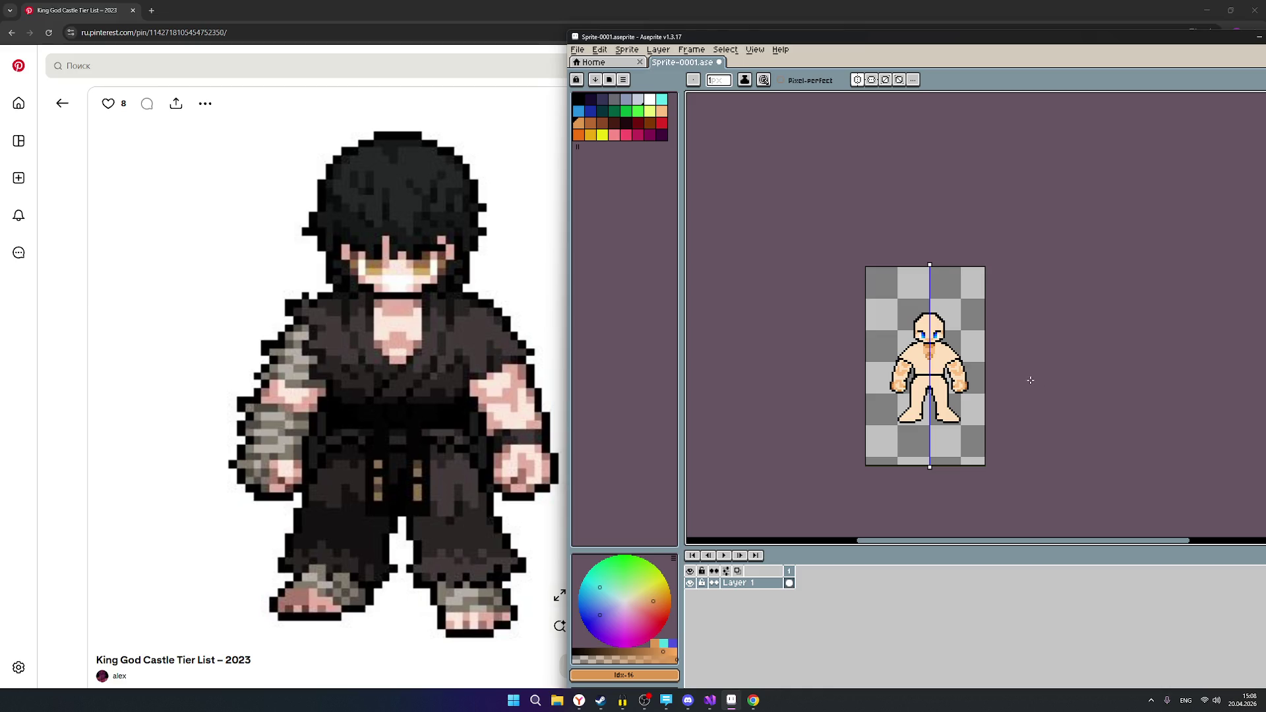
pyautogui.scroll(1, 1001, 381)
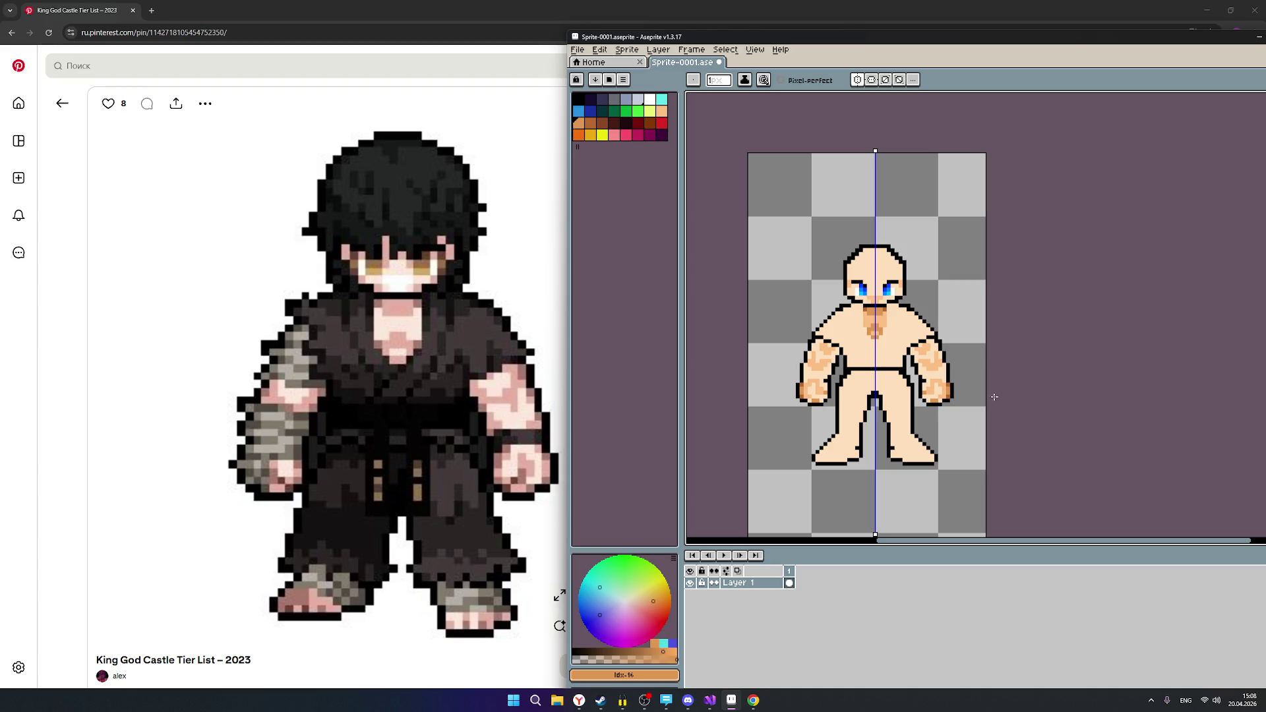
# Zoom in and draw a light orange streak and a darker orange stroke over the right fist's shading.
pyautogui.scroll(1, 930, 403)
pyautogui.scroll(1, 965, 396)
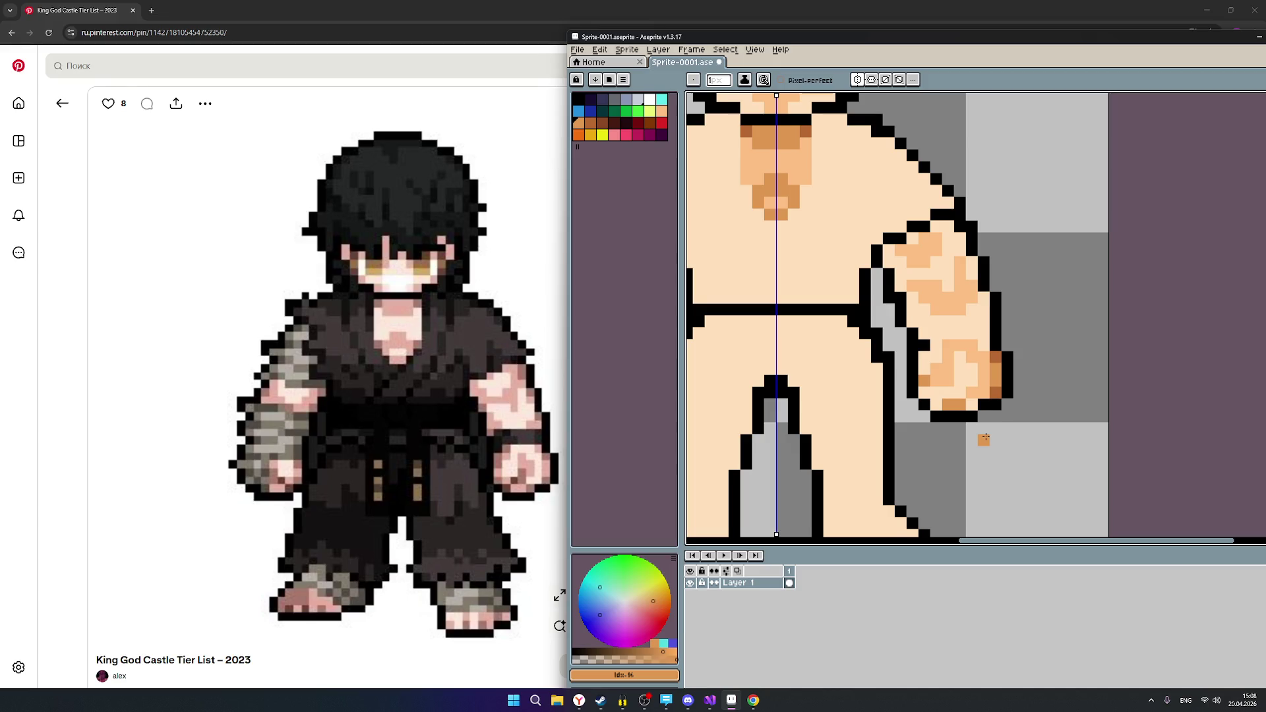
pyautogui.moveTo(961, 366); pyautogui.dragTo(960, 396)
pyautogui.moveTo(962, 358); pyautogui.dragTo(972, 382)
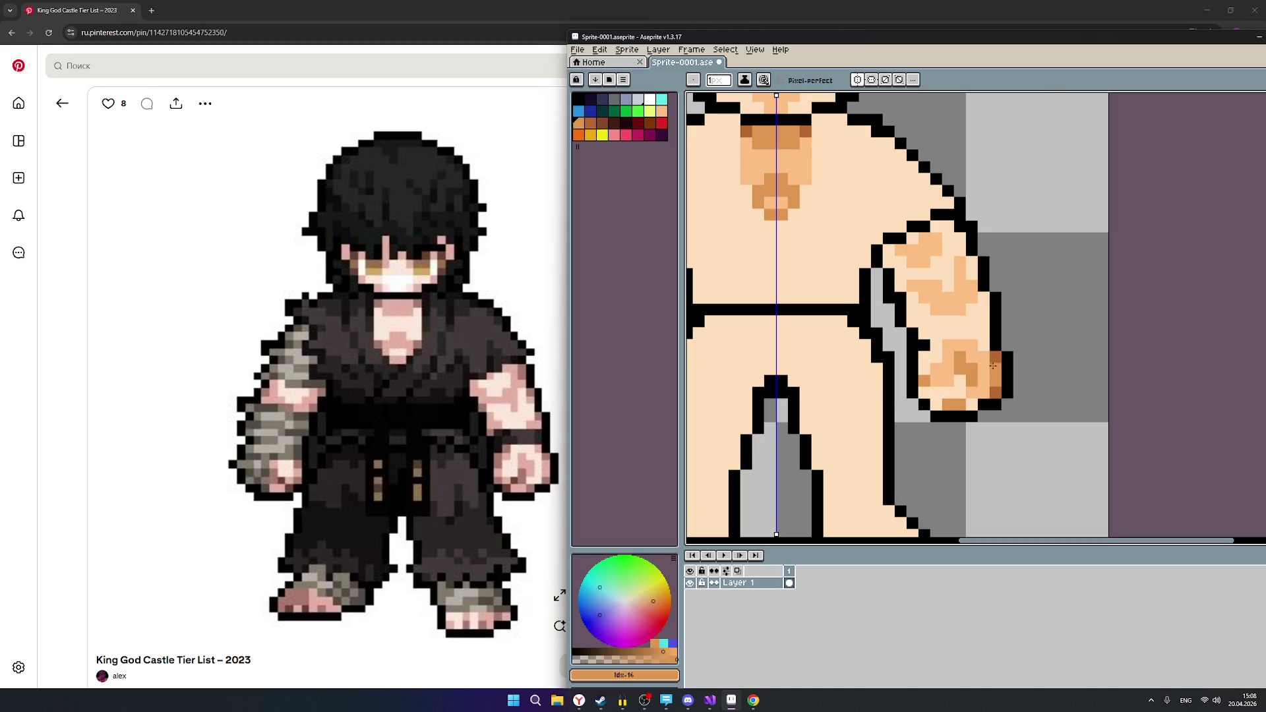
pyautogui.scroll(-5, 993, 364)
pyautogui.scroll(-1, 1077, 460)
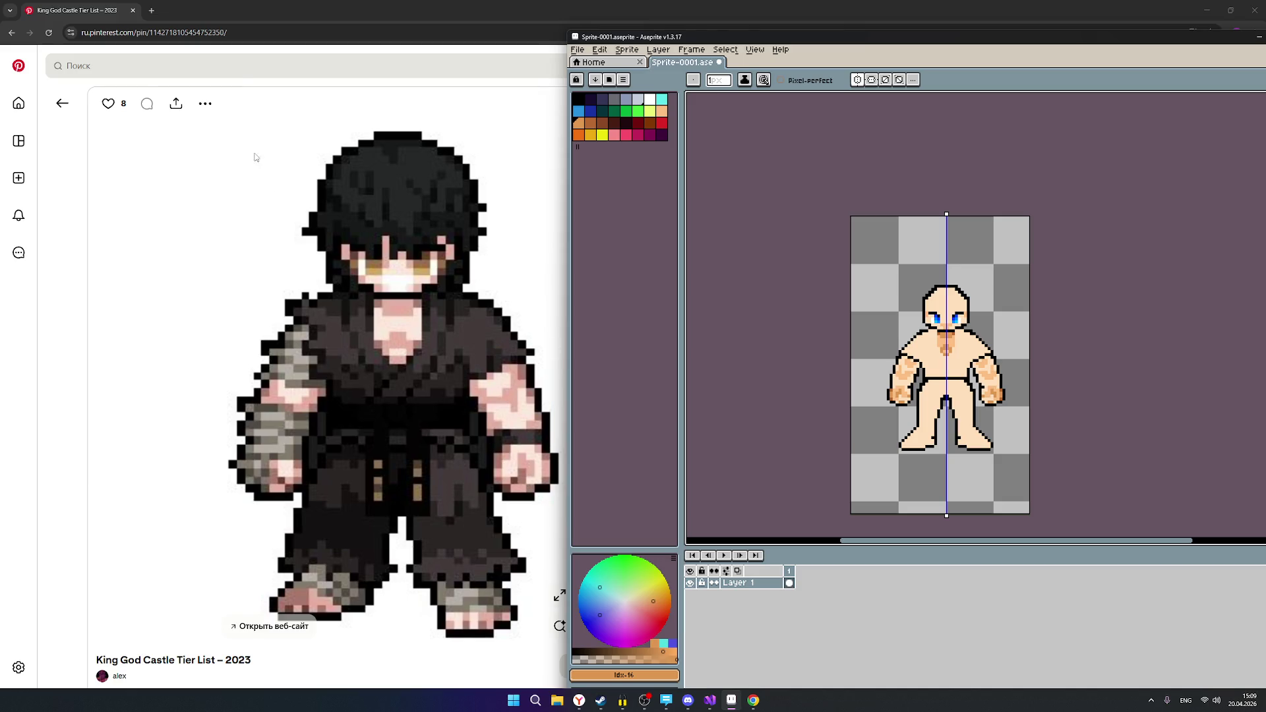
# Copy the fighter pin's URL into a new tab, then return the first tab to the character board grid.
pyautogui.click(209, 31)
pyautogui.hotkey('ctrl', 'c')
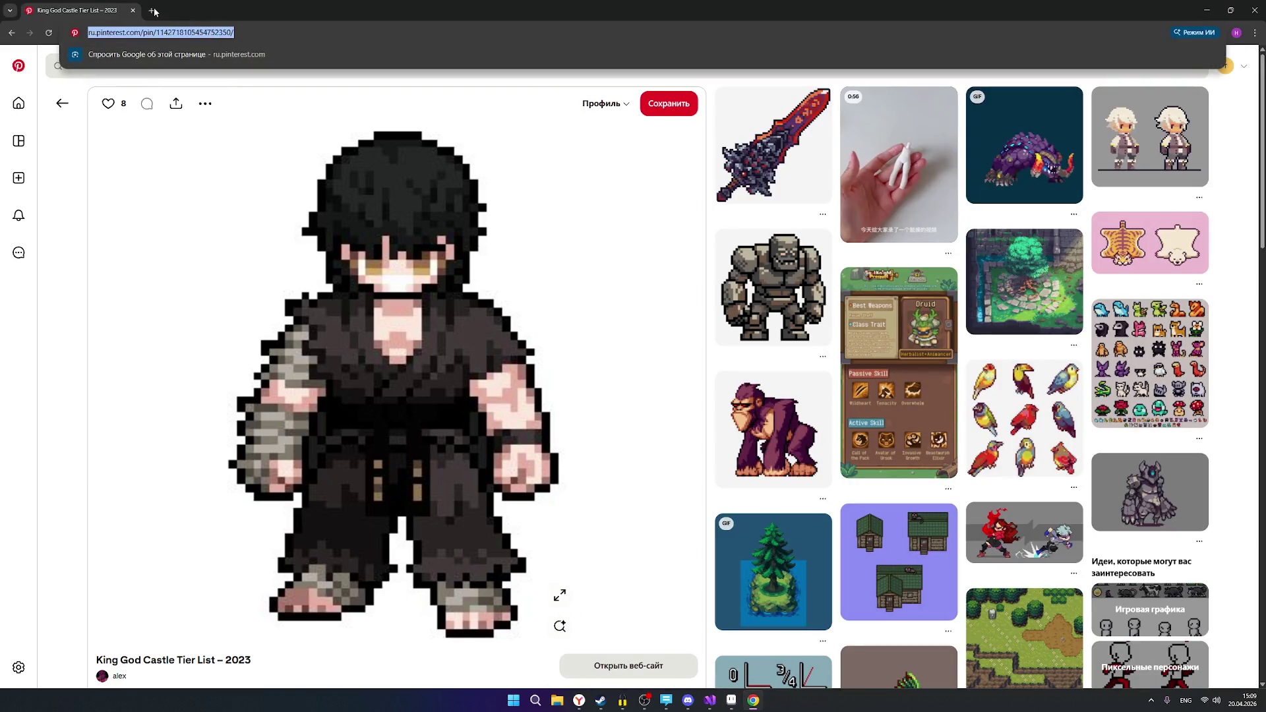
pyautogui.hotkey('ctrl', 't')
pyautogui.hotkey('ctrl', 'v')
pyautogui.press('Return')
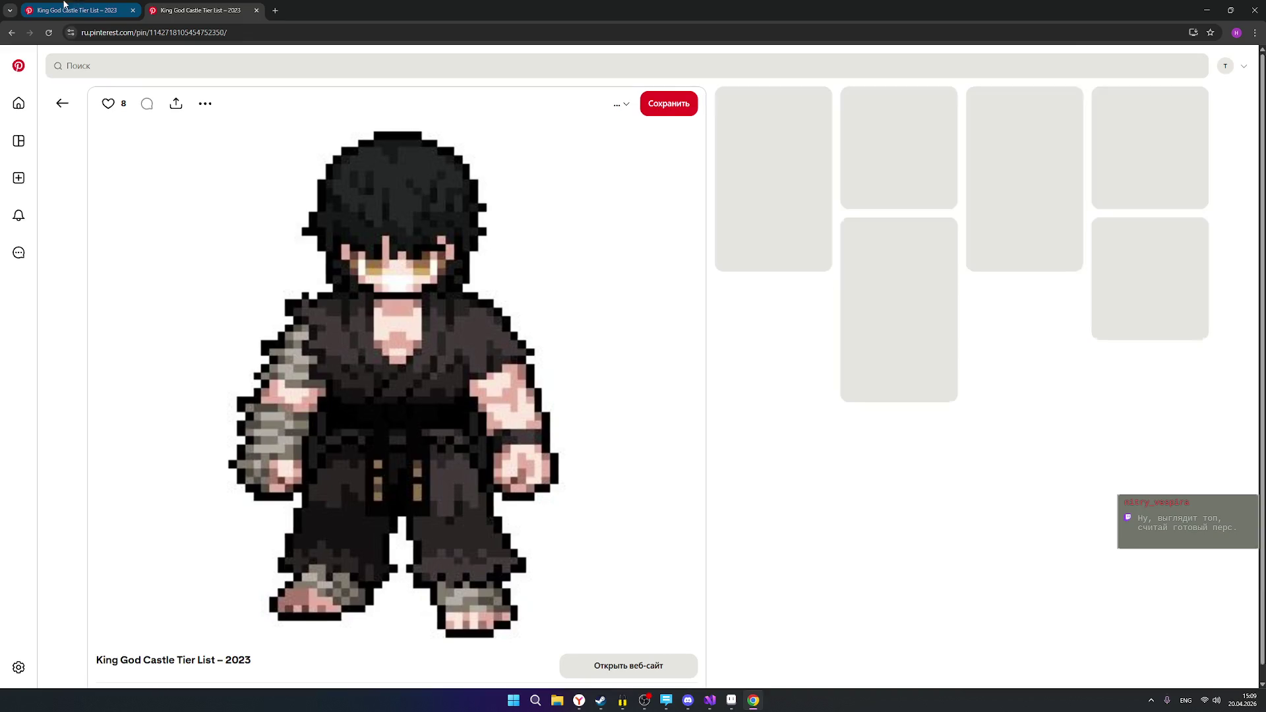
pyautogui.click(76, 6)
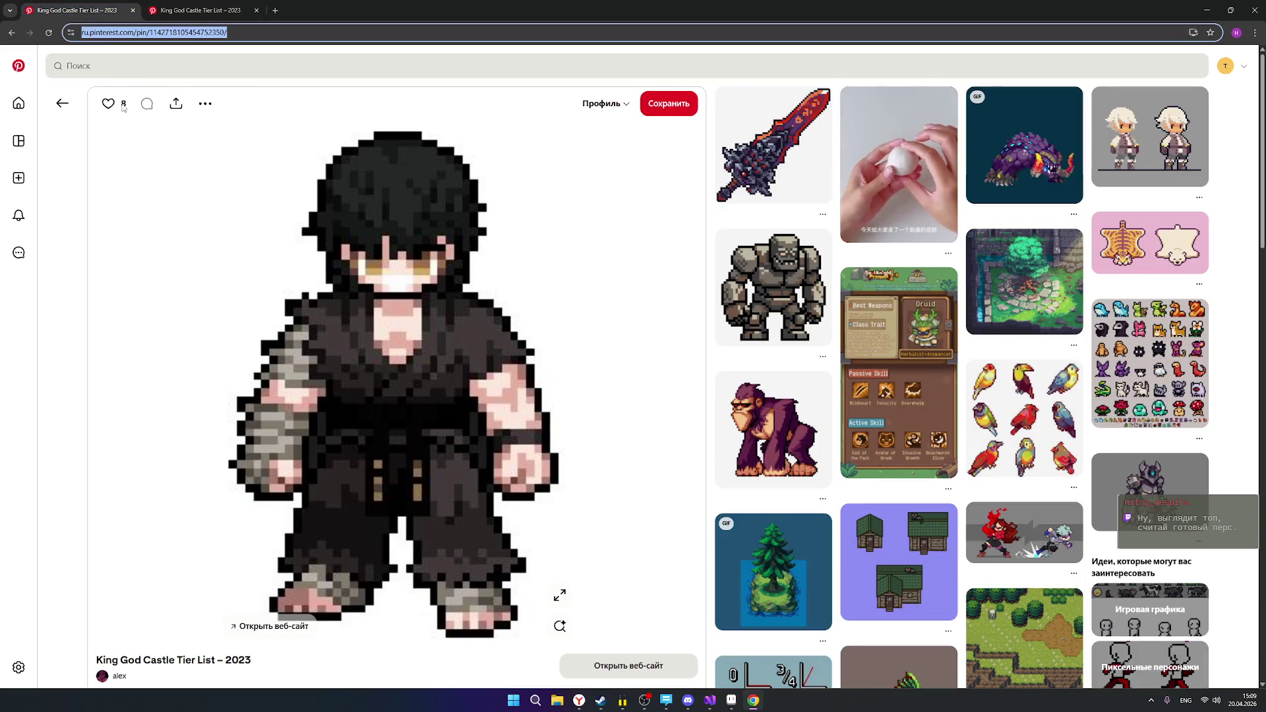
pyautogui.click(9, 34)
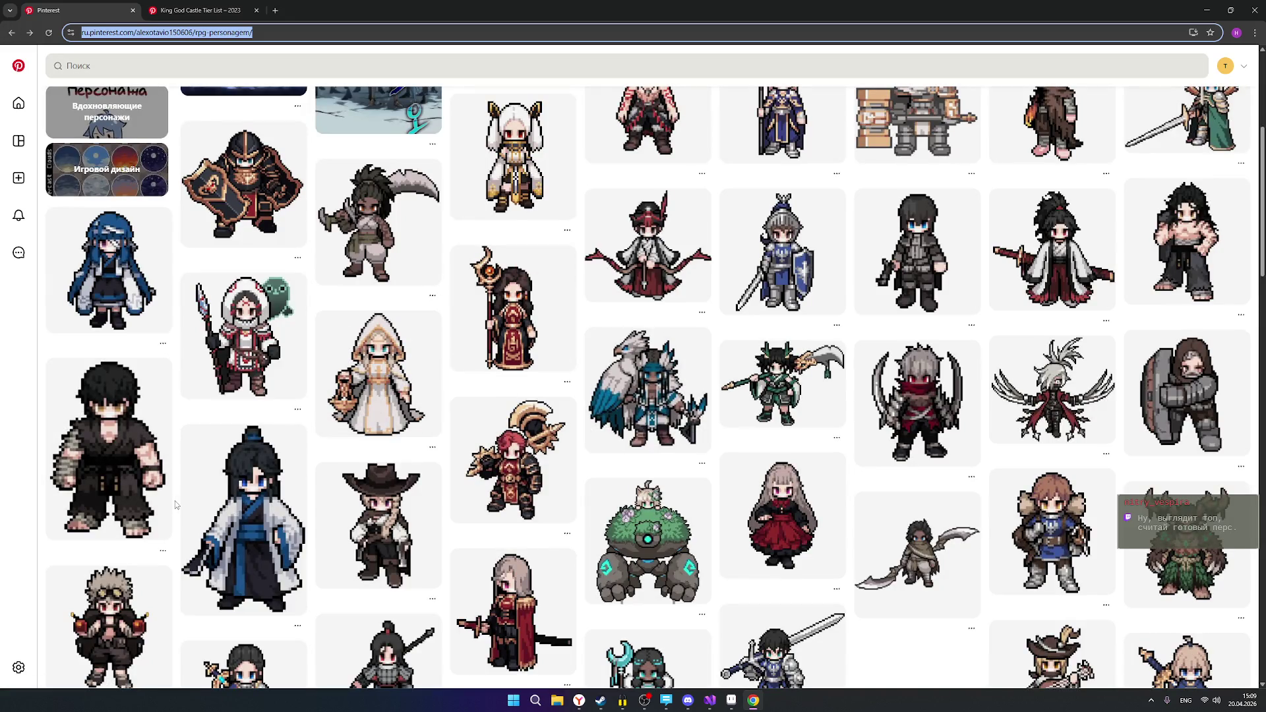
# Place the Aseprite sprite beside the fighter reference pin in the second tab.
pyautogui.moveTo(182, 500)
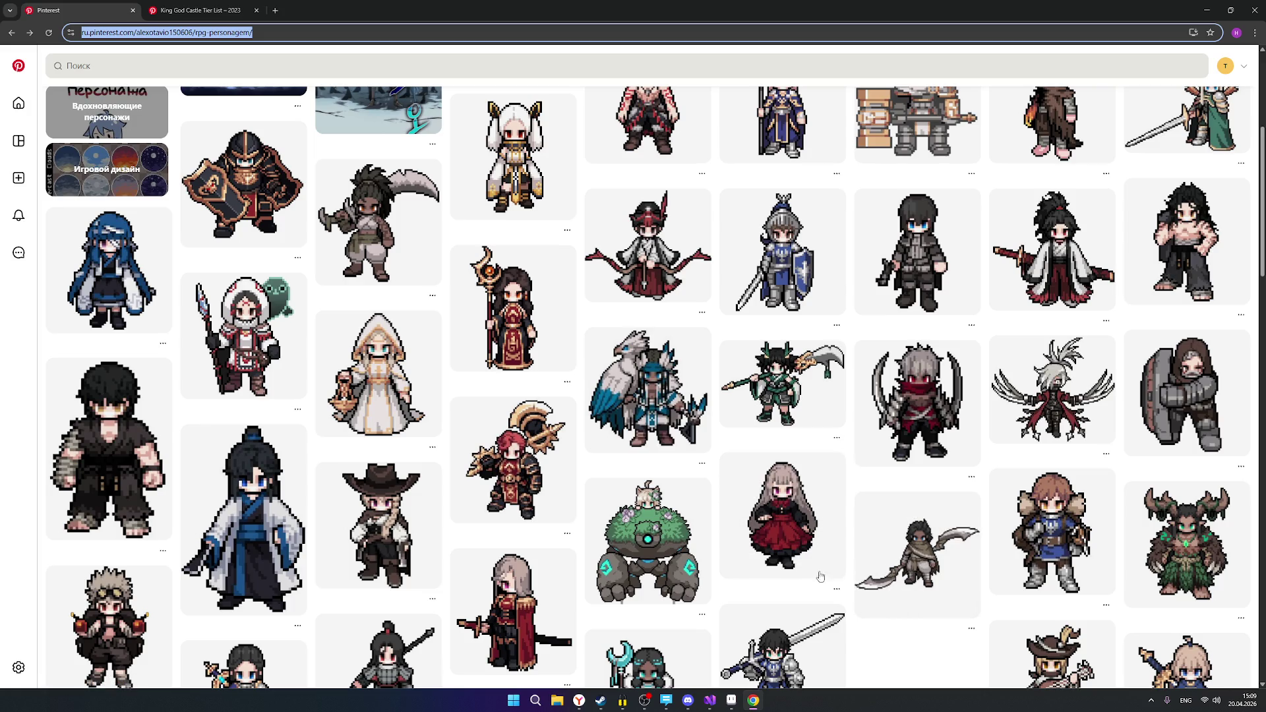
pyautogui.click(731, 700)
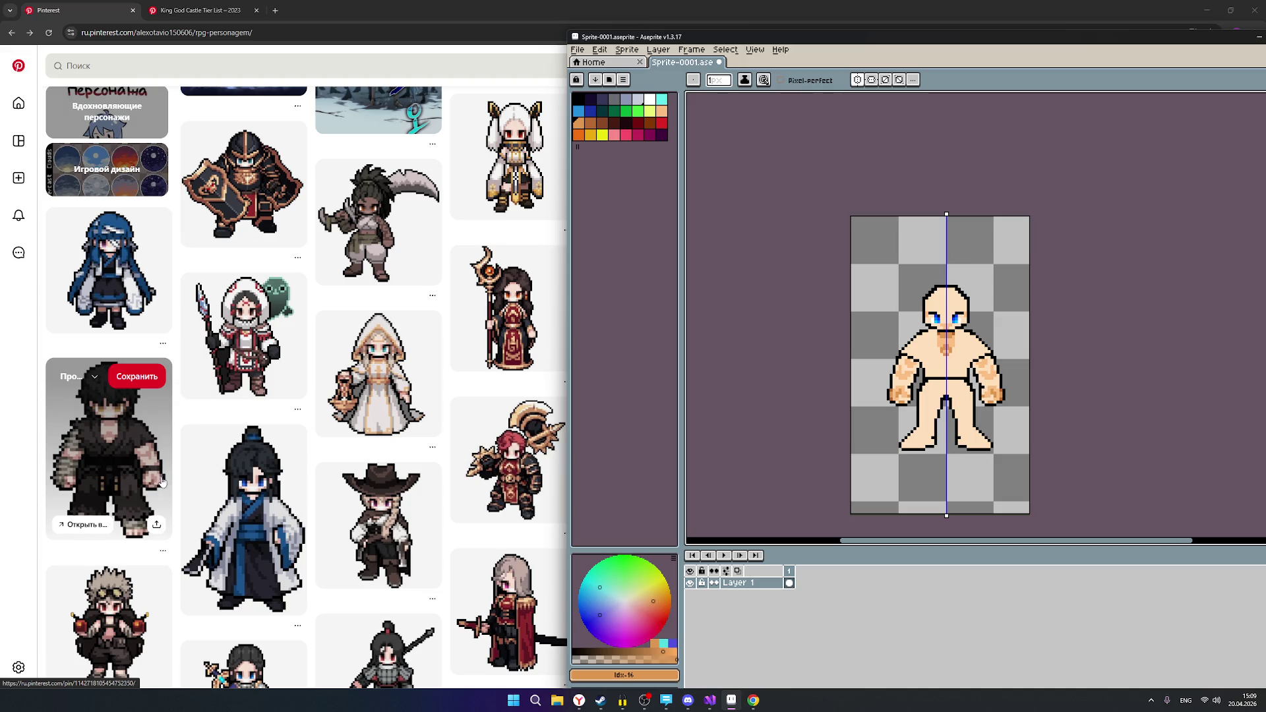
pyautogui.scroll(3, 983, 427)
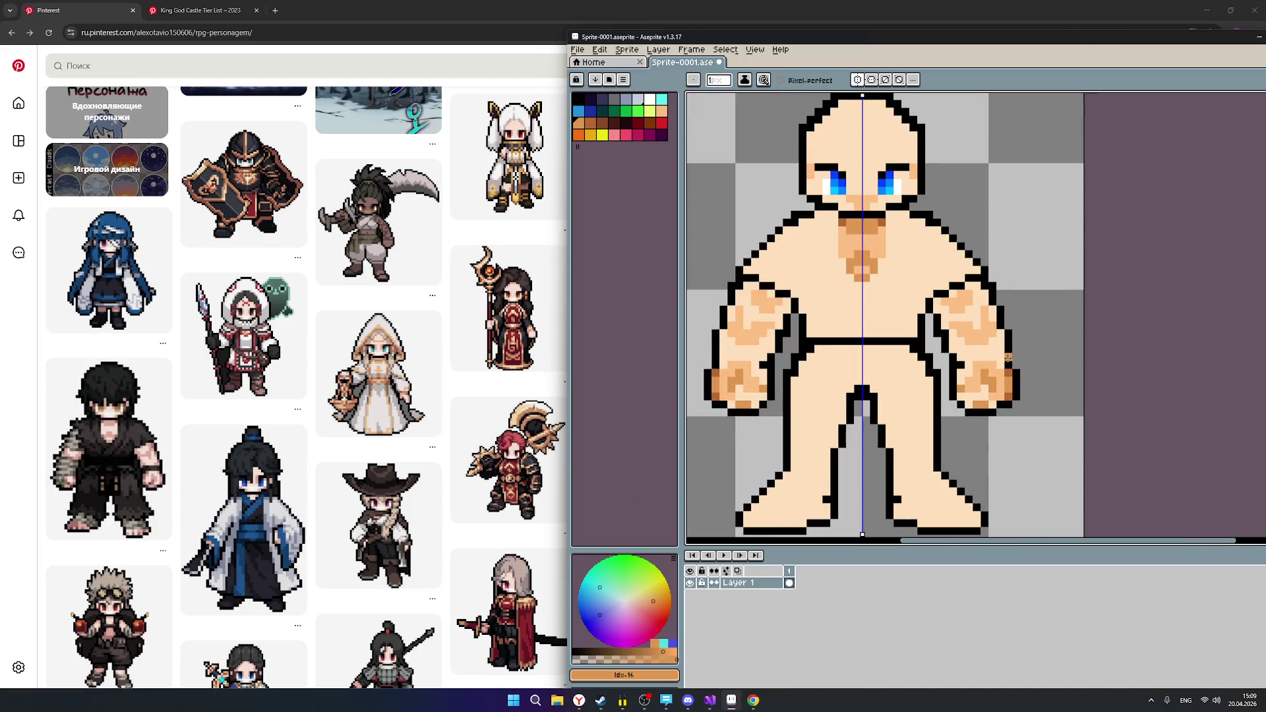
pyautogui.click(197, 10)
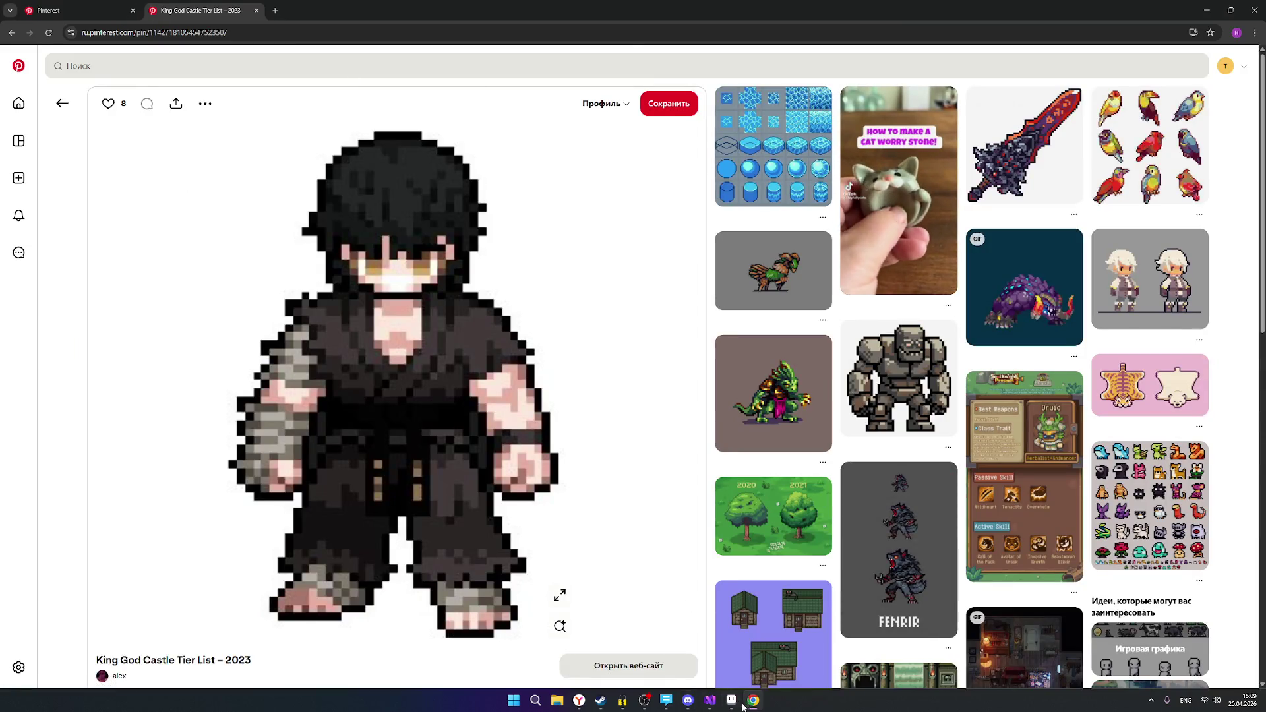
pyautogui.click(732, 700)
pyautogui.scroll(1, 999, 382)
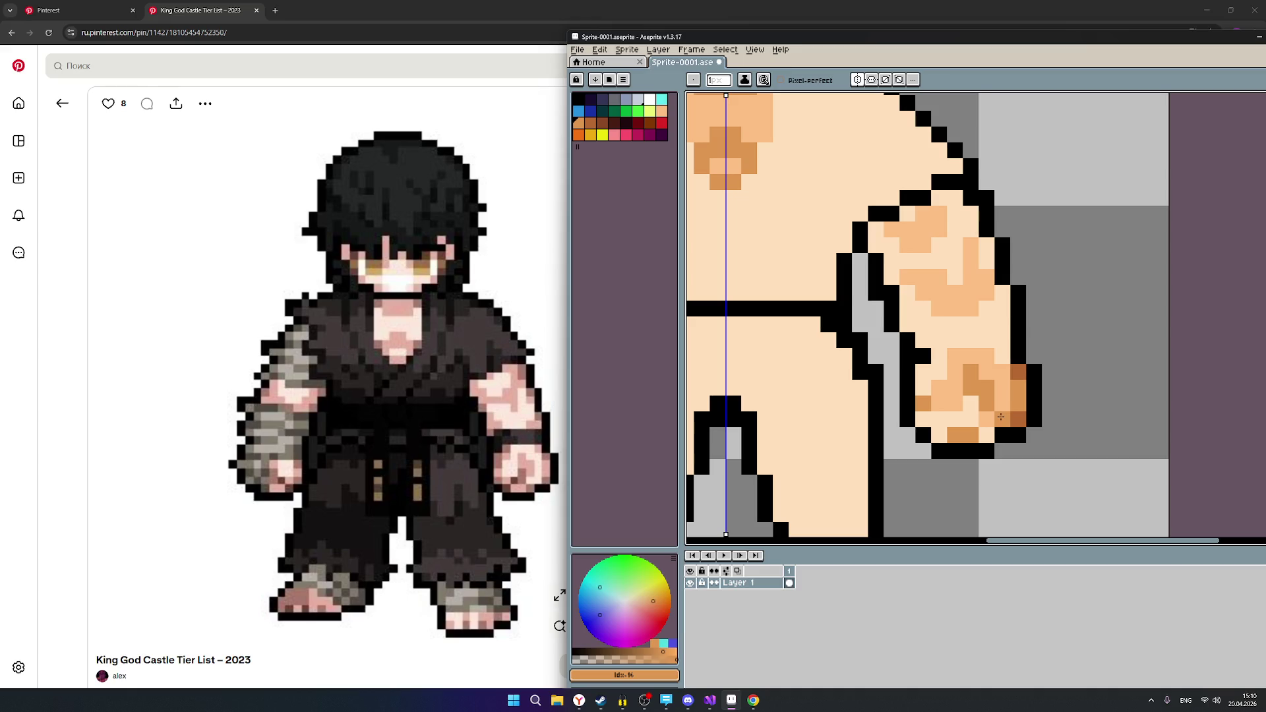
# Zoom around the sprite and select the darker brown swatch Idx-17 as the drawing colour.
pyautogui.scroll(-2, 1001, 417)
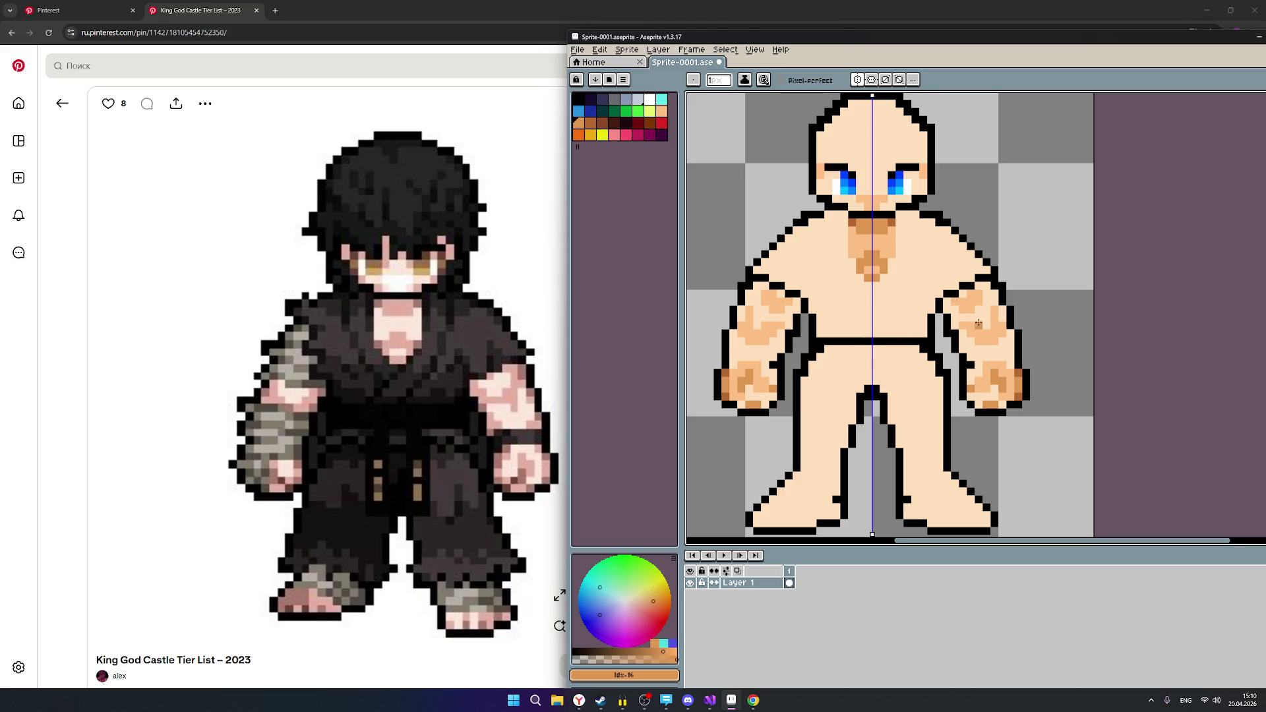
pyautogui.scroll(1, 978, 324)
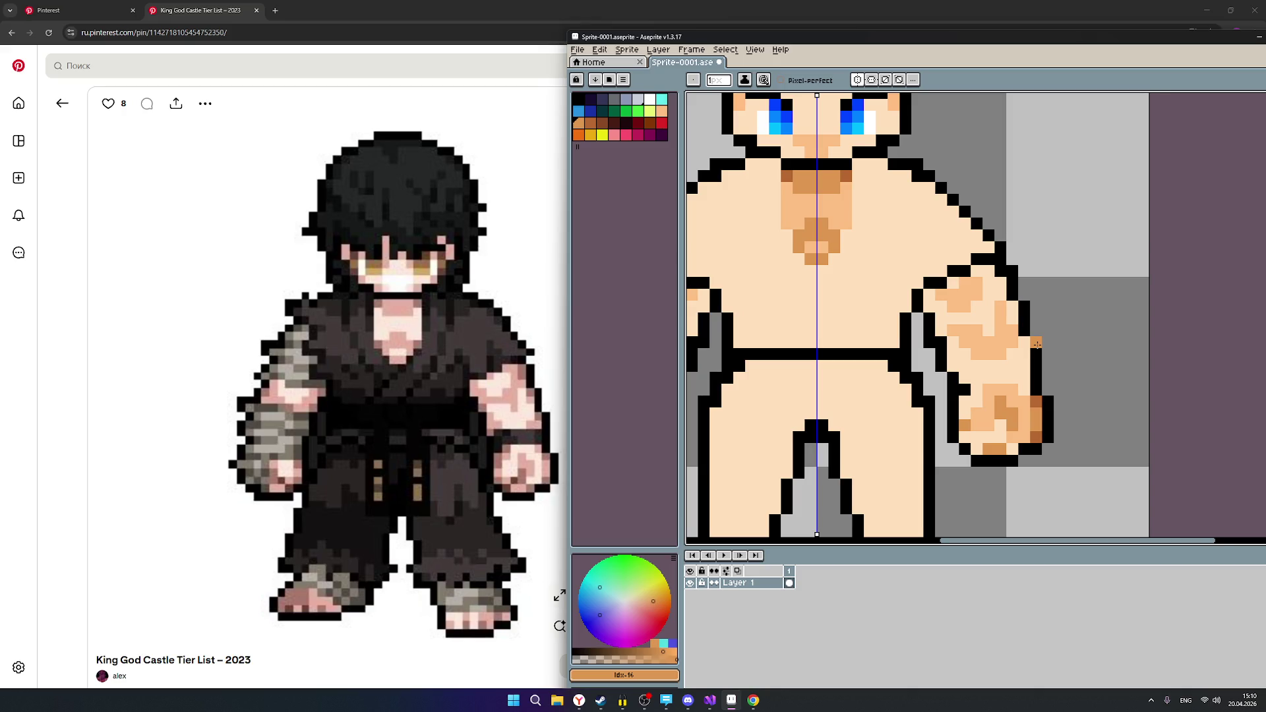
pyautogui.scroll(-3, 1037, 344)
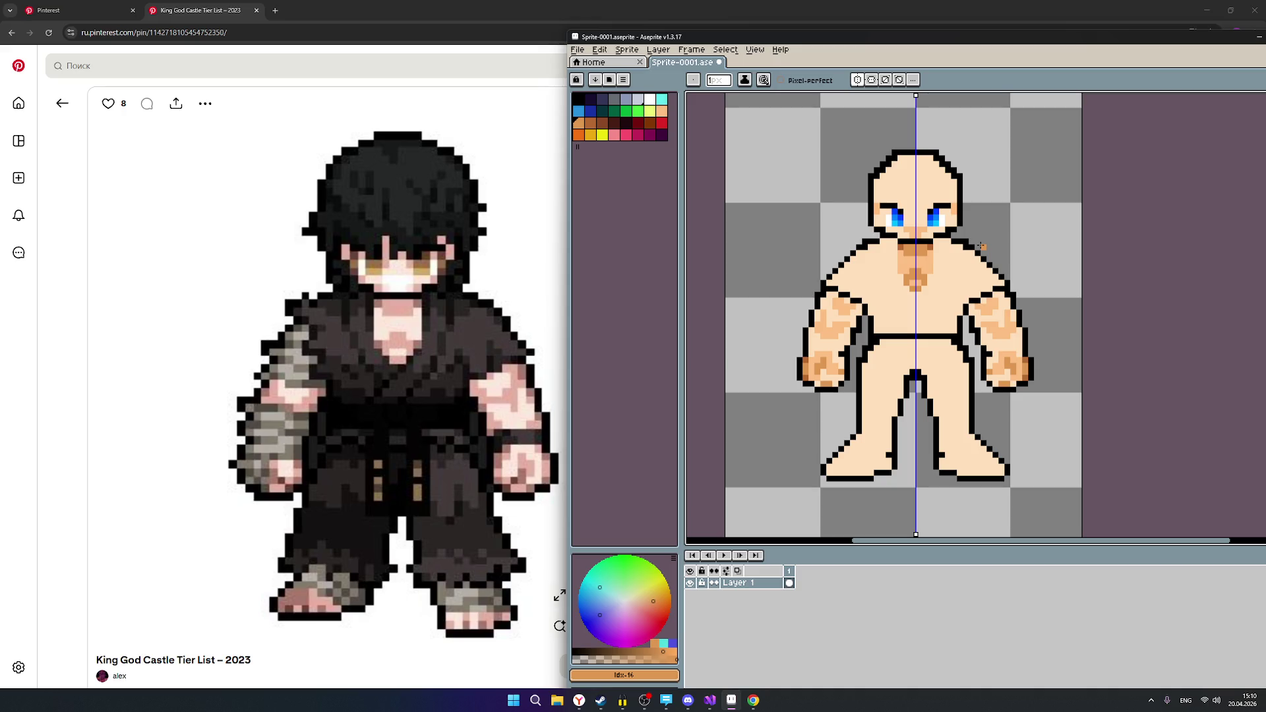
pyautogui.scroll(1, 952, 240)
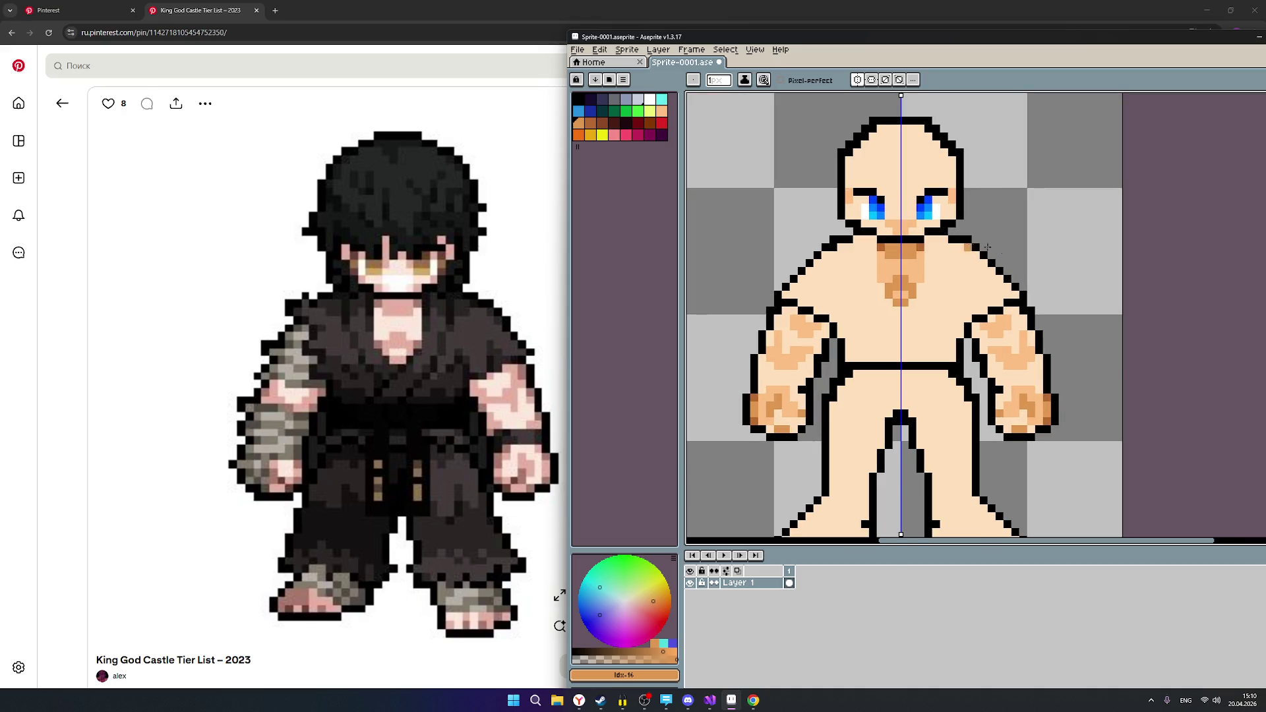
pyautogui.scroll(1, 1008, 306)
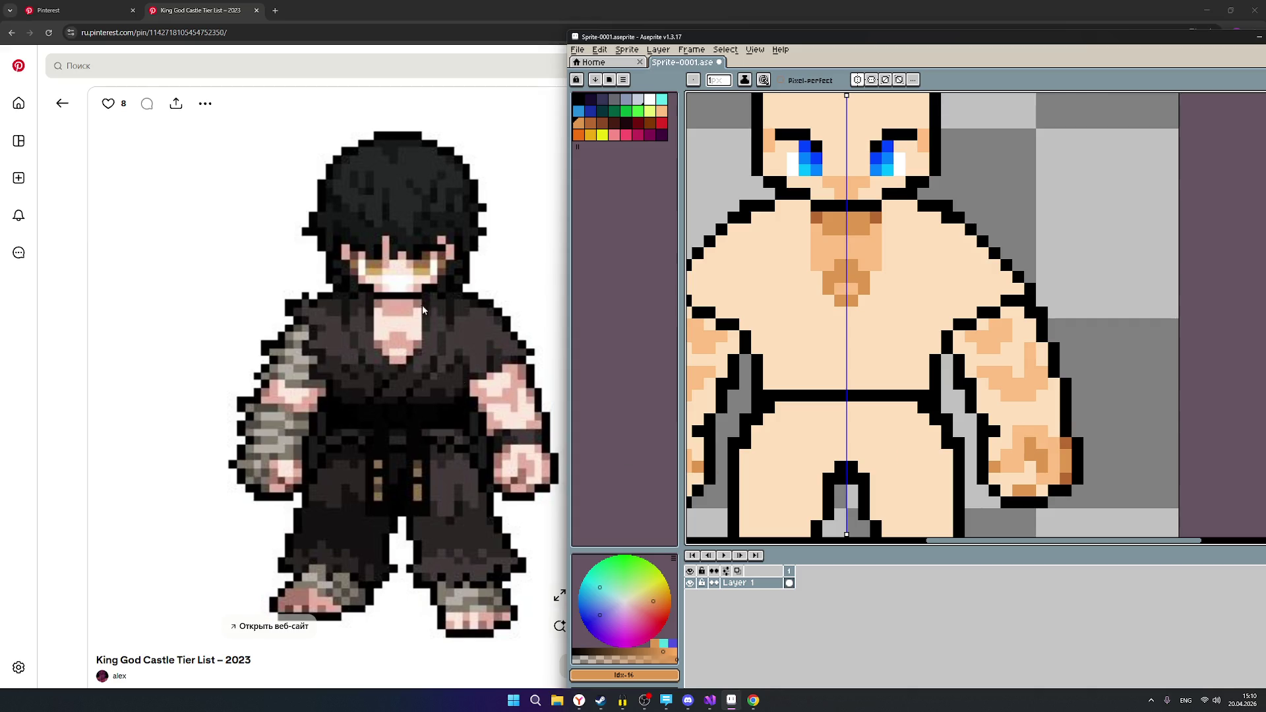
pyautogui.click(586, 127)
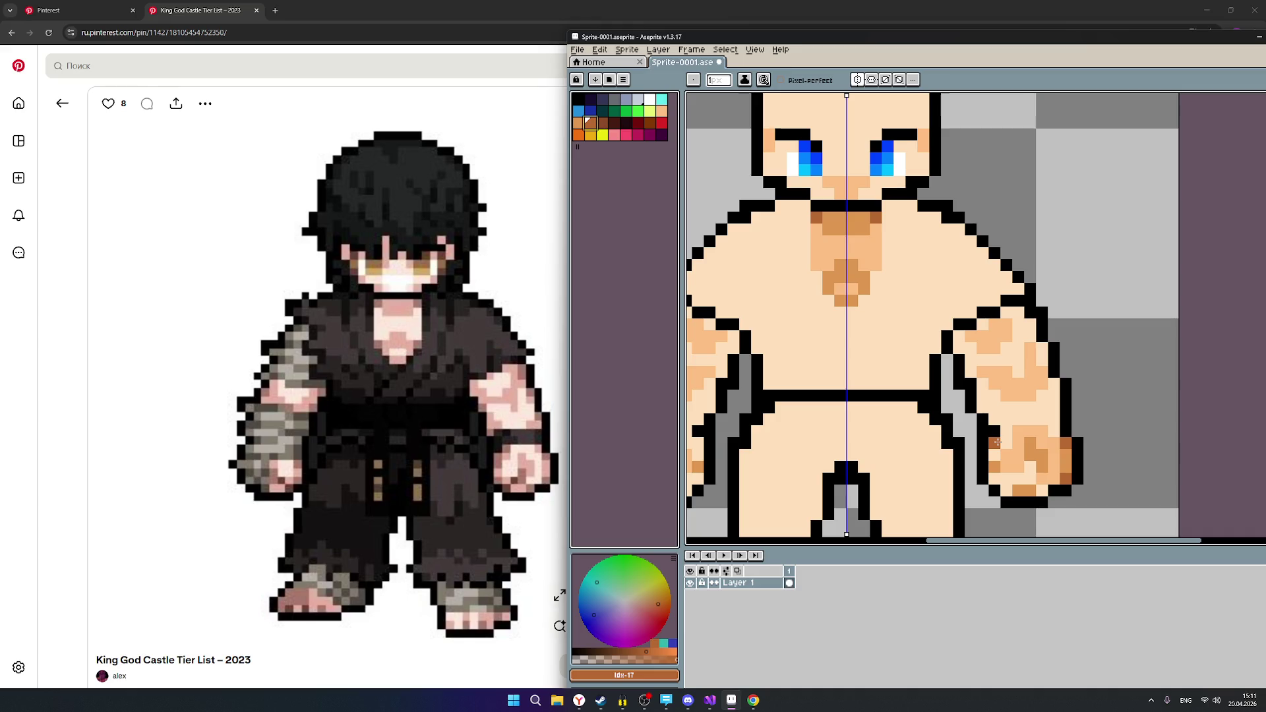
# Paint a first dark brown shading pixel on the fist, zooming in to check it.
pyautogui.click(994, 479)
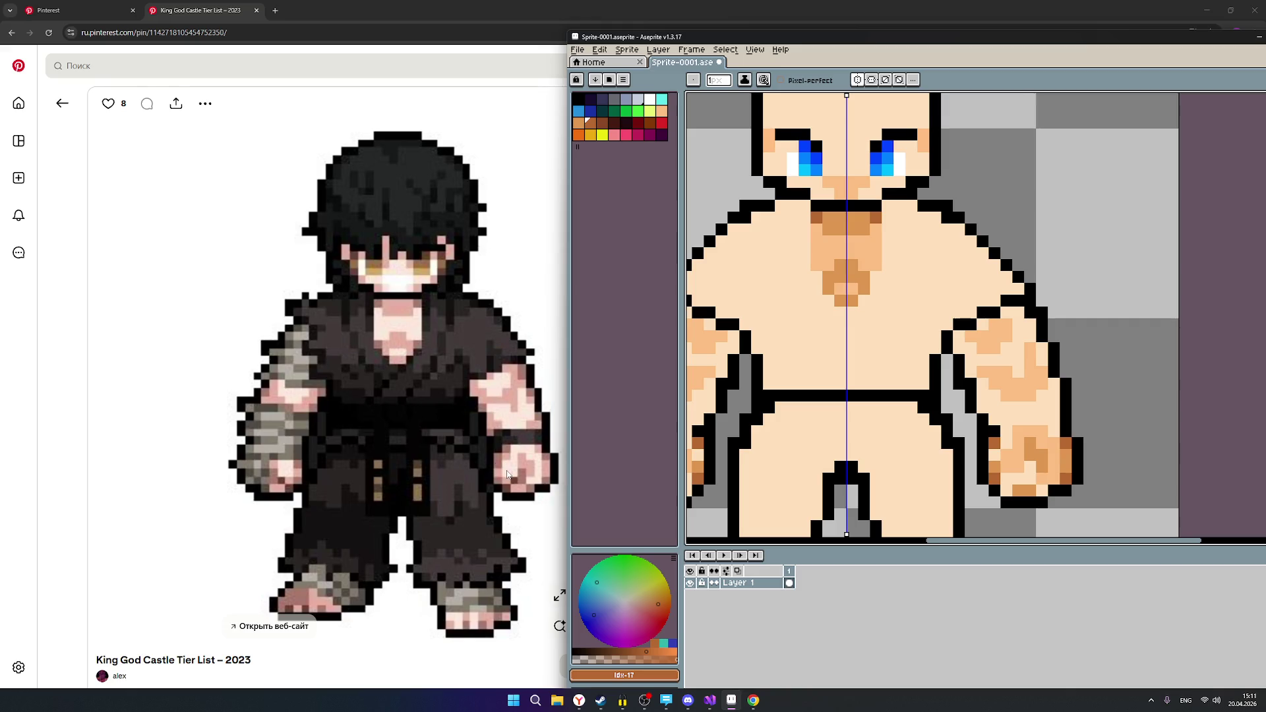
pyautogui.scroll(-3, 1009, 440)
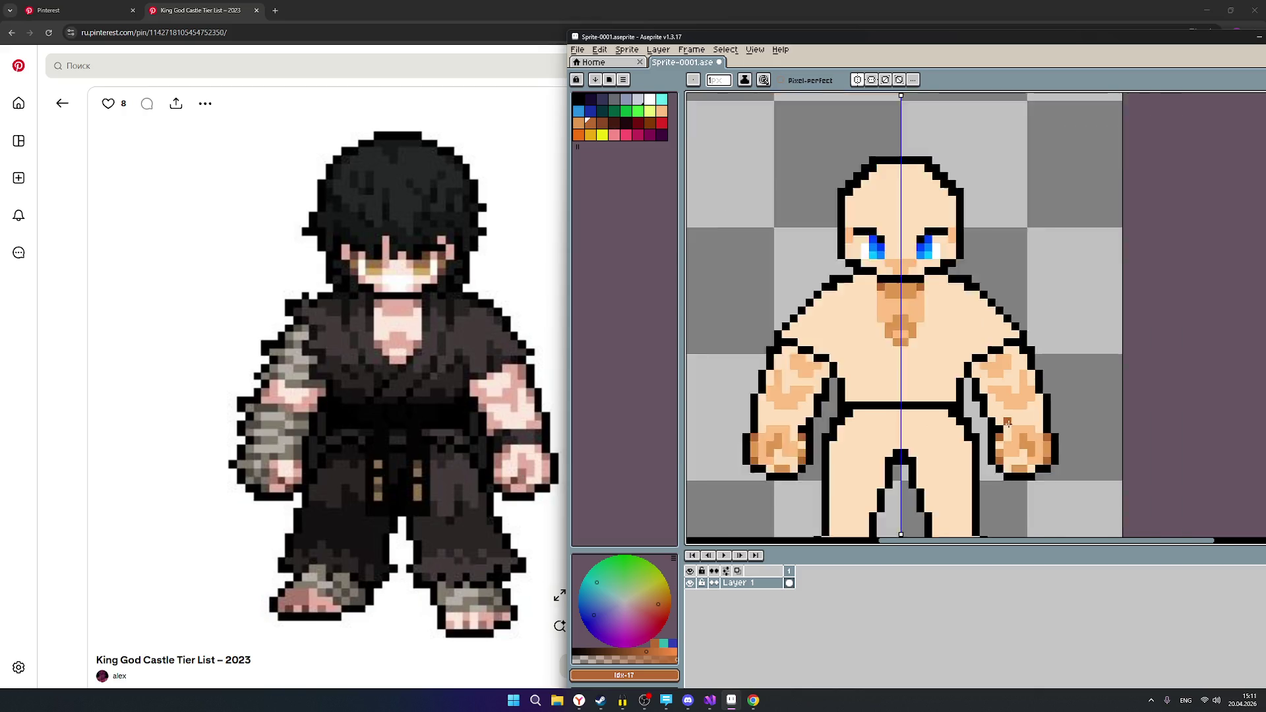
pyautogui.scroll(3, 1009, 441)
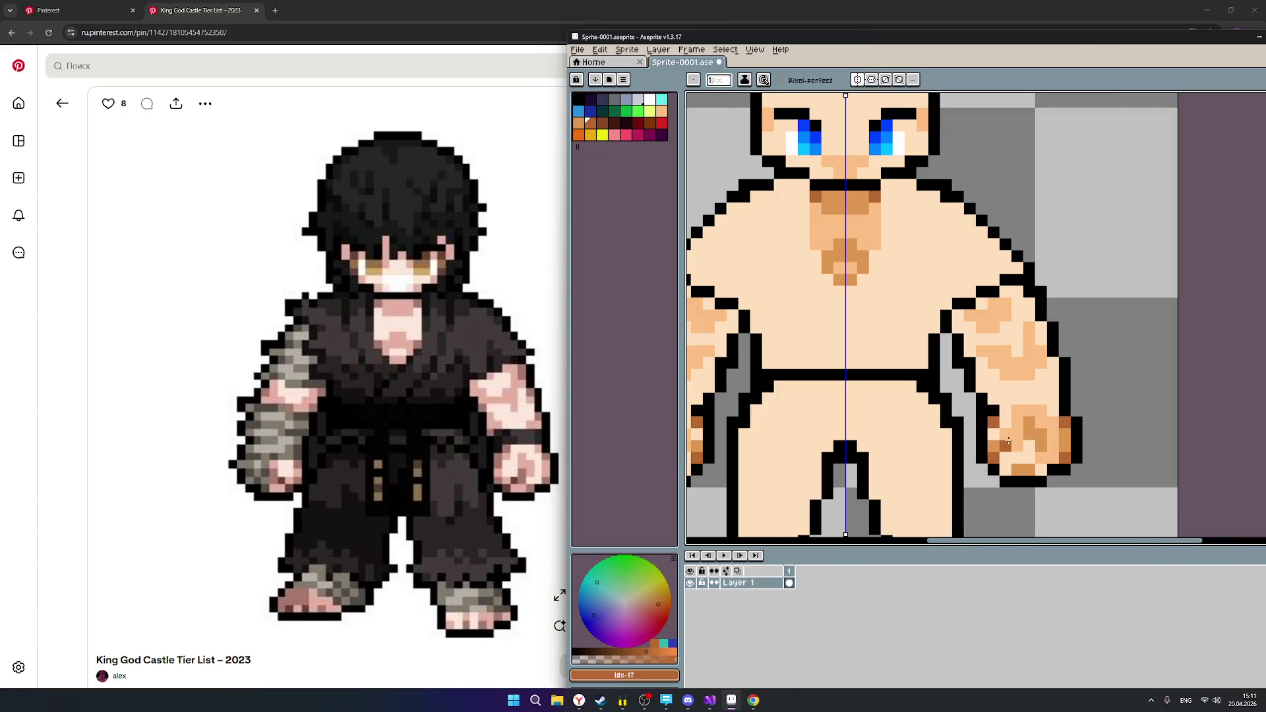
pyautogui.scroll(1, 1009, 441)
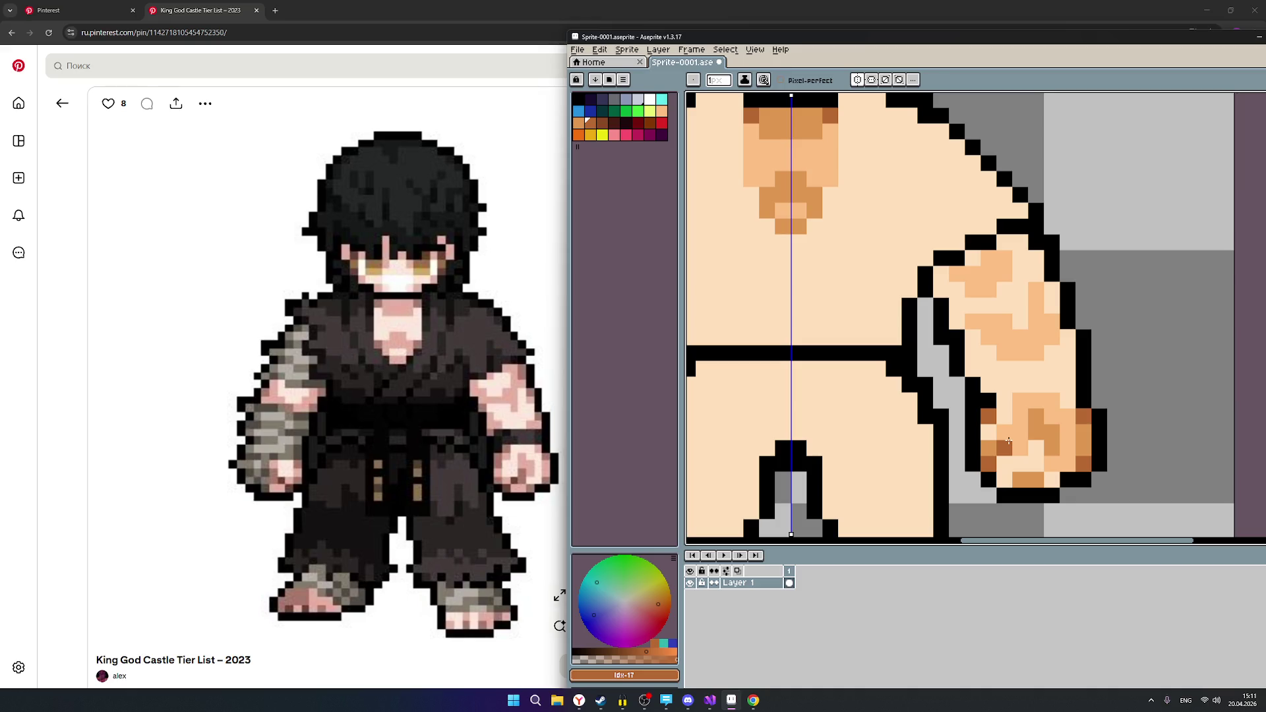
pyautogui.scroll(-5, 1009, 441)
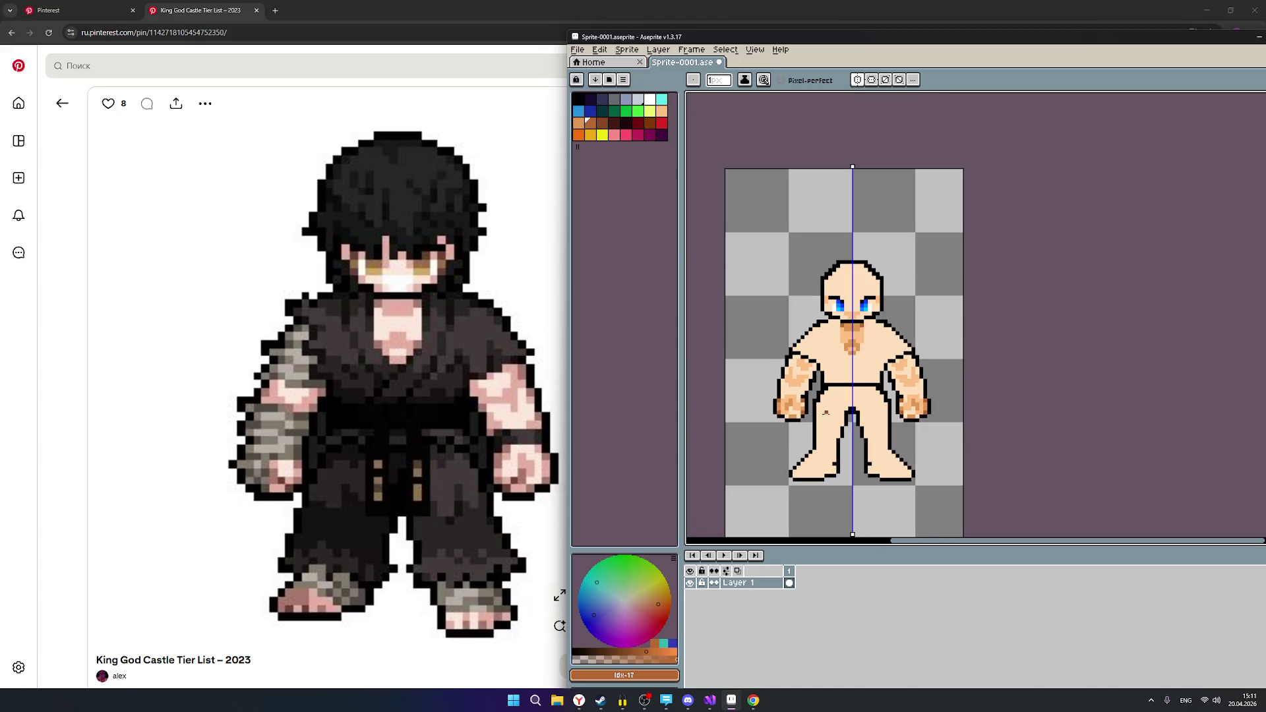
pyautogui.scroll(1, 772, 454)
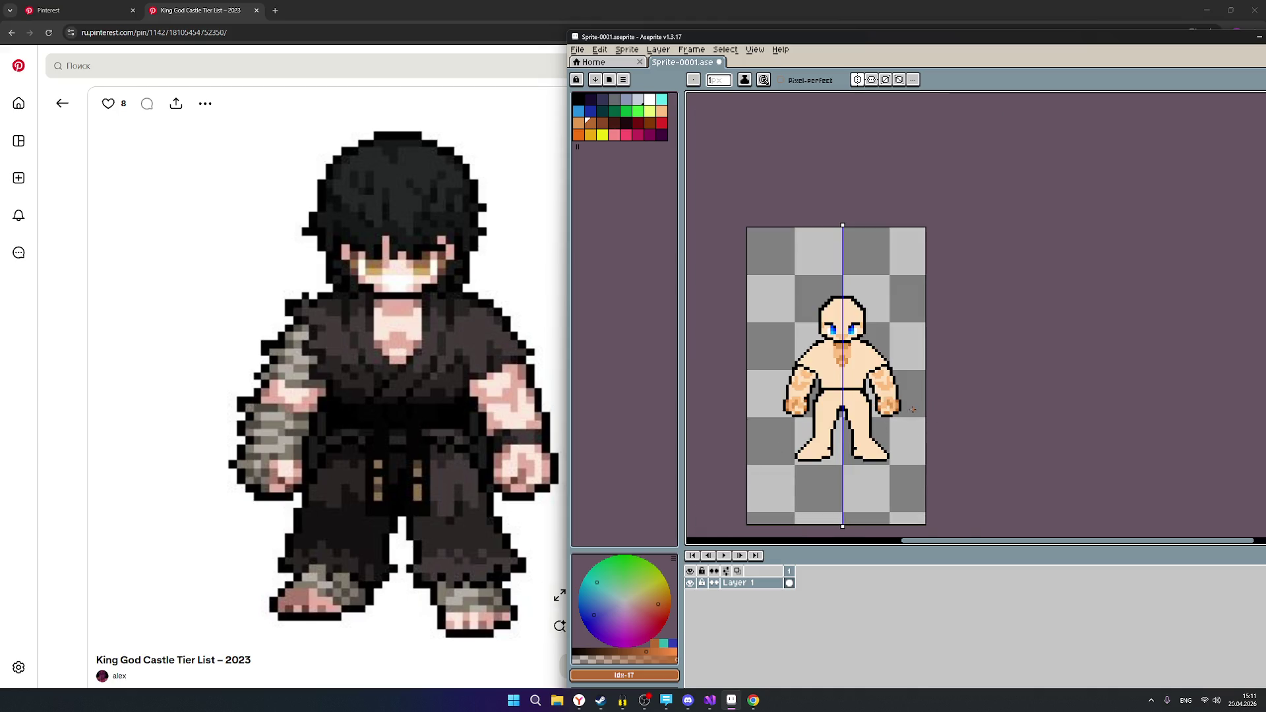
pyautogui.scroll(1, 901, 409)
pyautogui.scroll(1, 901, 409)
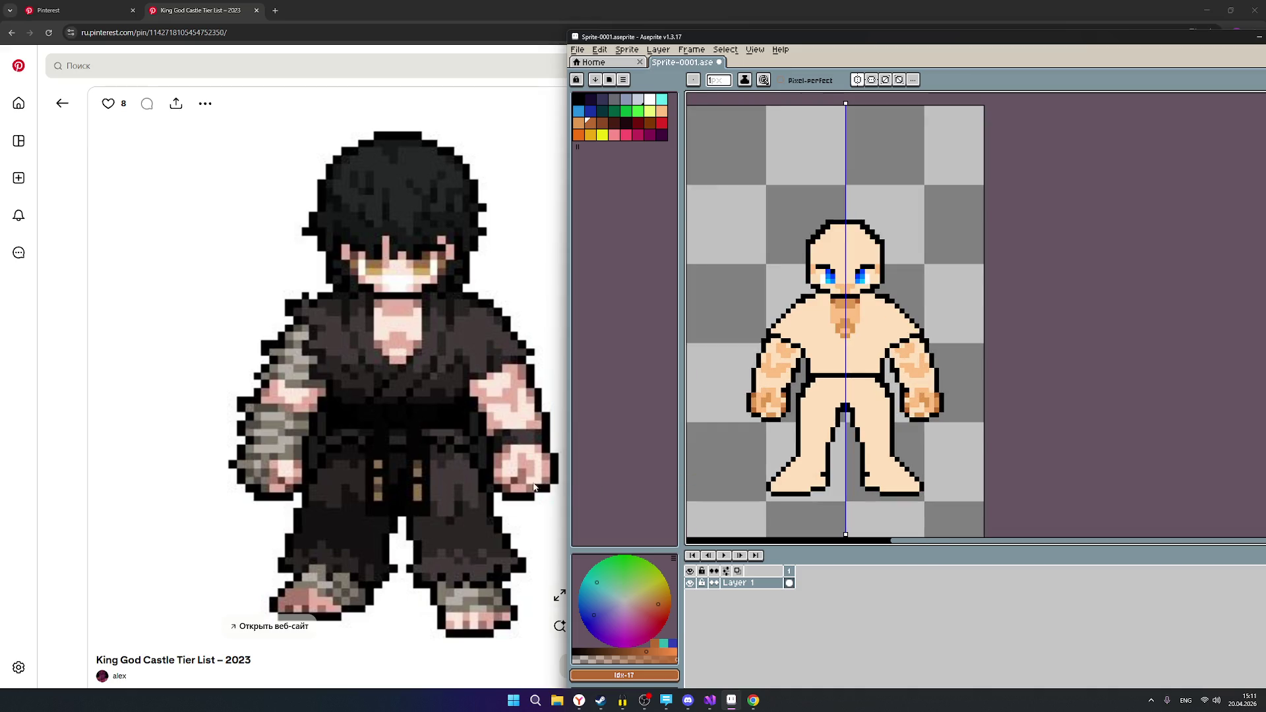
pyautogui.scroll(4, 900, 414)
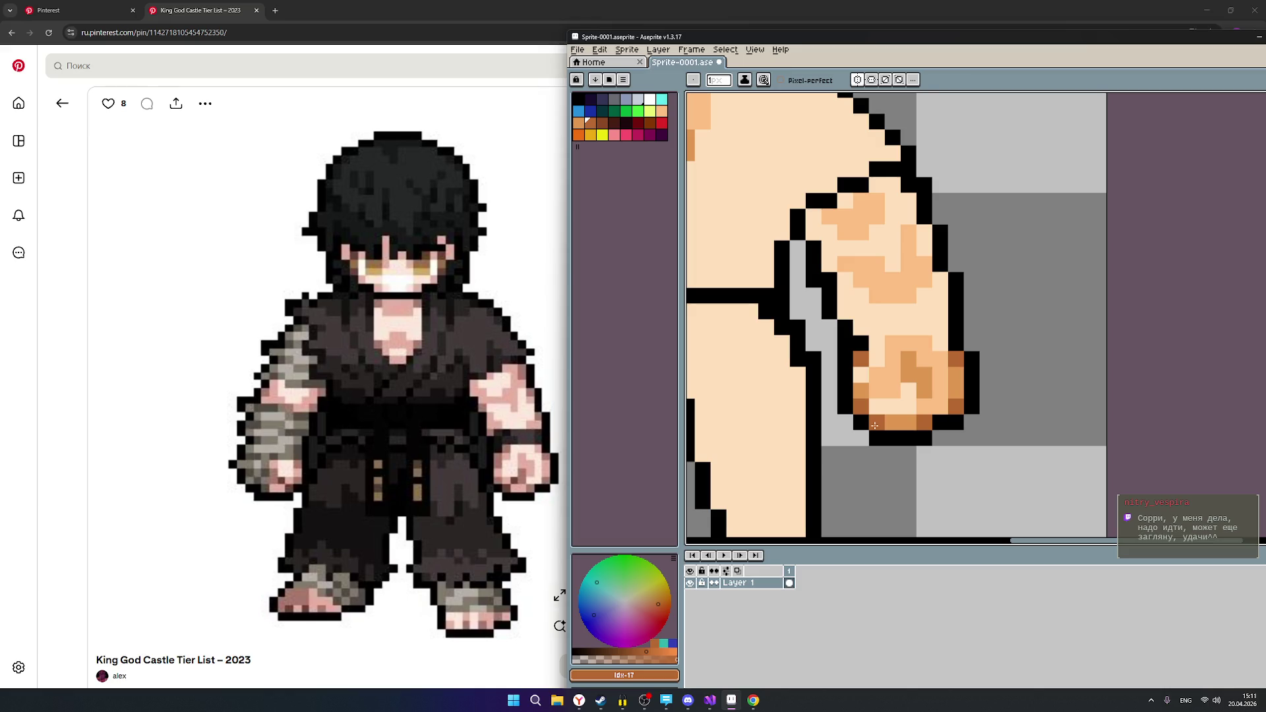
# Place dark brown crease pixels inside the fist, undoing two that landed on the outline.
pyautogui.click(936, 410)
pyautogui.hotkey('ctrl', 'z')
pyautogui.click(932, 415)
pyautogui.hotkey('ctrl', 'z')
pyautogui.click(912, 408)
pyautogui.click(912, 398)
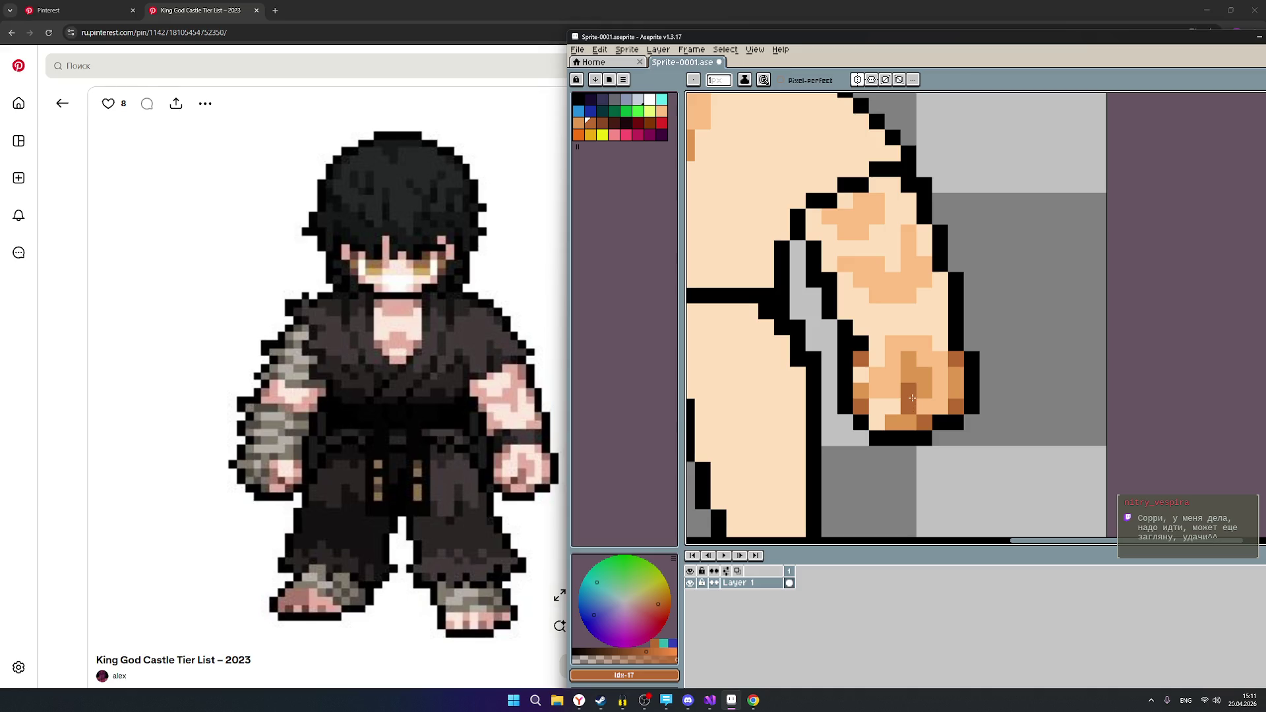
pyautogui.click(918, 409)
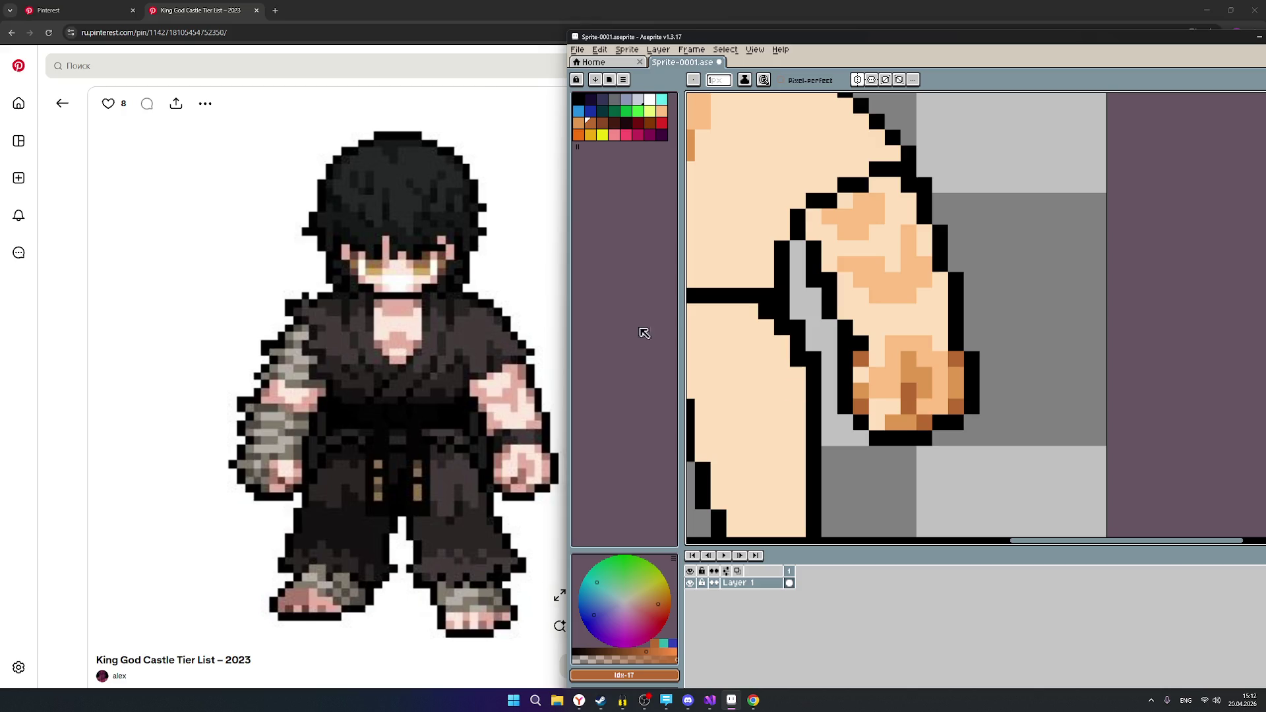
pyautogui.click(580, 124)
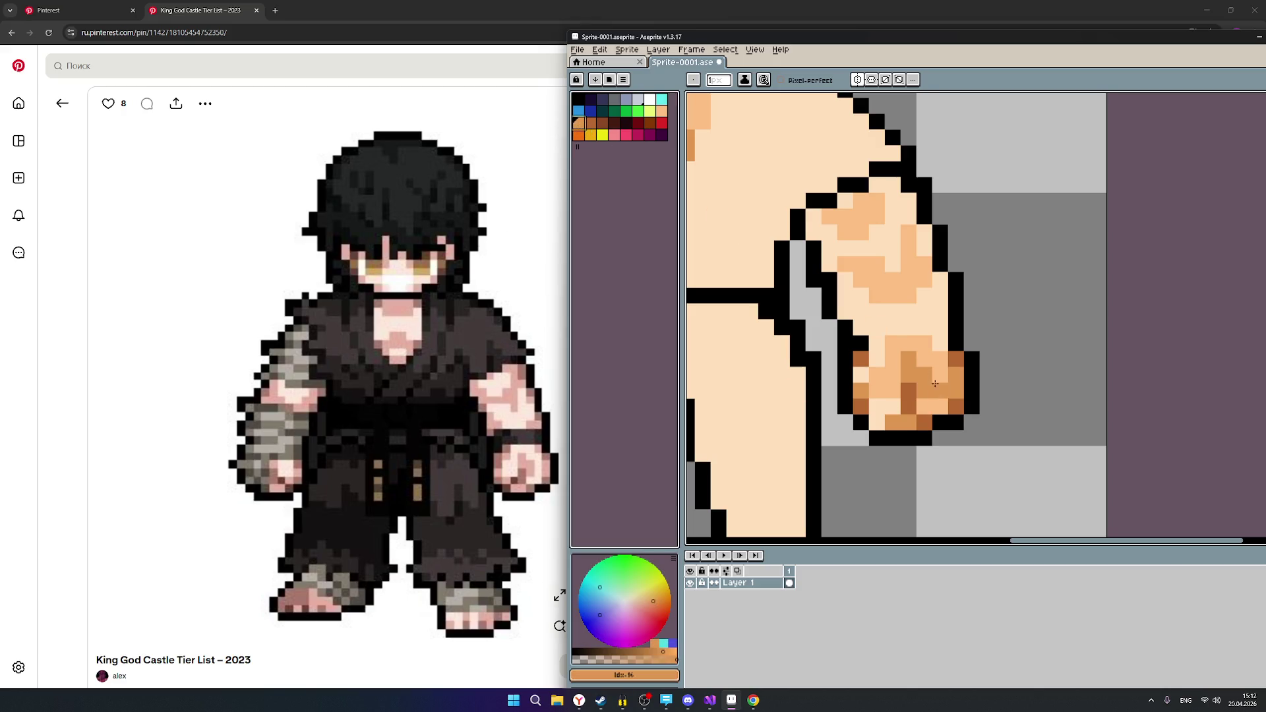
# Blend the fist's knuckle shading and a shoulder outline pixel with orange-brown pixels.
pyautogui.click(909, 389)
pyautogui.click(895, 406)
pyautogui.hotkey('ctrl', 'z')
pyautogui.click(878, 405)
pyautogui.scroll(-5, 953, 405)
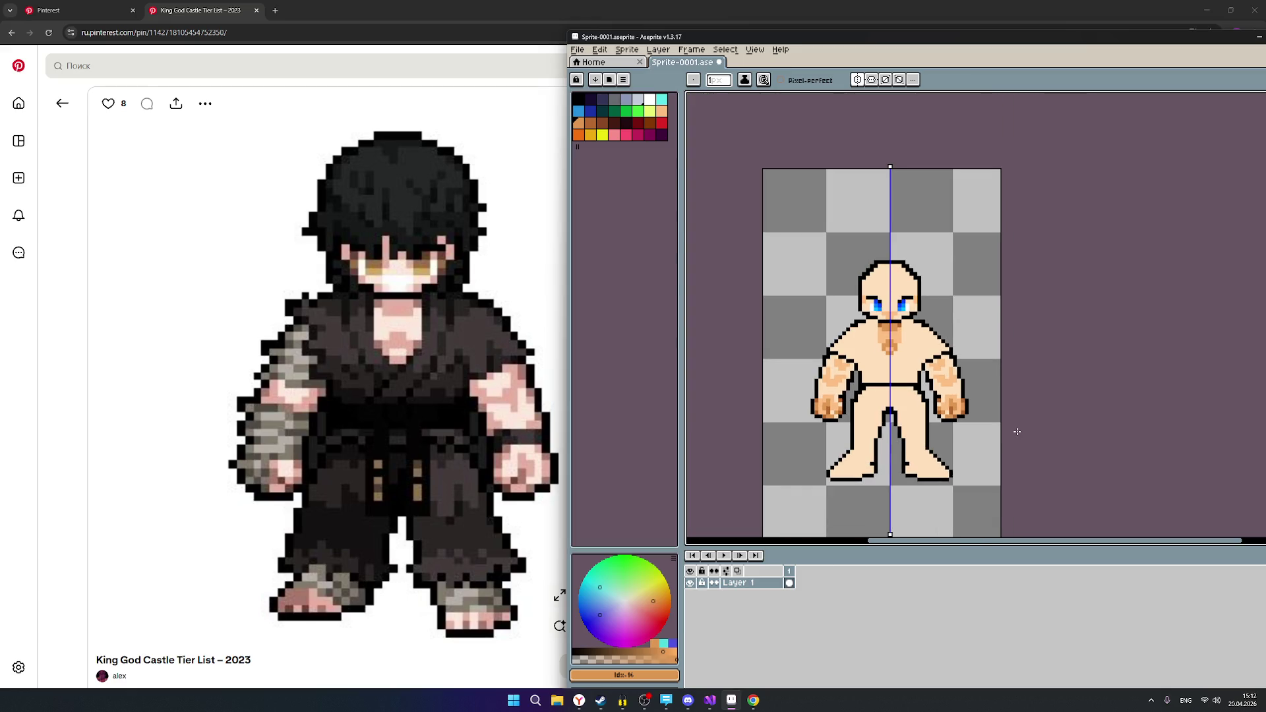
pyautogui.scroll(-1, 1019, 432)
pyautogui.scroll(-1, 1022, 435)
pyautogui.scroll(1, 1036, 444)
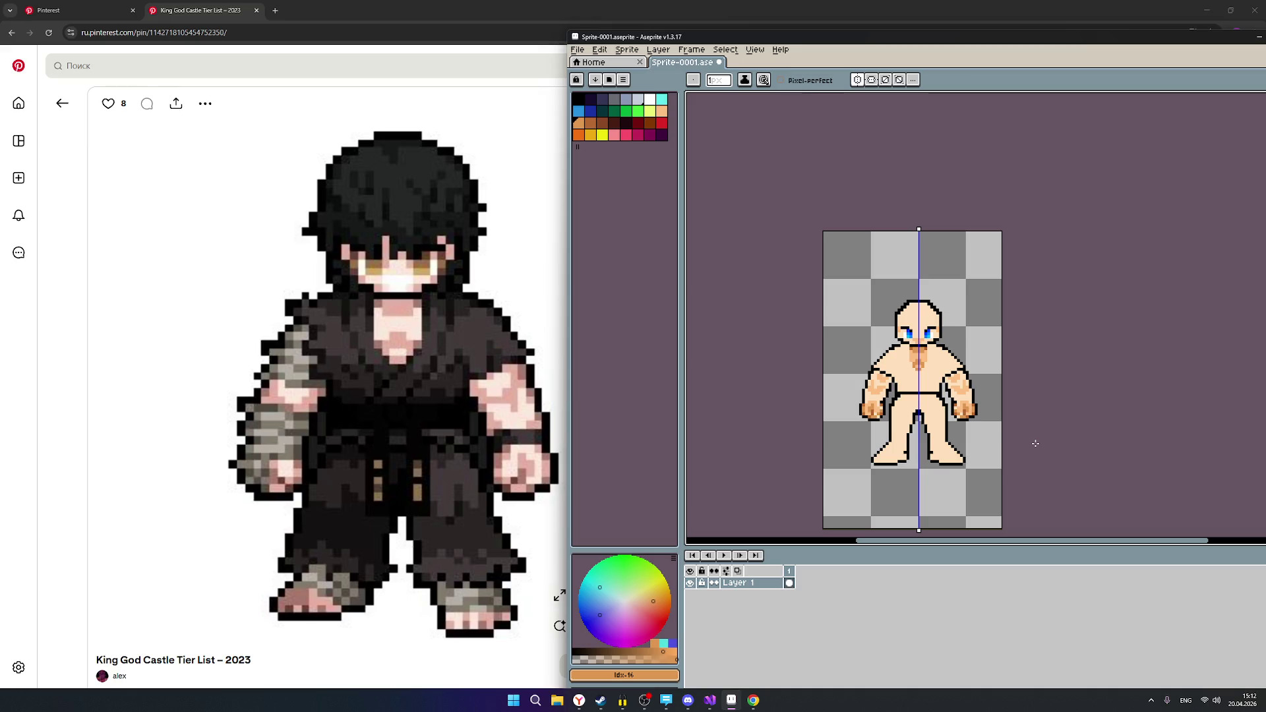
pyautogui.scroll(2, 957, 362)
pyautogui.scroll(3, 950, 366)
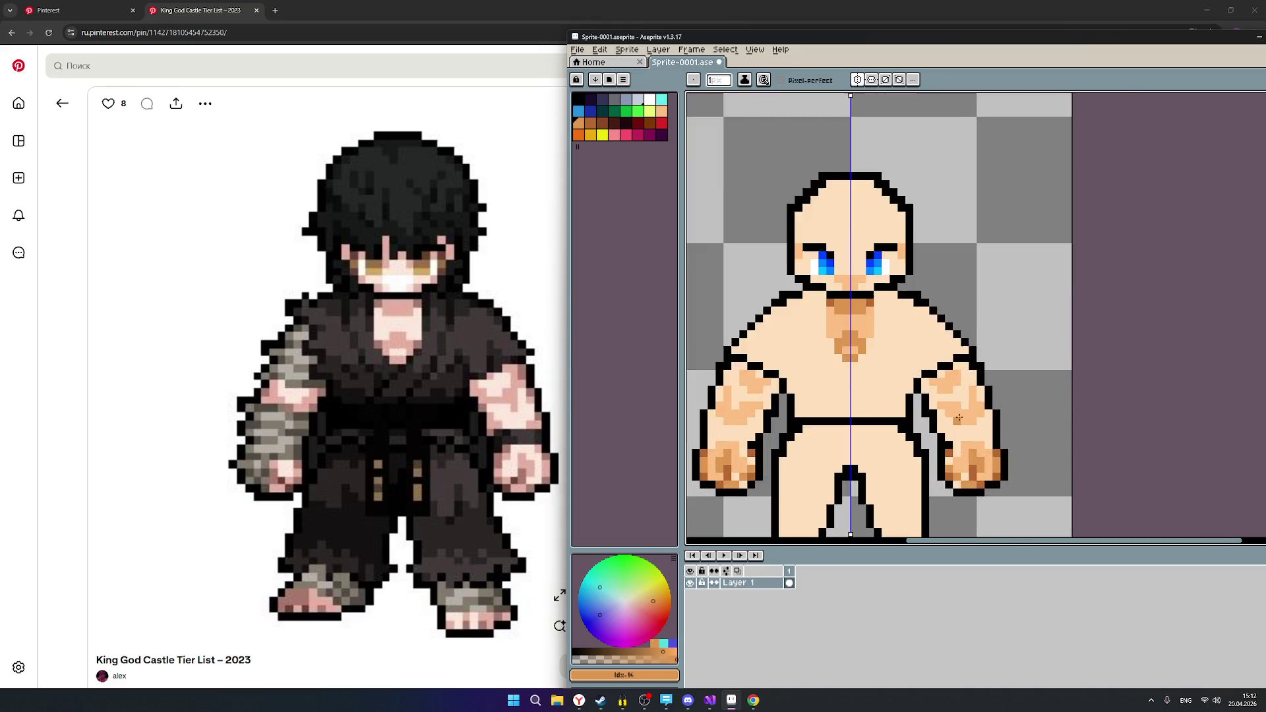
pyautogui.click(704, 236)
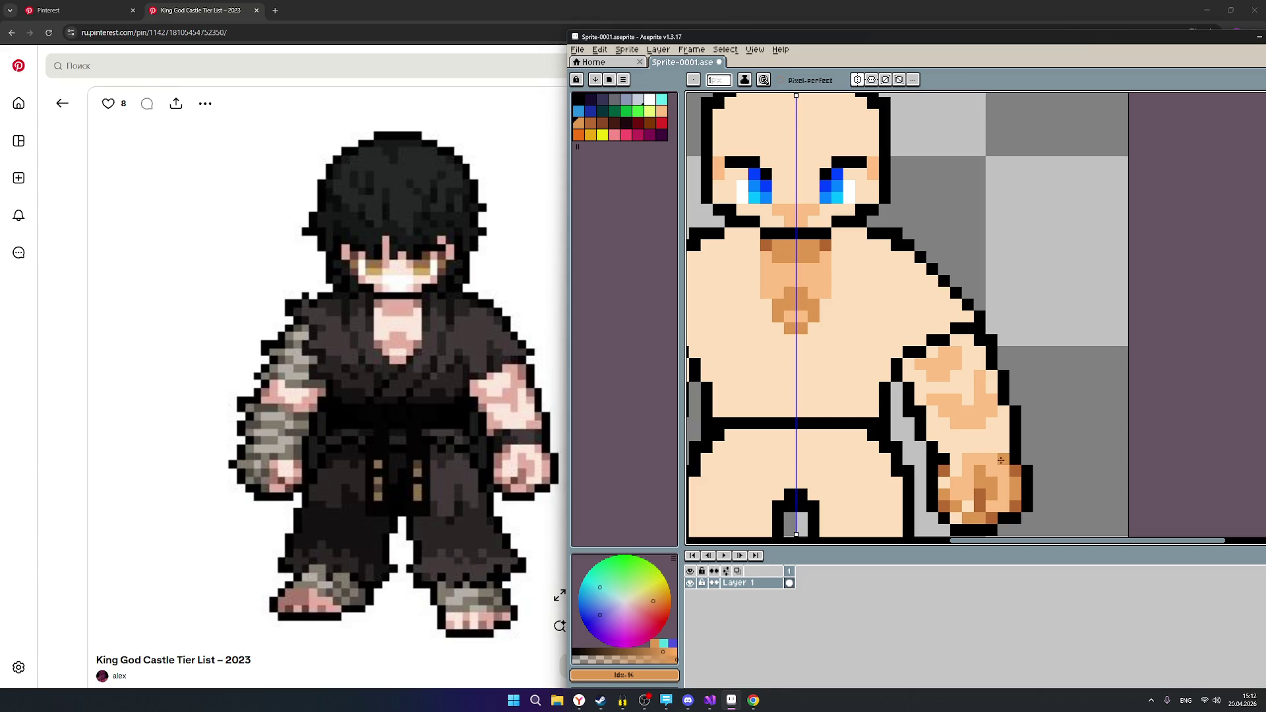
# Pick the peach skin swatch, then step to the darker orange-brown shade with ].
pyautogui.click(664, 112)
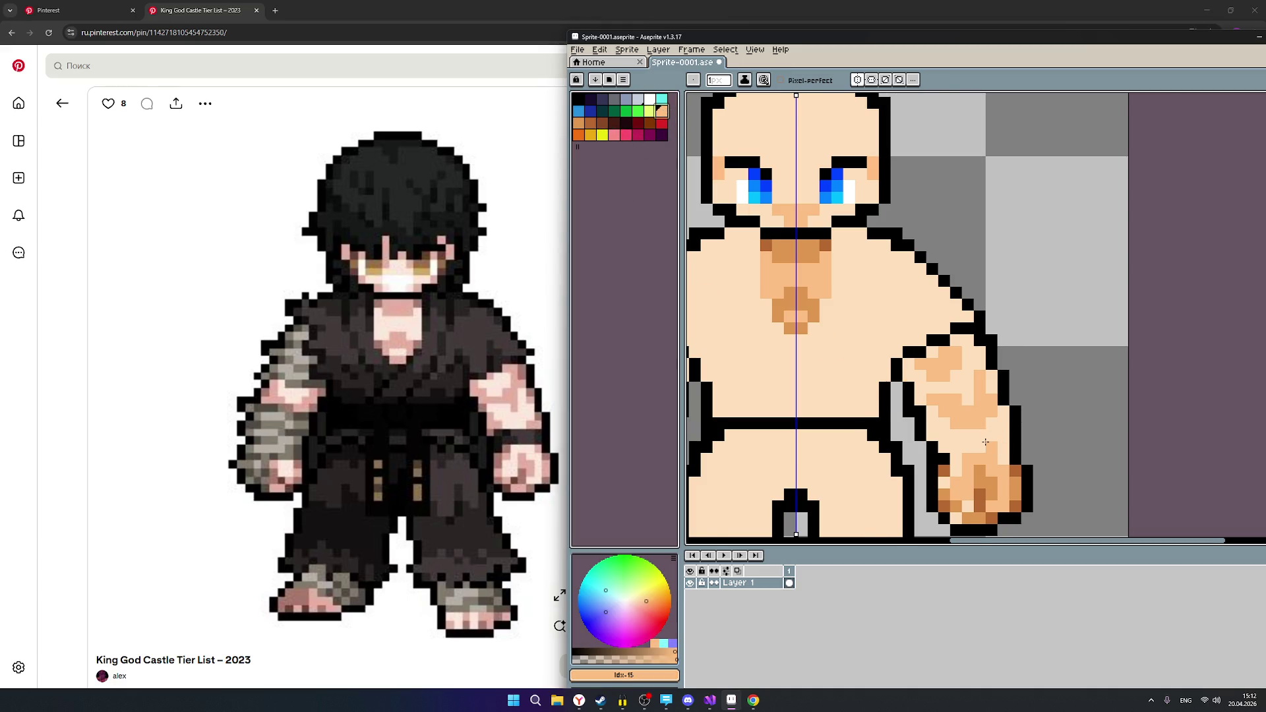
pyautogui.scroll(1, 986, 439)
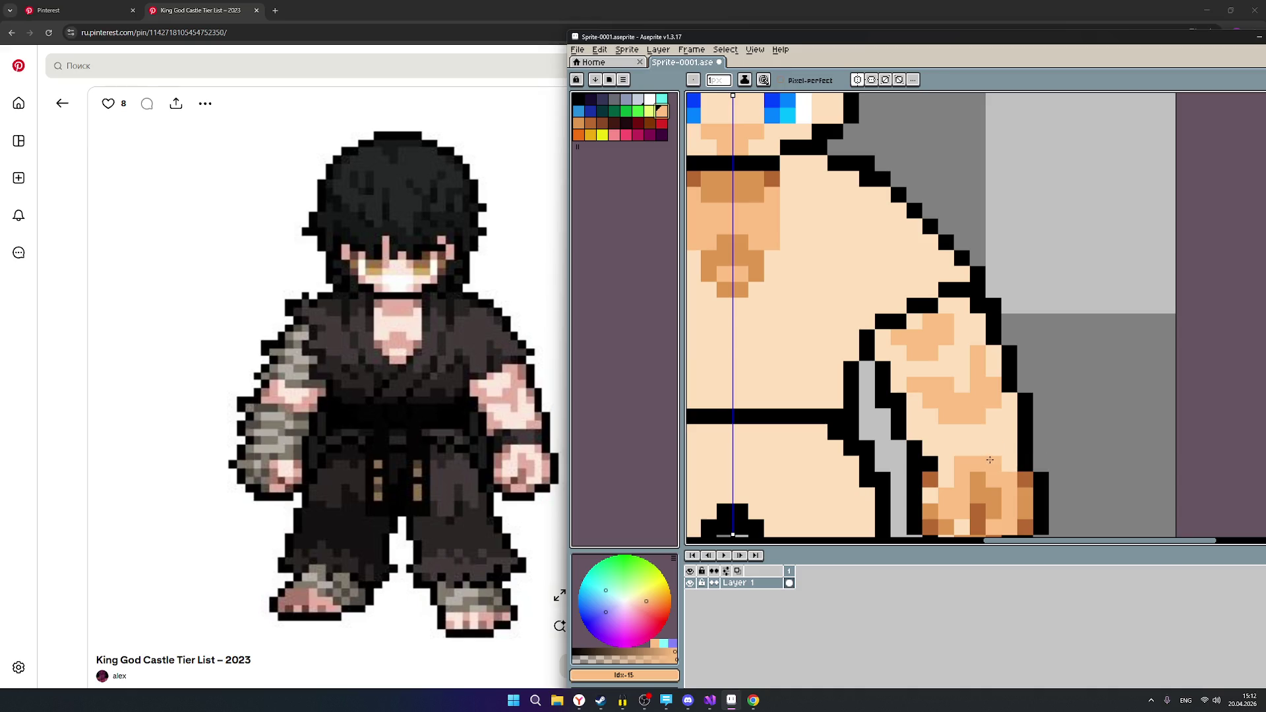
pyautogui.press(']')
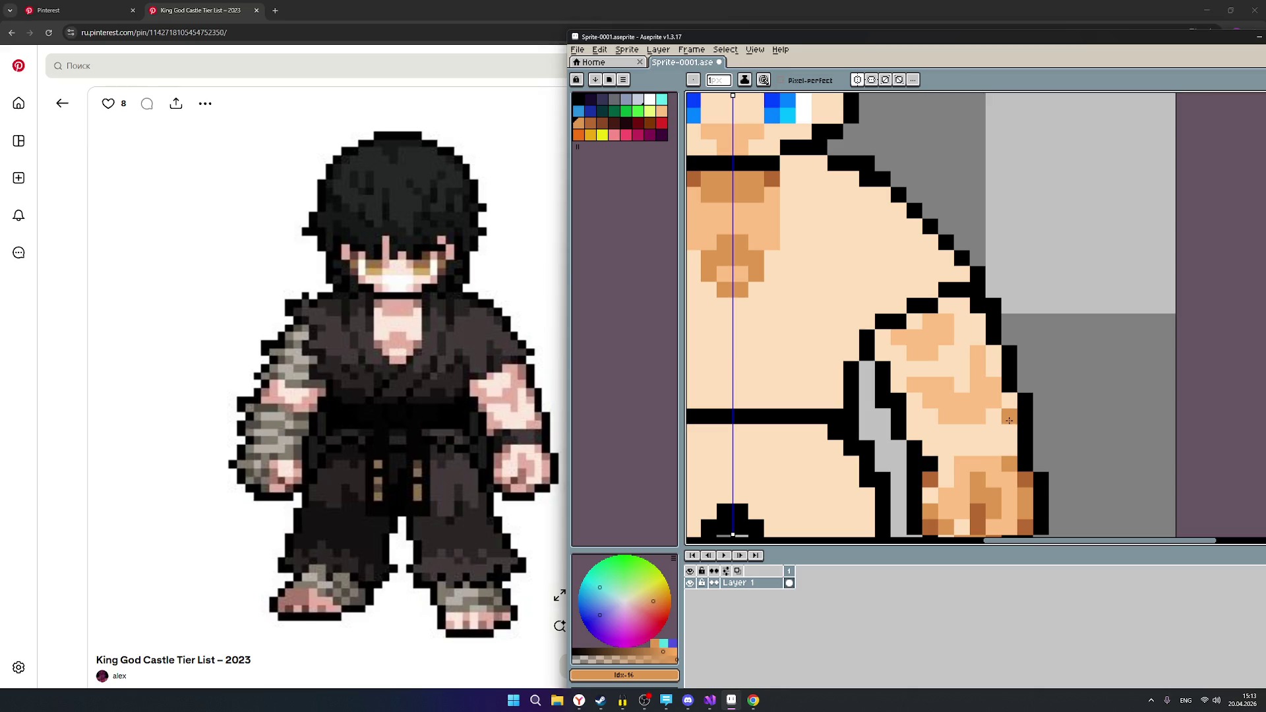
# Darken several knuckle pixels dark orange, mirrored on both fists.
pyautogui.moveTo(1009, 420); pyautogui.dragTo(993, 417)
pyautogui.click(930, 417)
pyautogui.click(917, 418)
pyautogui.click(917, 407)
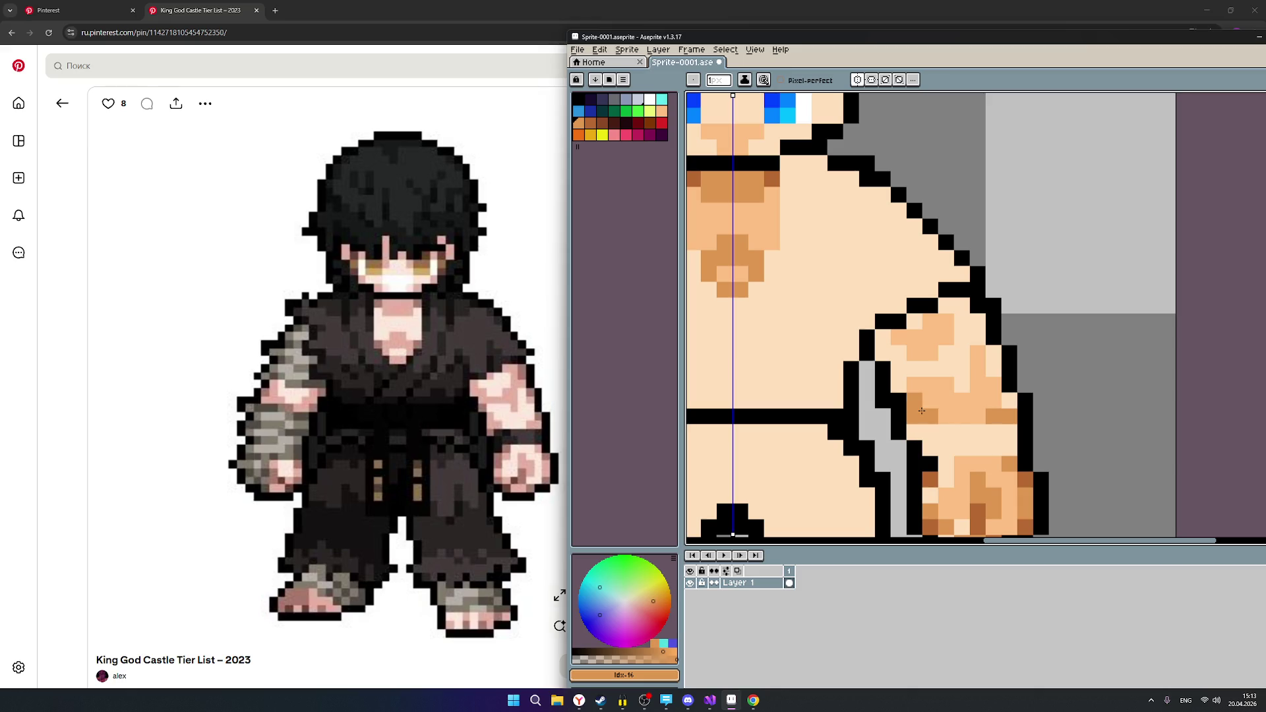
pyautogui.click(895, 385)
pyautogui.moveTo(899, 357); pyautogui.dragTo(889, 357)
pyautogui.scroll(-5, 851, 416)
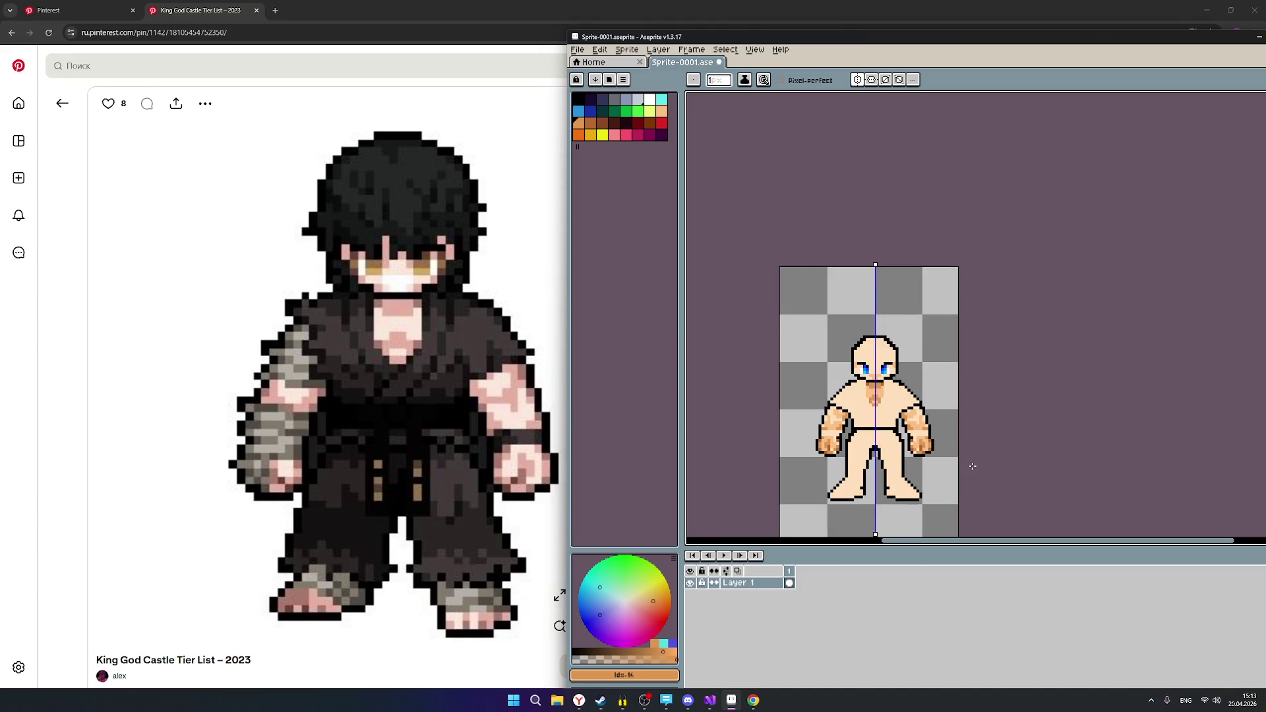
pyautogui.scroll(4, 943, 435)
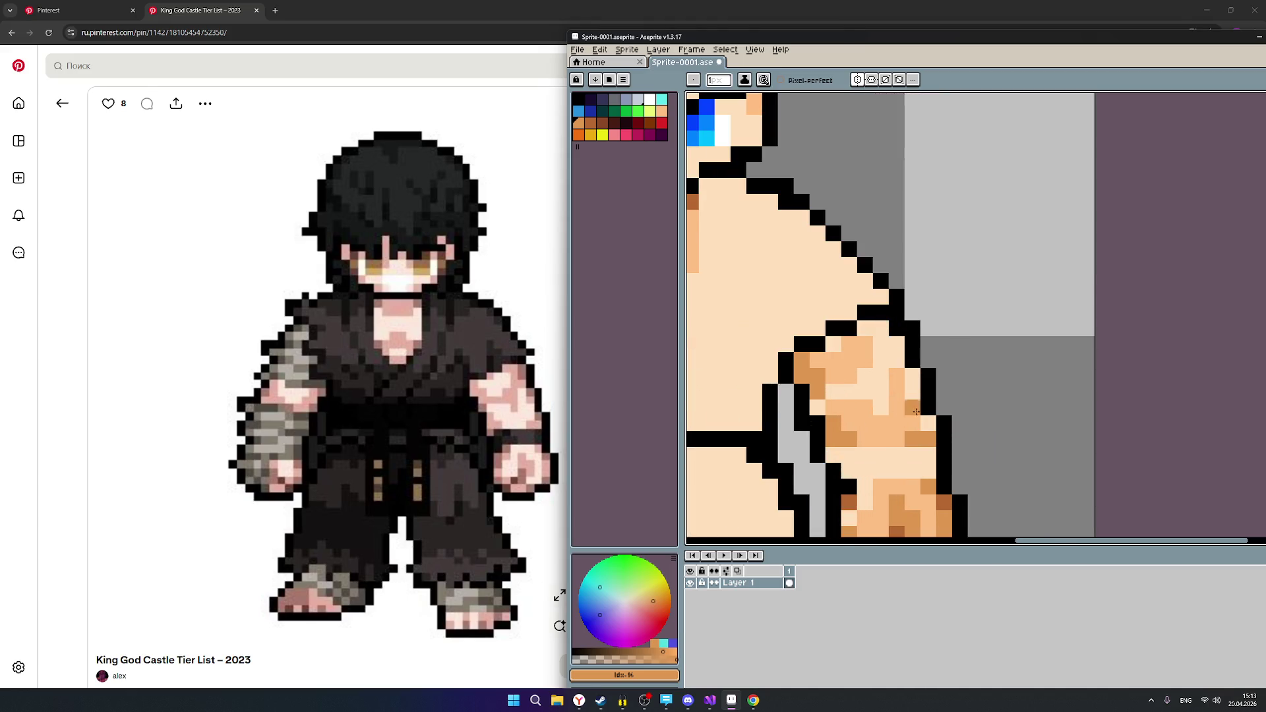
# Shade the forearm above the knuckles dark orange, plus one outline pixel on the hand's edge.
pyautogui.click(865, 328)
pyautogui.click(880, 329)
pyautogui.click(881, 360)
pyautogui.click(866, 376)
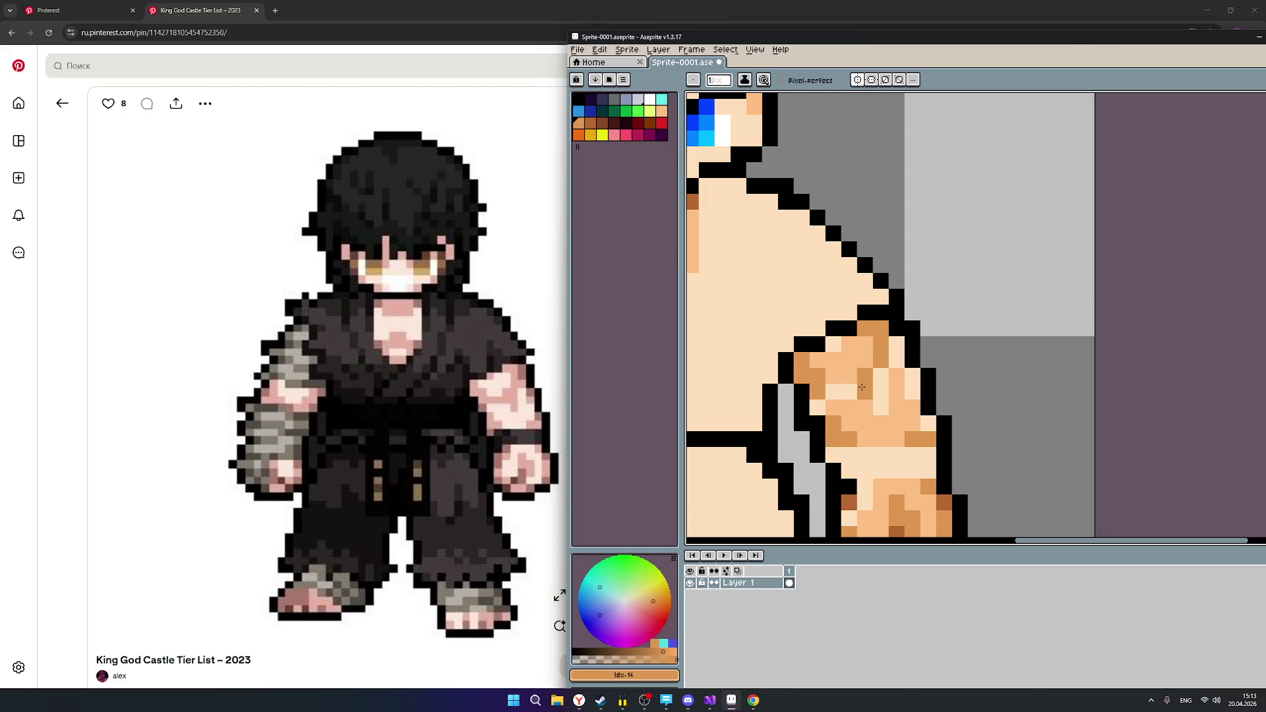
pyautogui.moveTo(862, 388)
pyautogui.mouseDown()
pyautogui.moveTo(833, 389)
pyautogui.moveTo(880, 386)
pyautogui.moveTo(878, 374)
pyautogui.mouseUp()
pyautogui.click(881, 408)
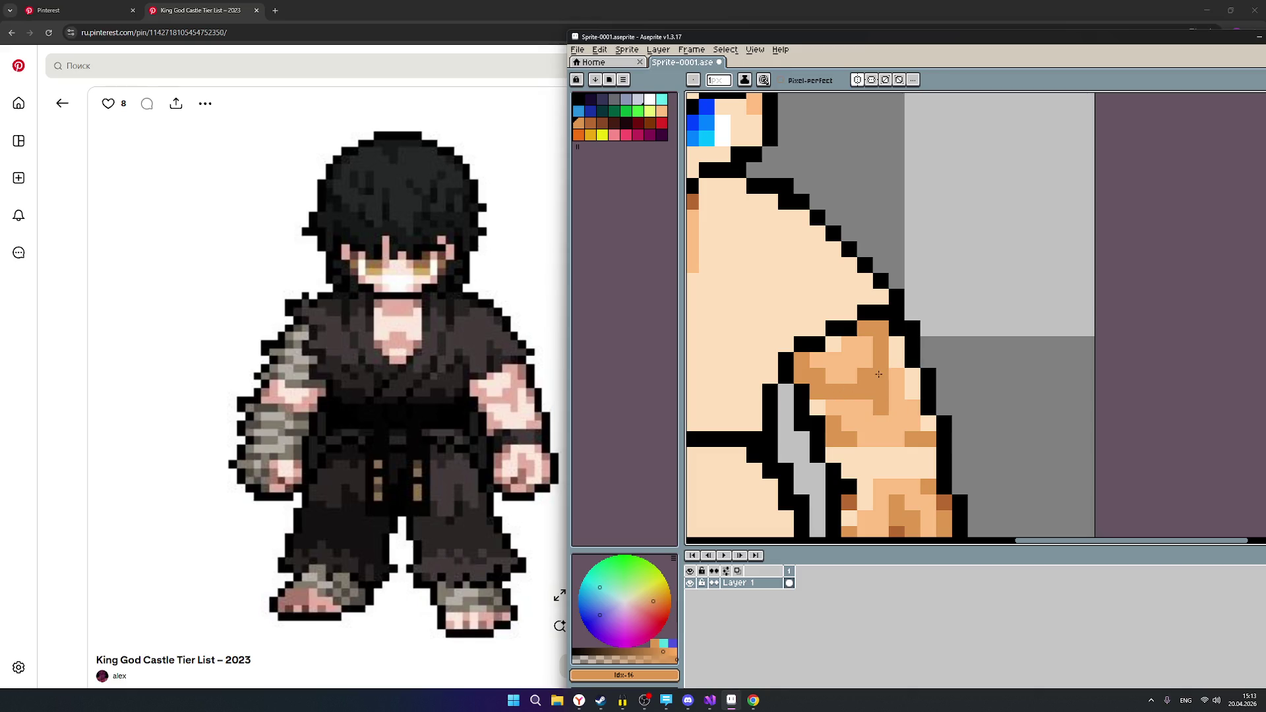
pyautogui.click(896, 359)
pyautogui.click(942, 473)
# Recentre on the sprite, fix a misplaced arm shading pixel, and select black.
pyautogui.scroll(-3, 937, 475)
pyautogui.scroll(-1, 914, 472)
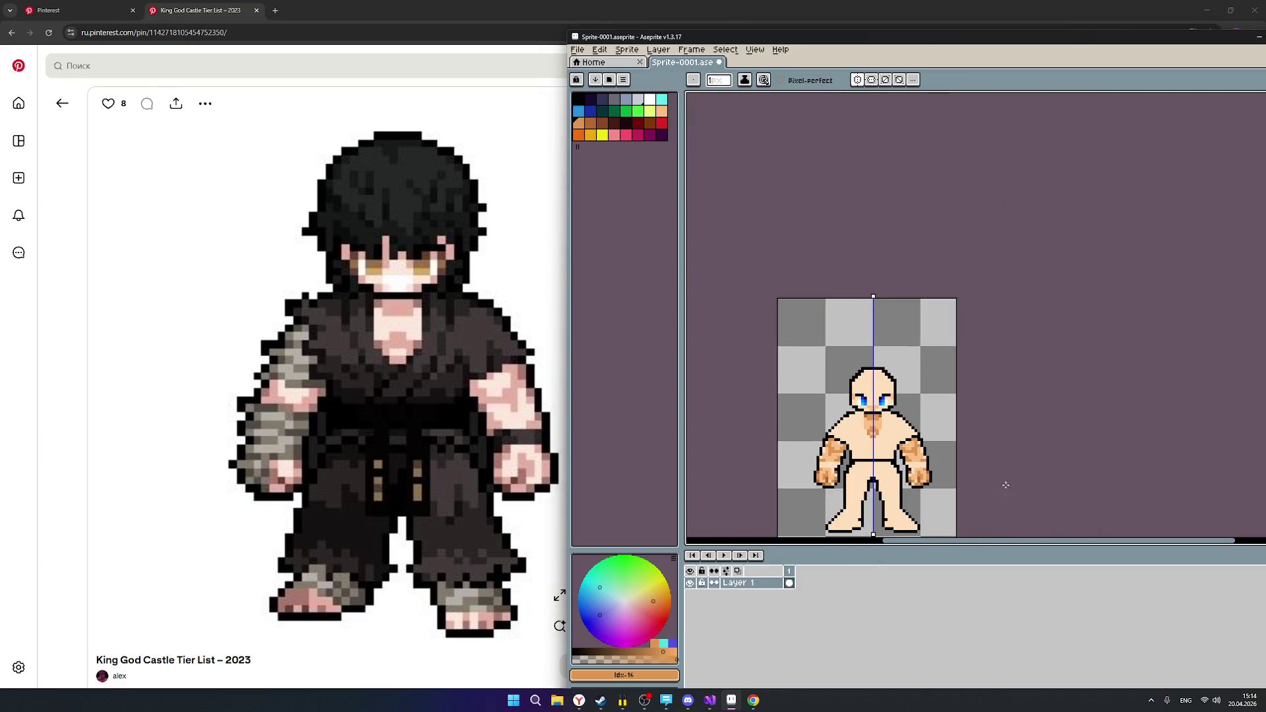
pyautogui.moveTo(1015, 433); pyautogui.dragTo(1026, 368)
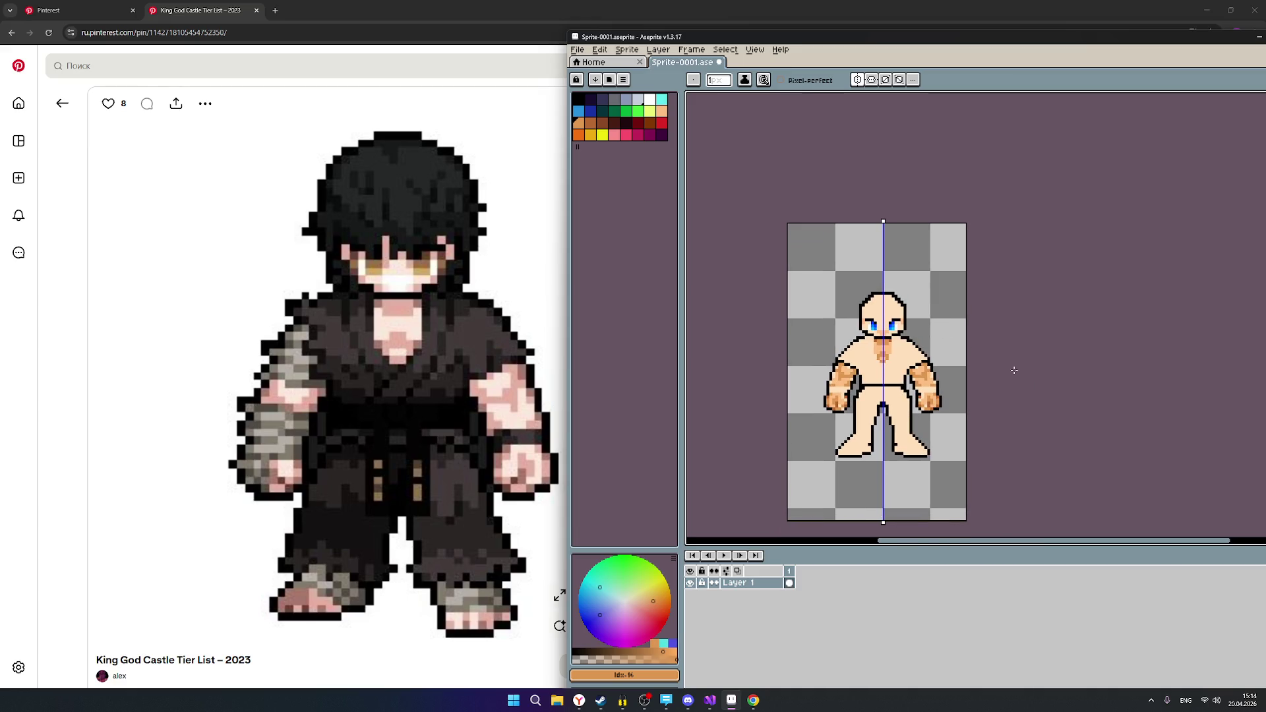
pyautogui.scroll(1, 970, 380)
pyautogui.scroll(-1, 971, 380)
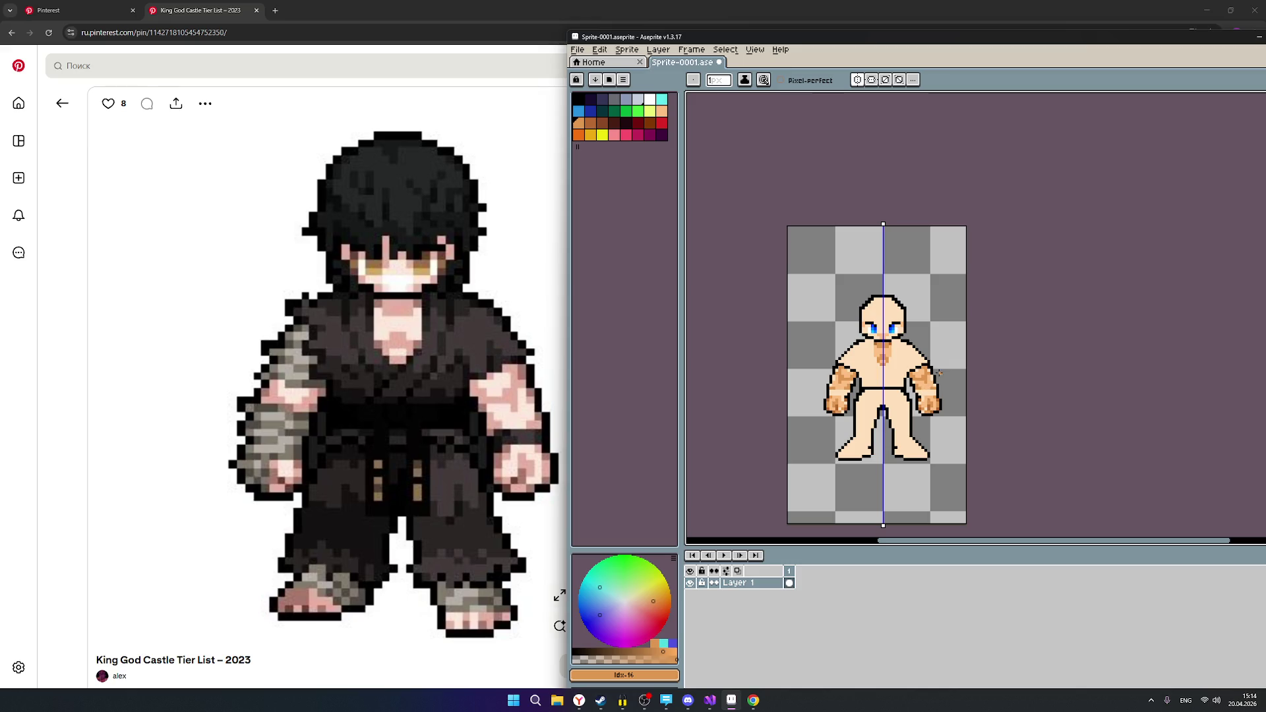
pyautogui.scroll(4, 924, 364)
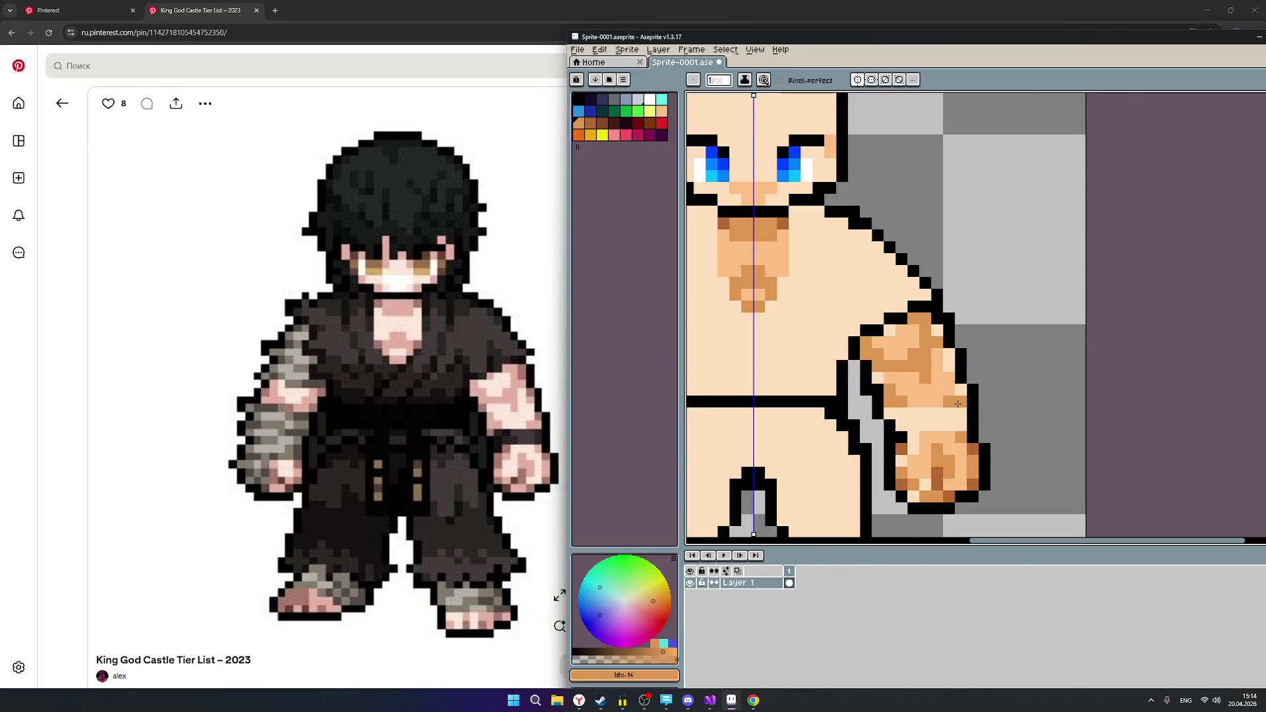
pyautogui.rightClick(947, 412)
pyautogui.click(935, 402)
pyautogui.hotkey('ctrl', 'z')
pyautogui.click(935, 445)
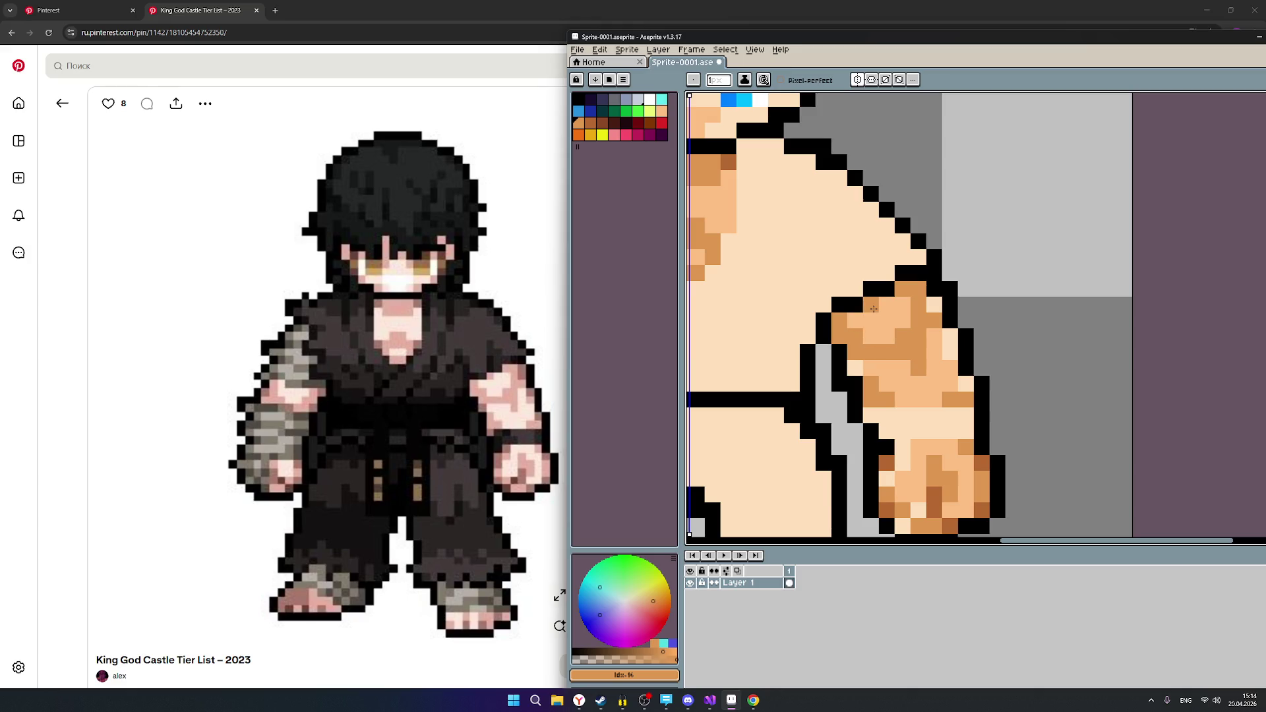
pyautogui.scroll(-6, 877, 323)
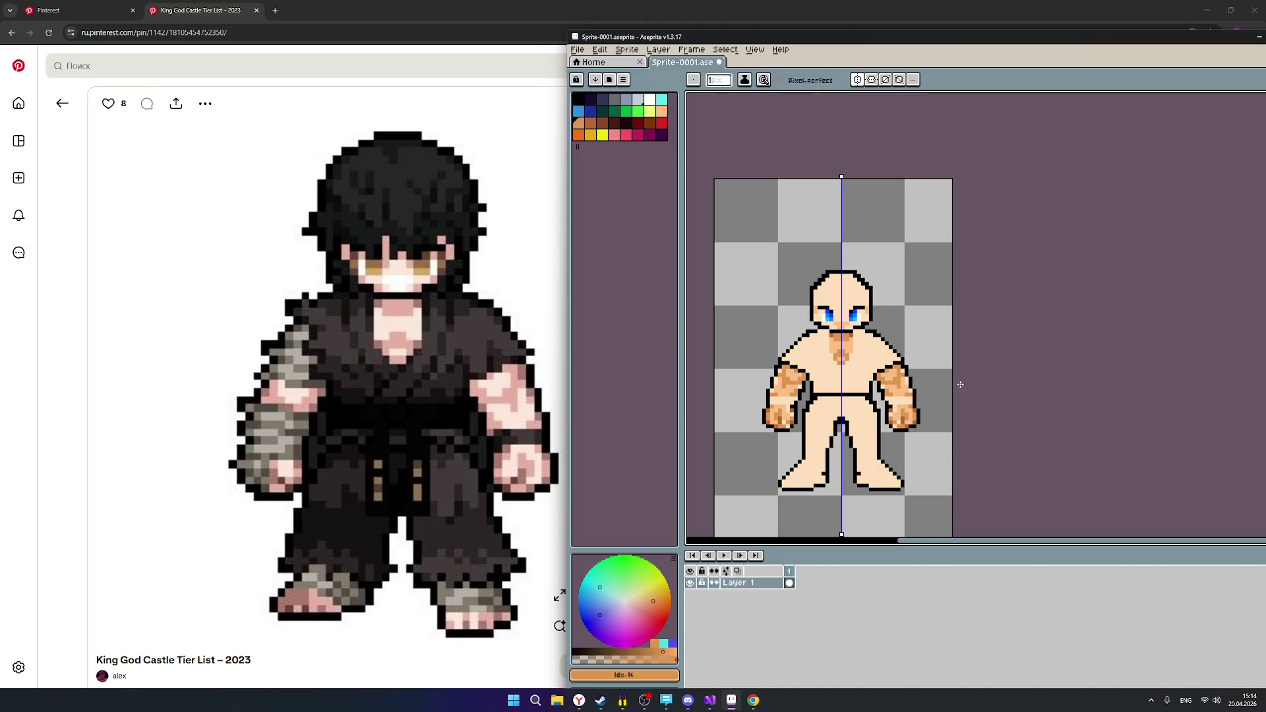
pyautogui.scroll(4, 879, 388)
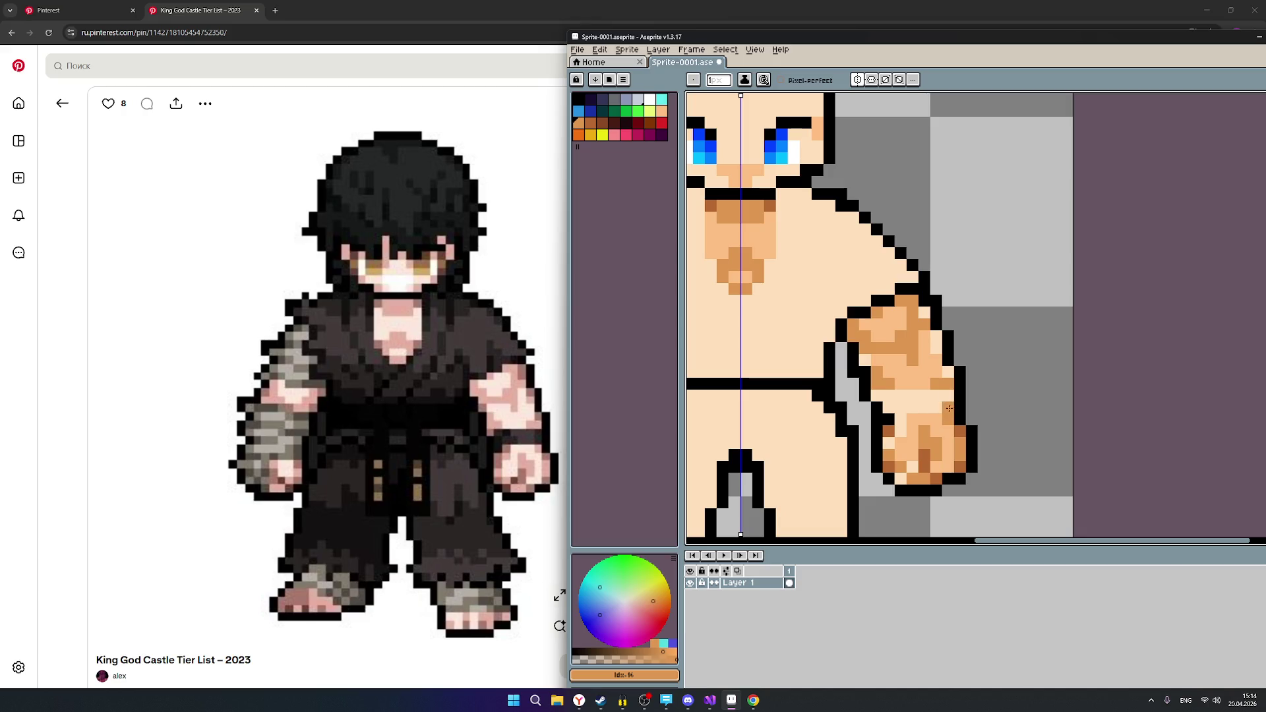
pyautogui.keyDown('alt'); pyautogui.click(830, 356); pyautogui.keyUp('alt')
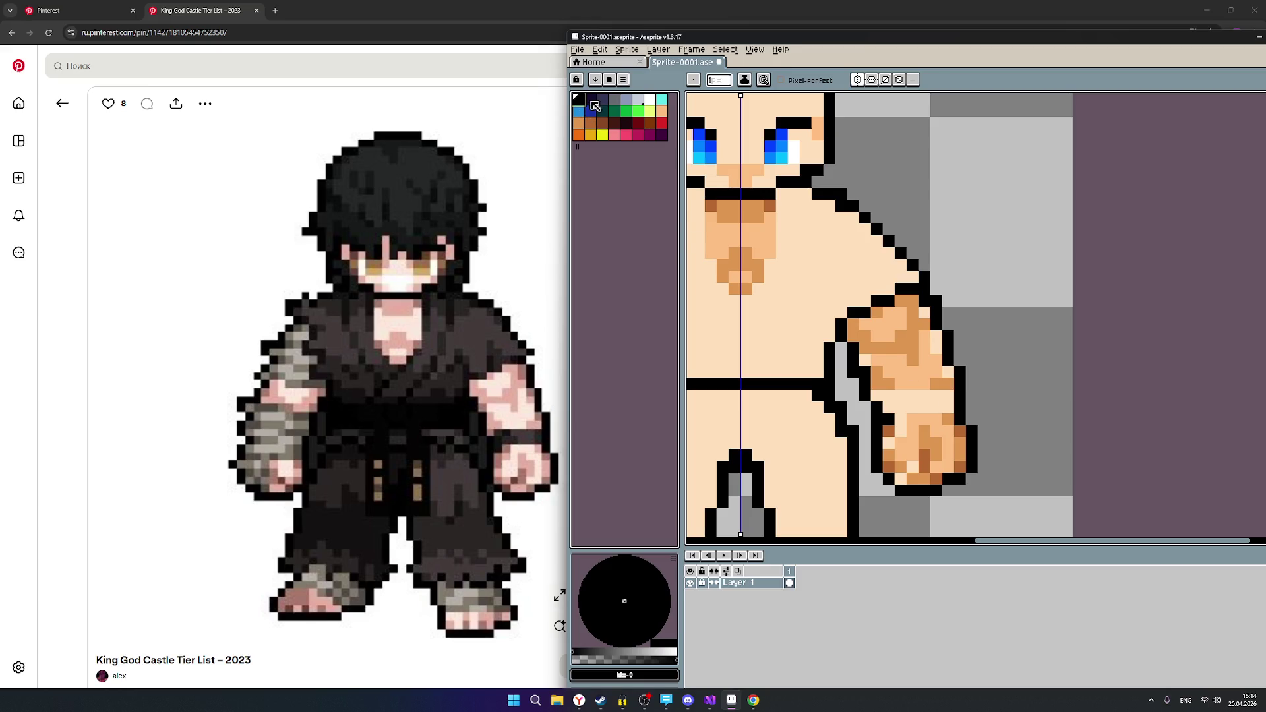
# Draw two-row dark purple wristbands across both wrists, then bring OBS to the front.
pyautogui.click(602, 100)
pyautogui.moveTo(945, 396); pyautogui.dragTo(885, 396)
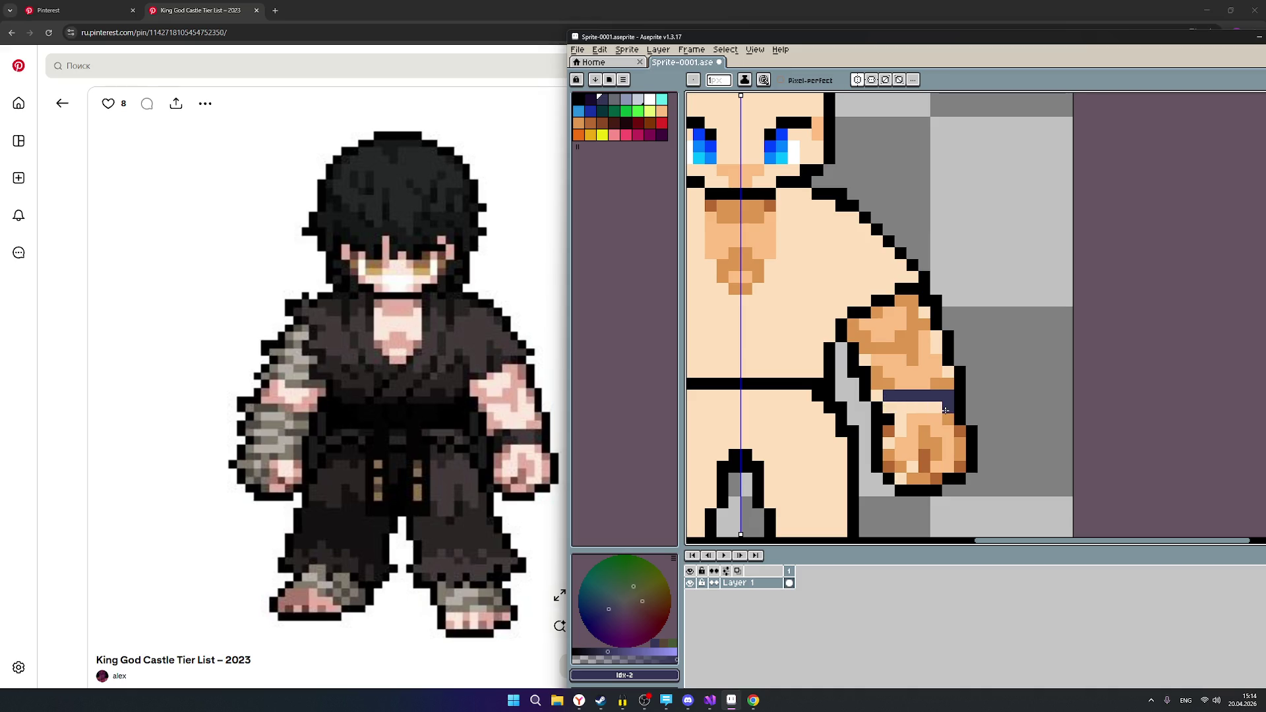
pyautogui.moveTo(949, 410)
pyautogui.mouseDown()
pyautogui.moveTo(888, 409)
pyautogui.moveTo(899, 410)
pyautogui.mouseUp()
pyautogui.scroll(-2, 963, 399)
pyautogui.scroll(-2, 963, 398)
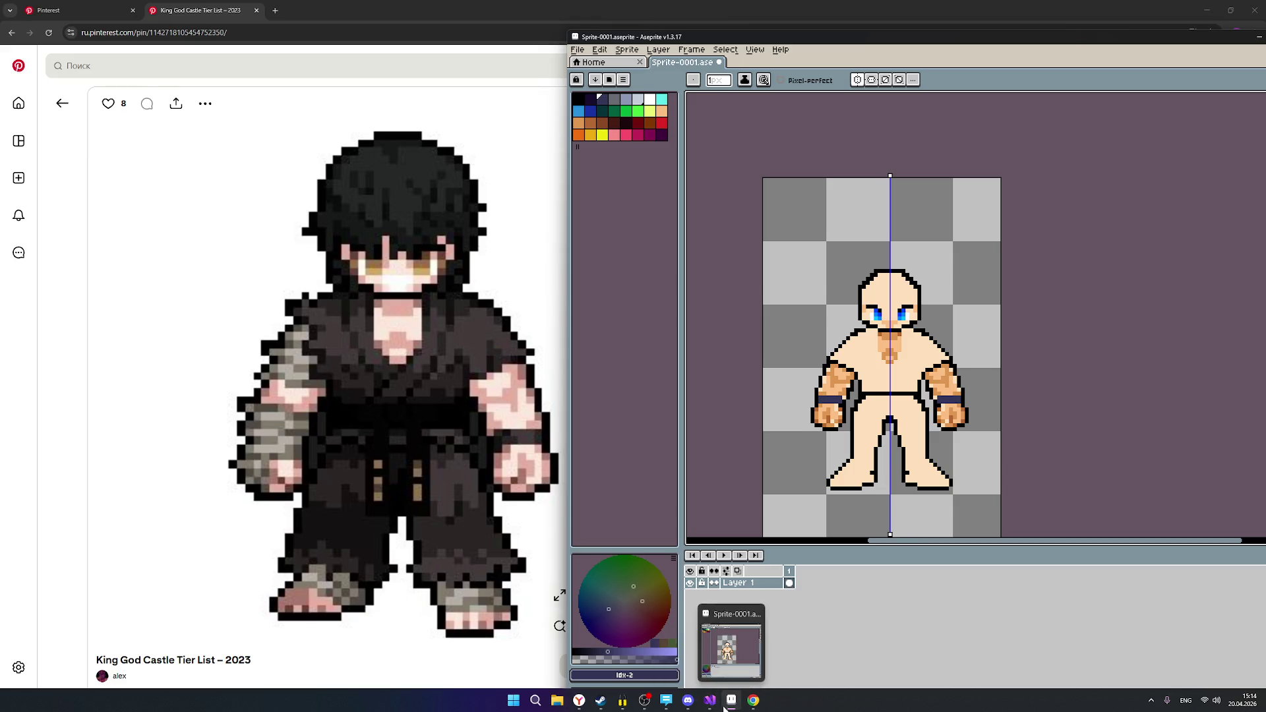
pyautogui.click(646, 701)
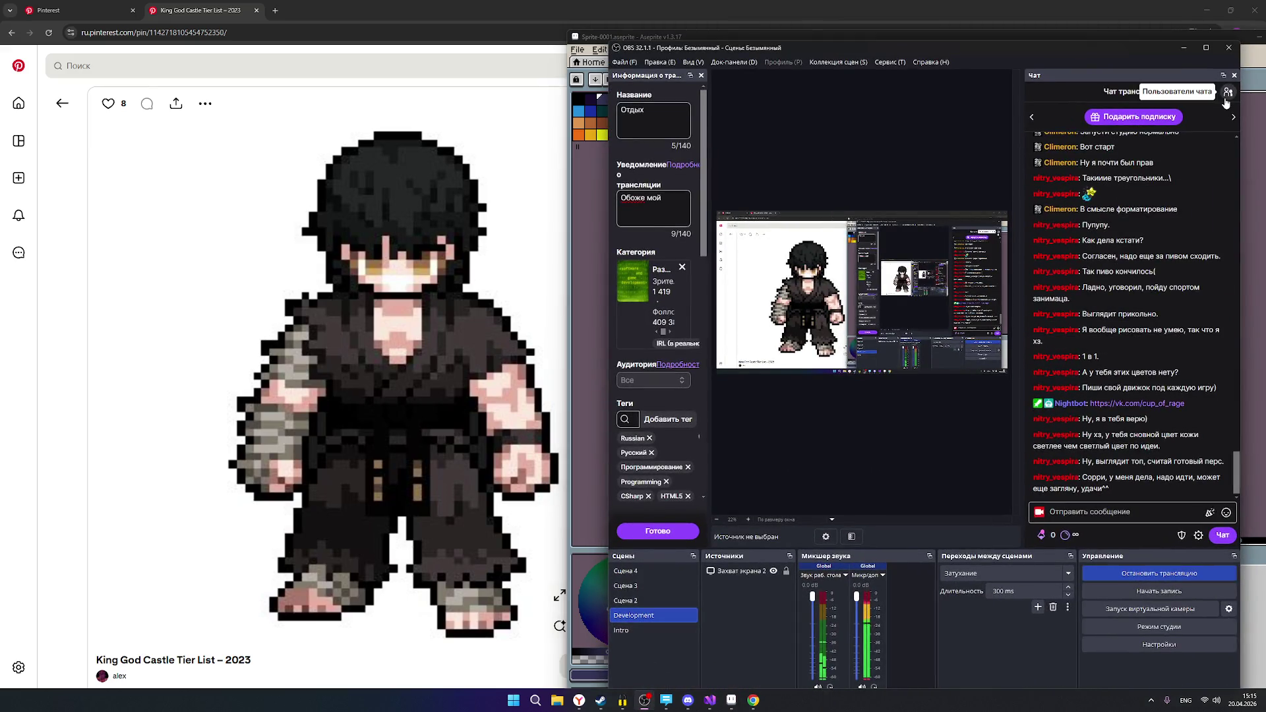
pyautogui.click(1227, 92)
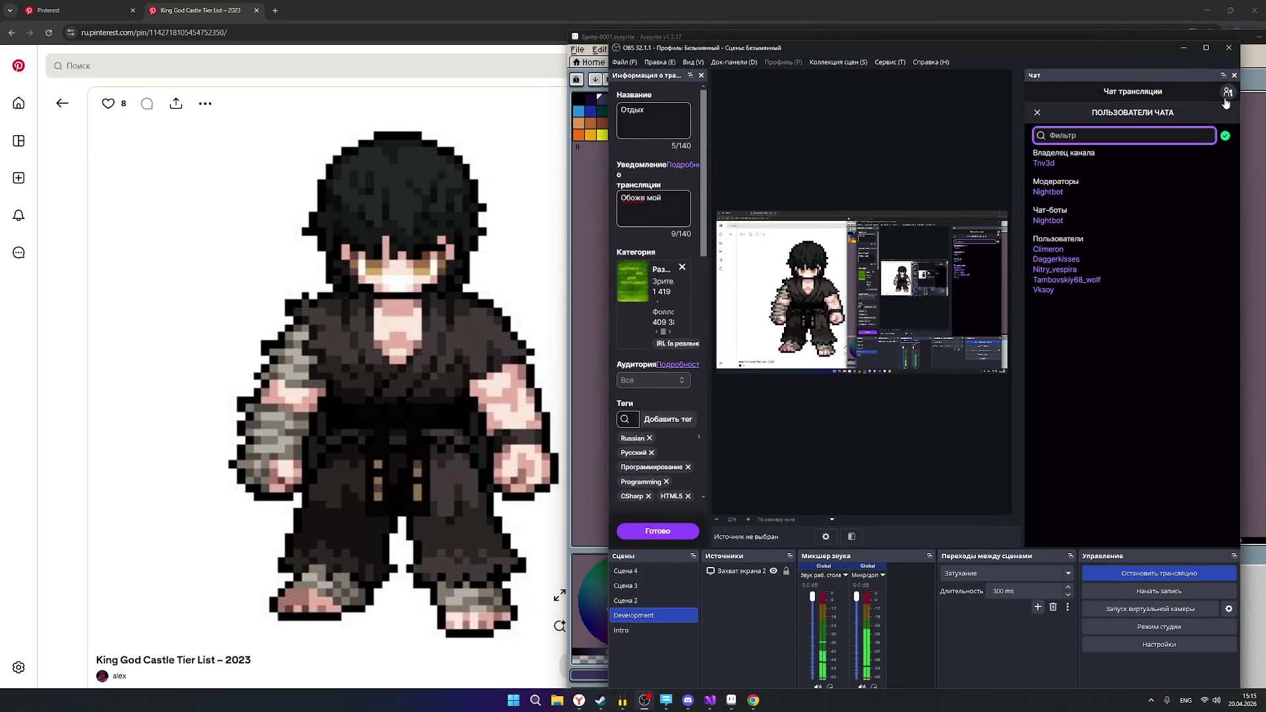
pyautogui.click(1226, 95)
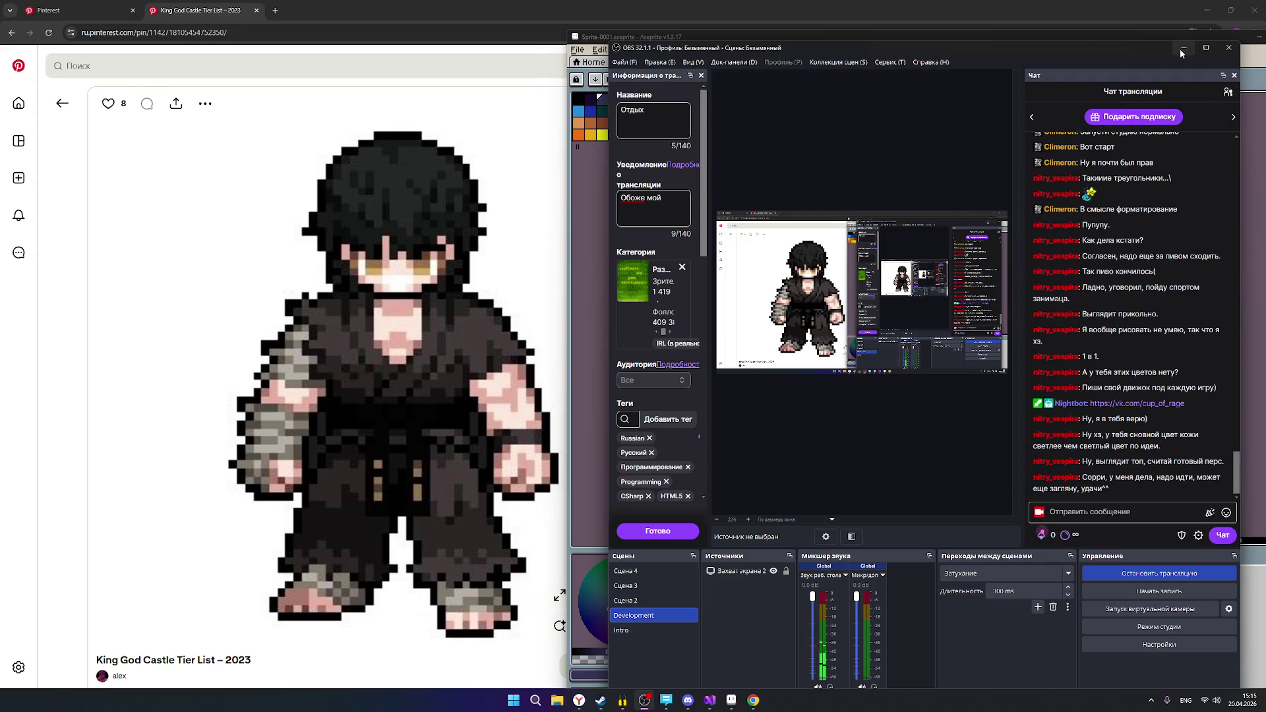
pyautogui.click(1184, 47)
pyautogui.scroll(1, 948, 373)
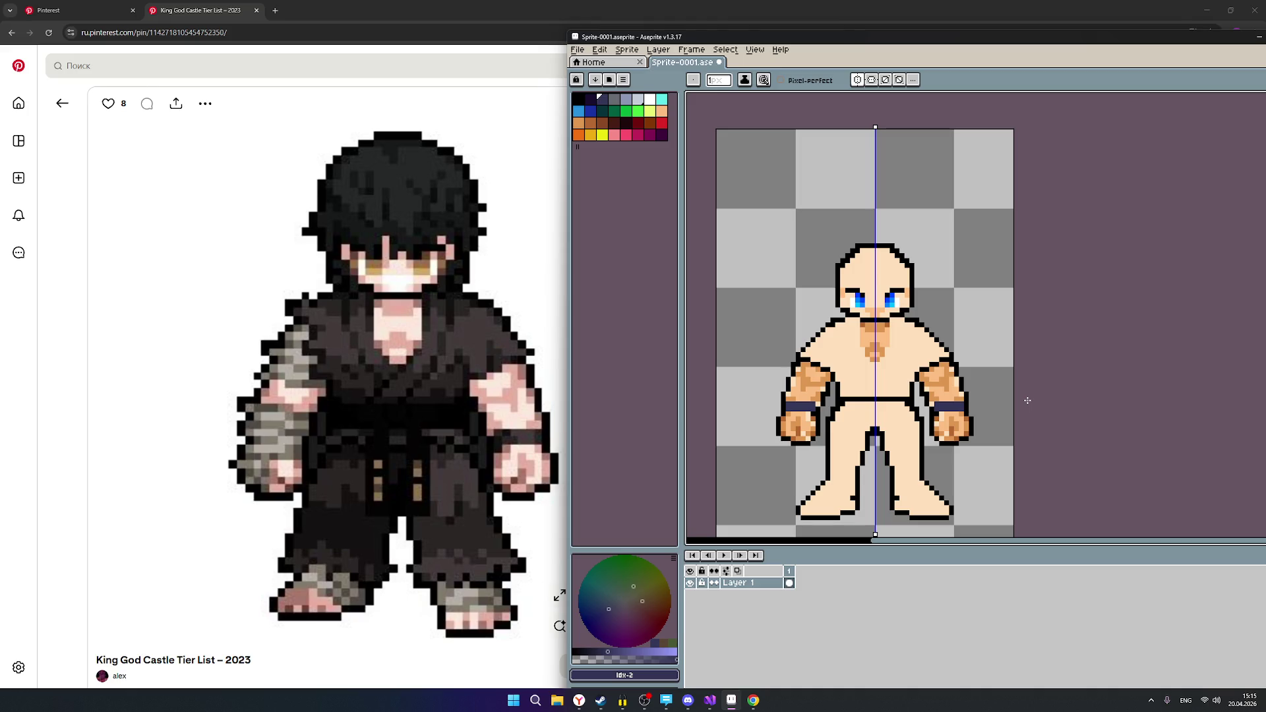
# Add mirrored orange-brown pixels on both sides of the head, level with the eyes.
pyautogui.scroll(-1, 972, 379)
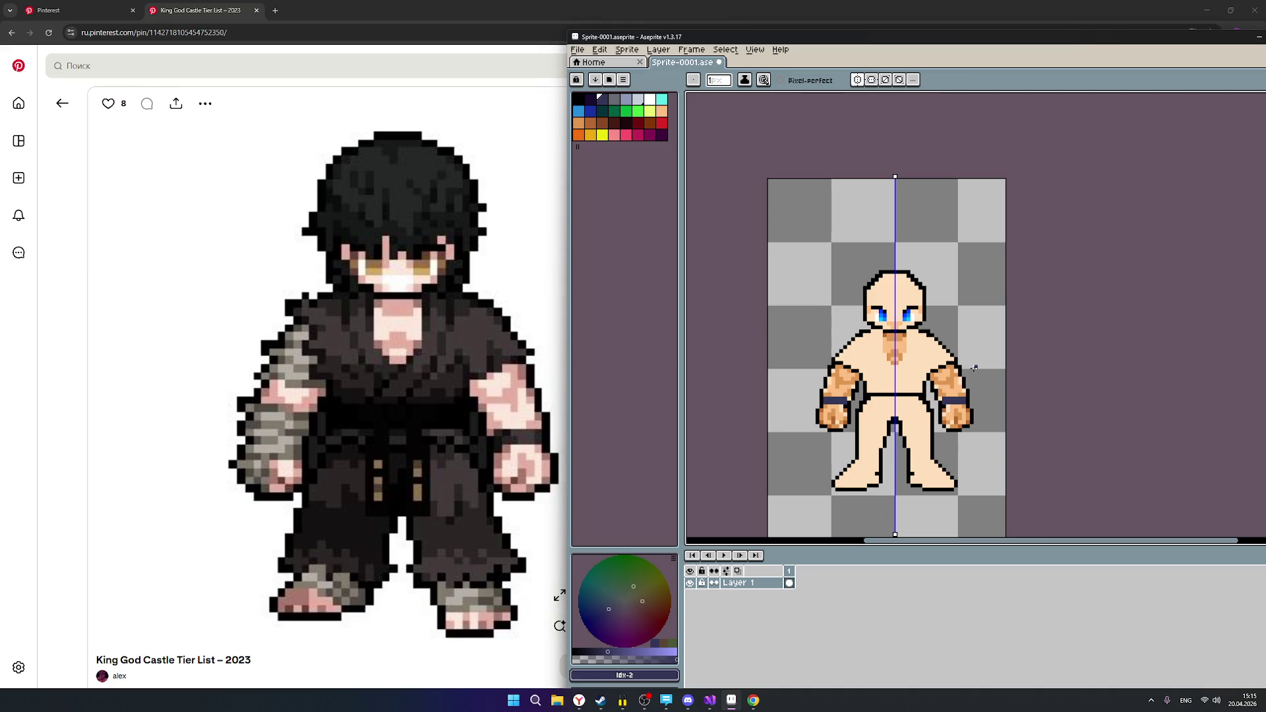
pyautogui.scroll(1, 974, 367)
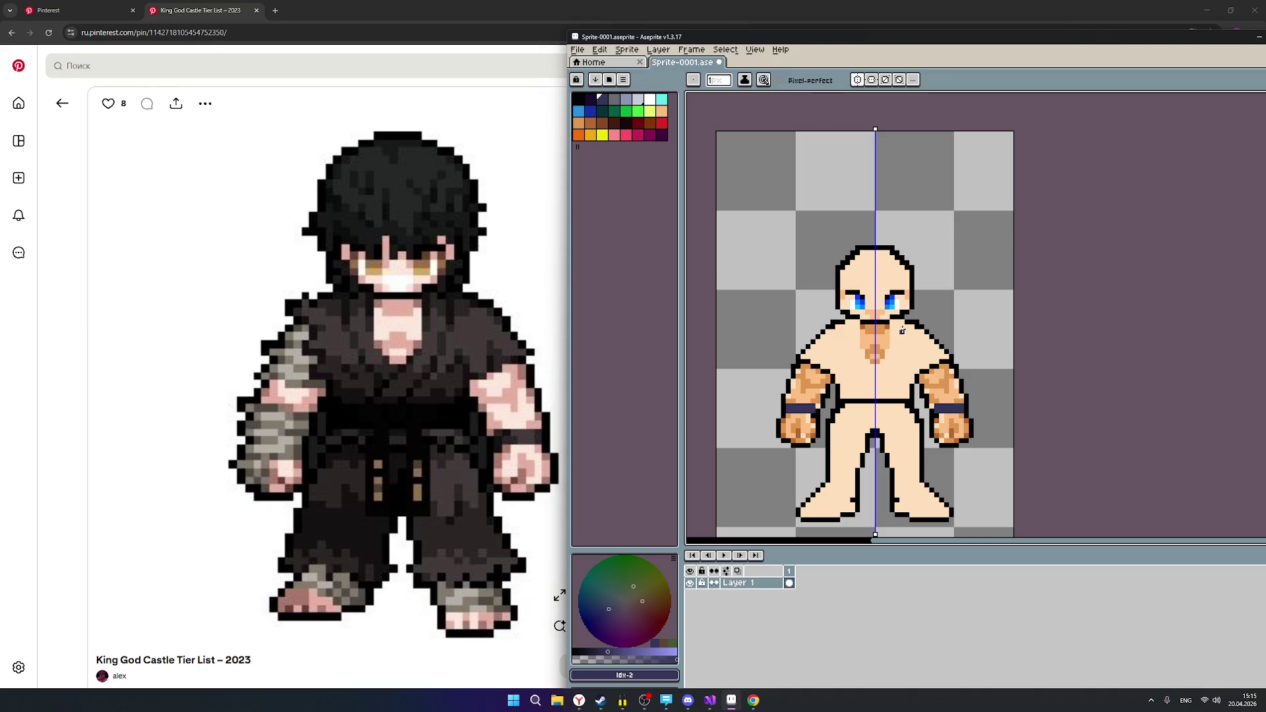
pyautogui.scroll(1, 910, 315)
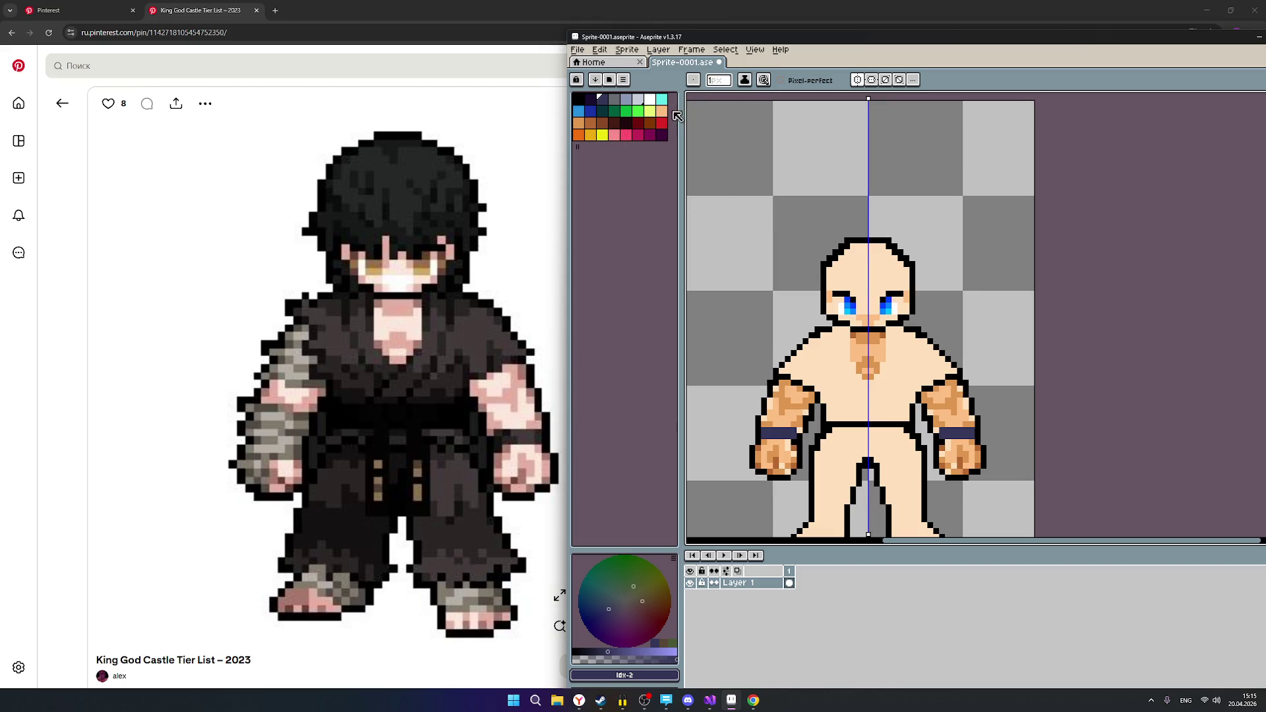
pyautogui.click(579, 123)
pyautogui.scroll(1, 914, 303)
pyautogui.click(903, 298)
pyautogui.click(901, 286)
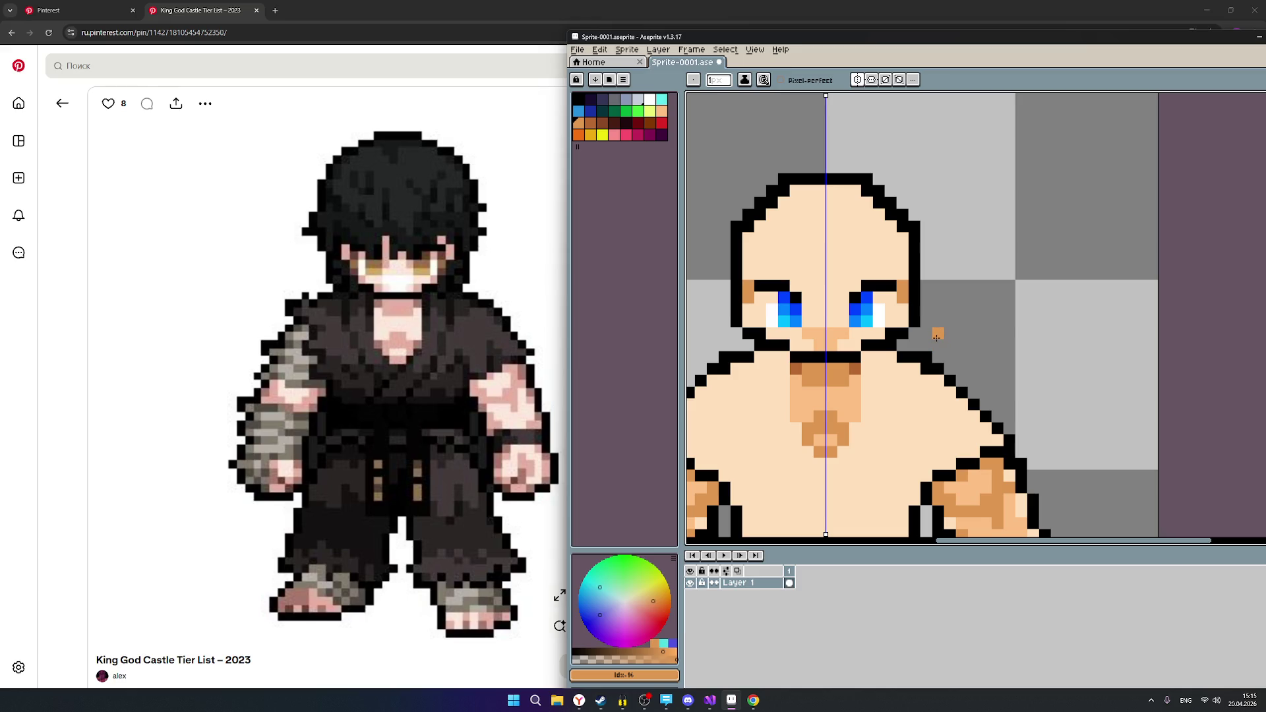
pyautogui.scroll(-4, 936, 336)
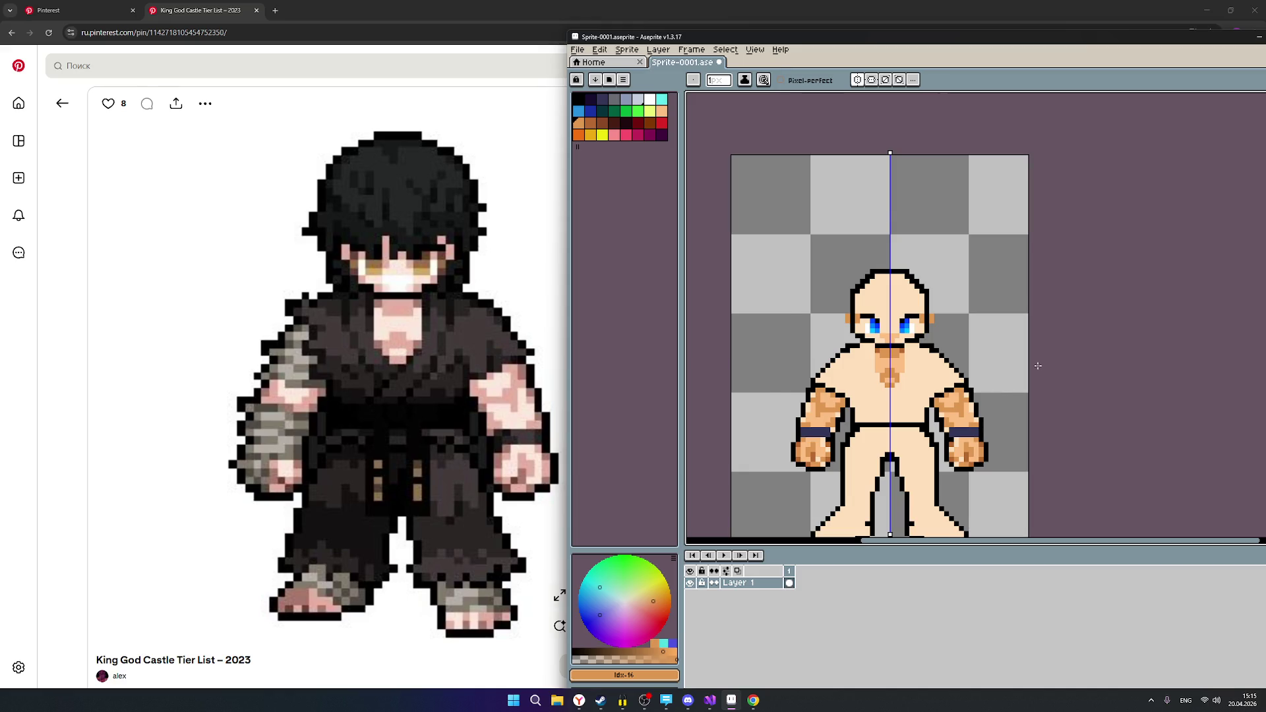
pyautogui.press('ctrl')
pyautogui.press('ctrl')
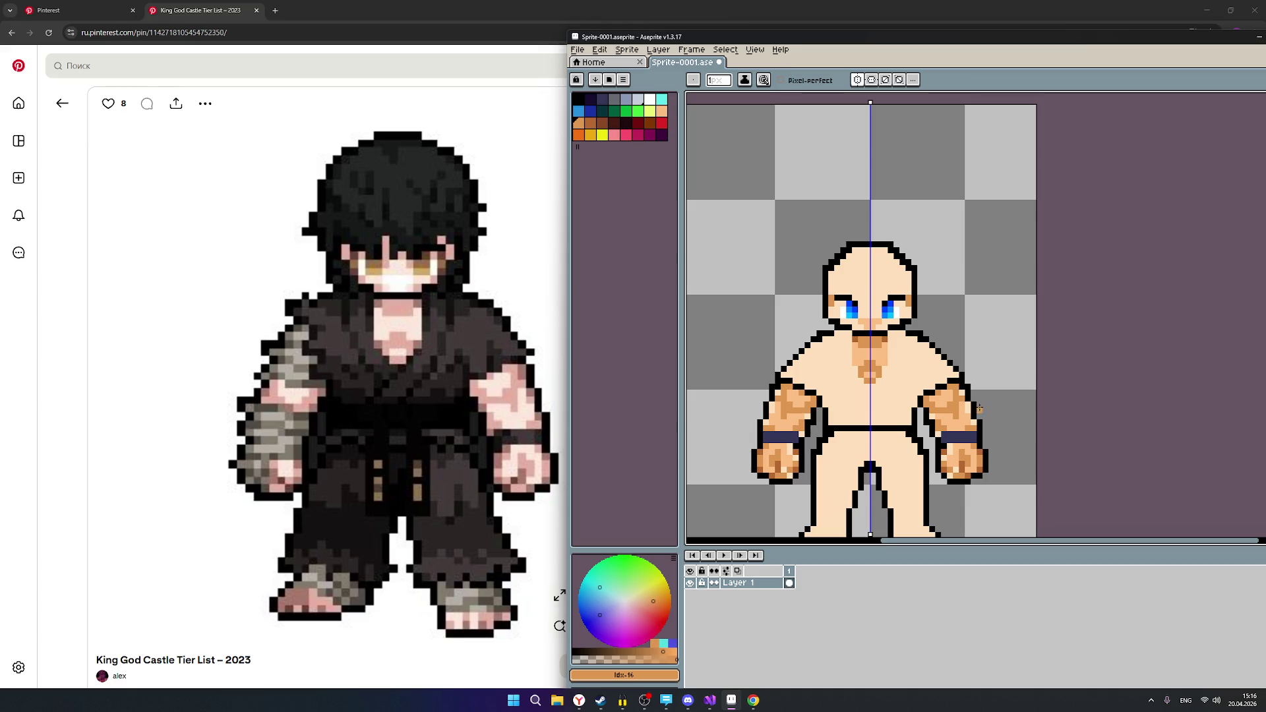
pyautogui.scroll(1, 957, 393)
pyautogui.click(591, 123)
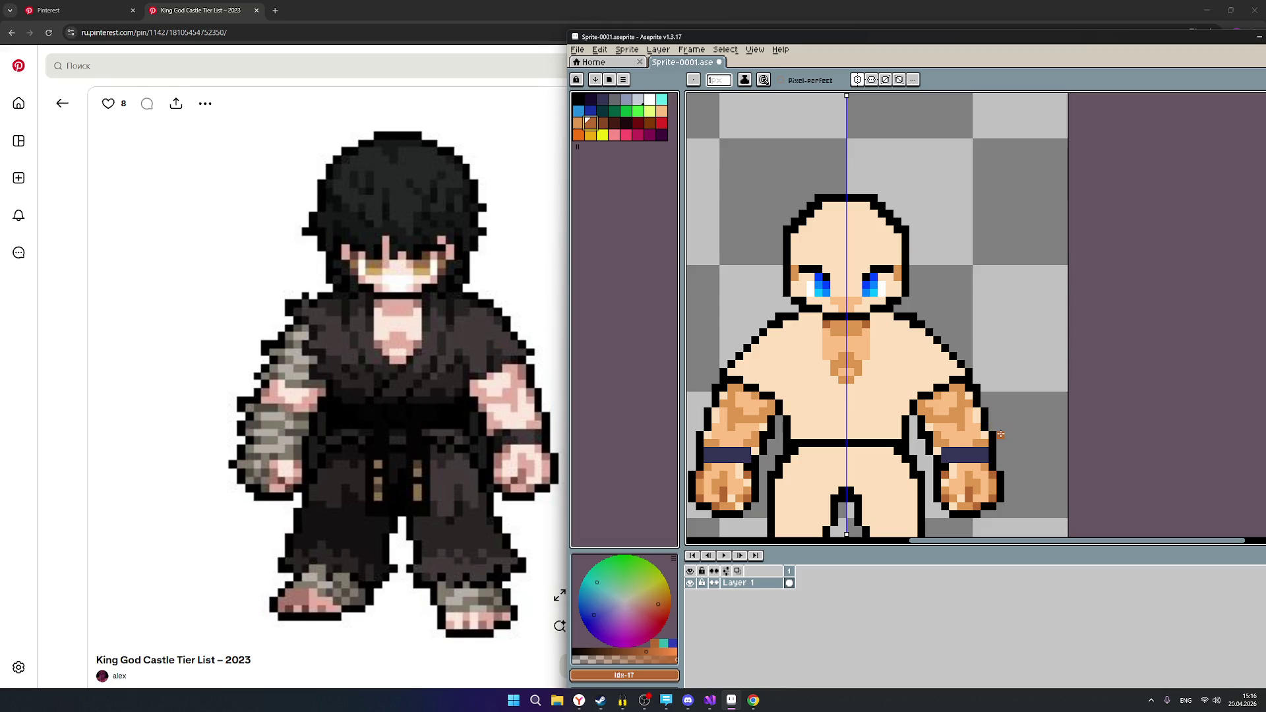
# Shade a light pixel on the right arm's outer edge brown idx-17, comparing it with idx-16.
pyautogui.scroll(1, 982, 428)
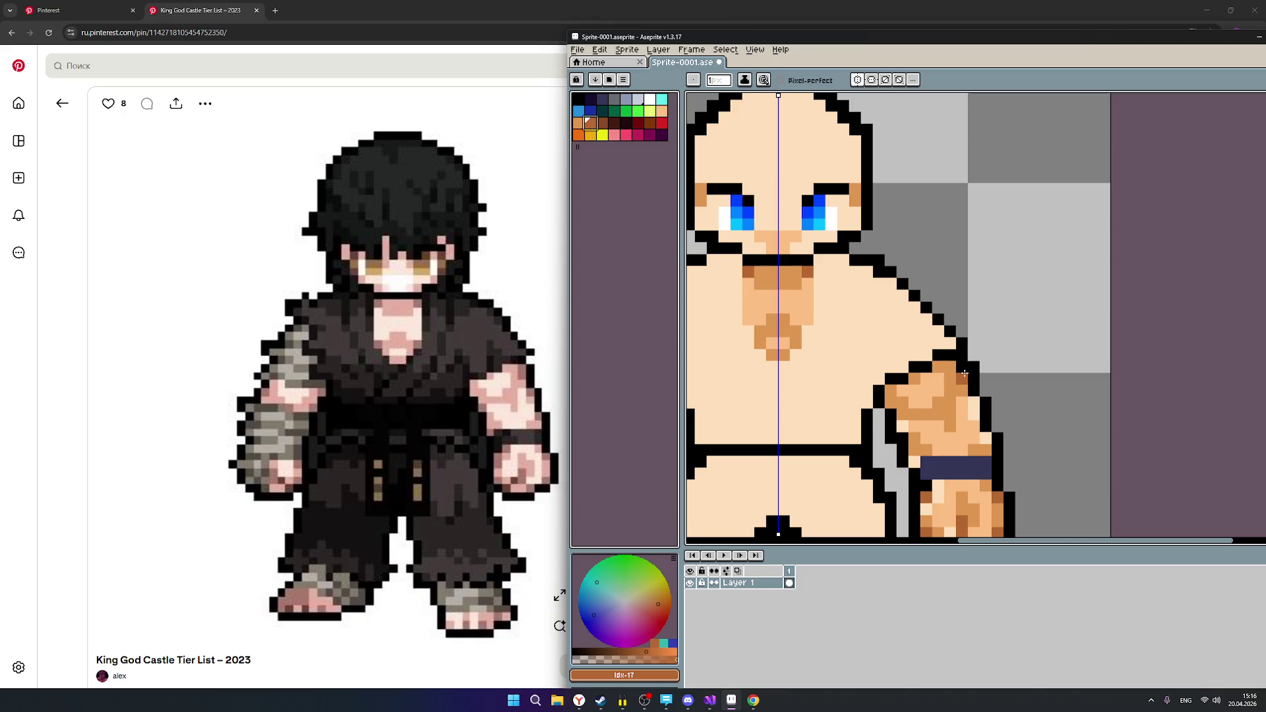
pyautogui.scroll(-3, 967, 376)
pyautogui.scroll(3, 970, 381)
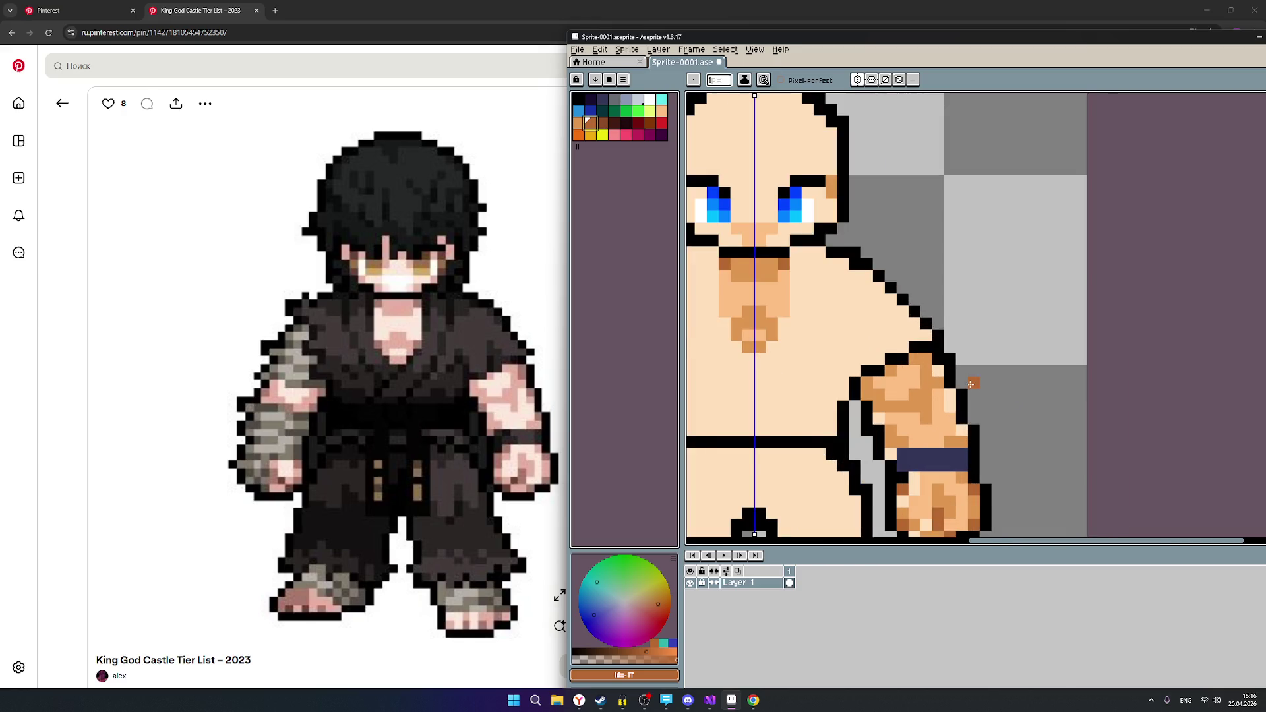
pyautogui.scroll(1, 970, 384)
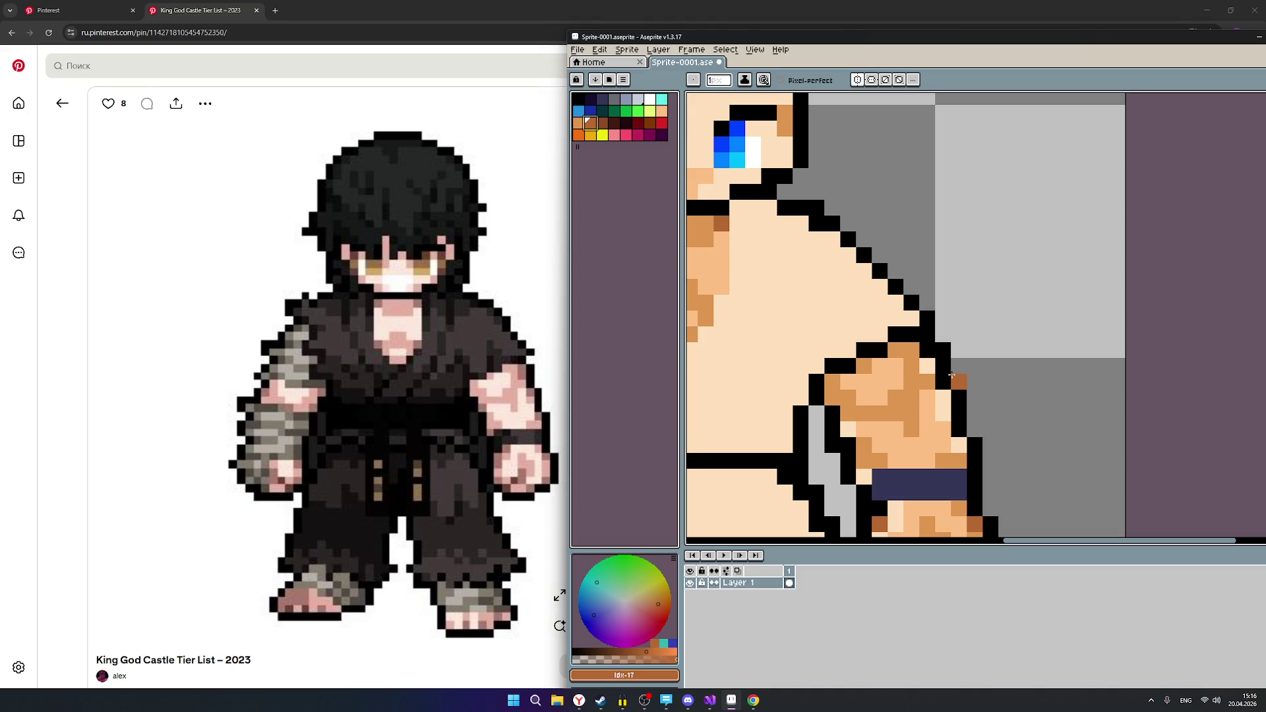
pyautogui.click(927, 366)
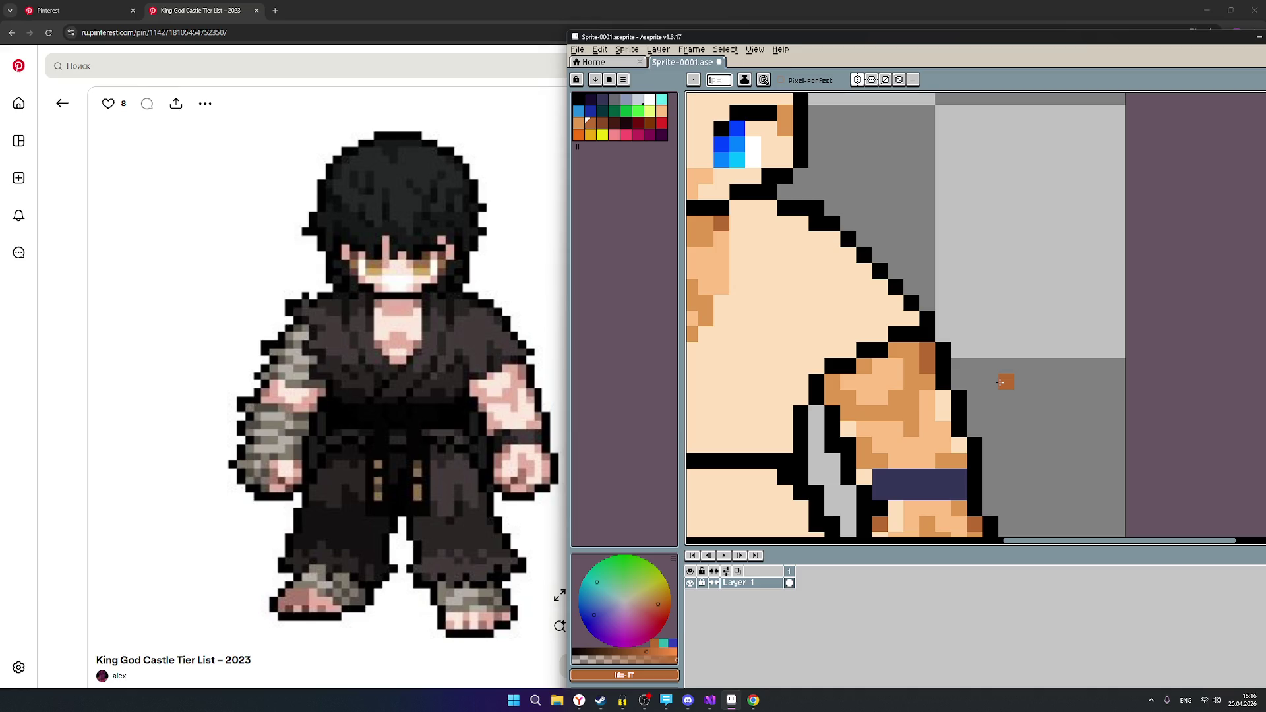
pyautogui.scroll(-4, 1000, 383)
pyautogui.scroll(2, 997, 392)
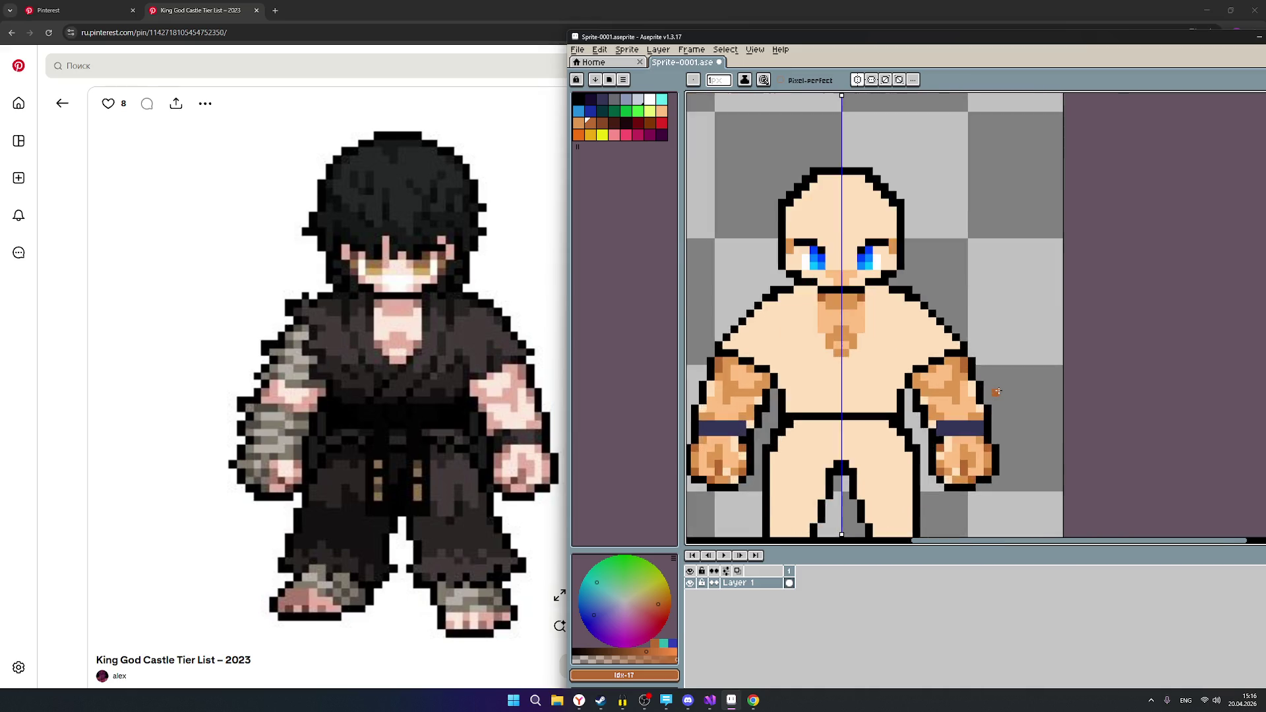
pyautogui.scroll(1, 997, 392)
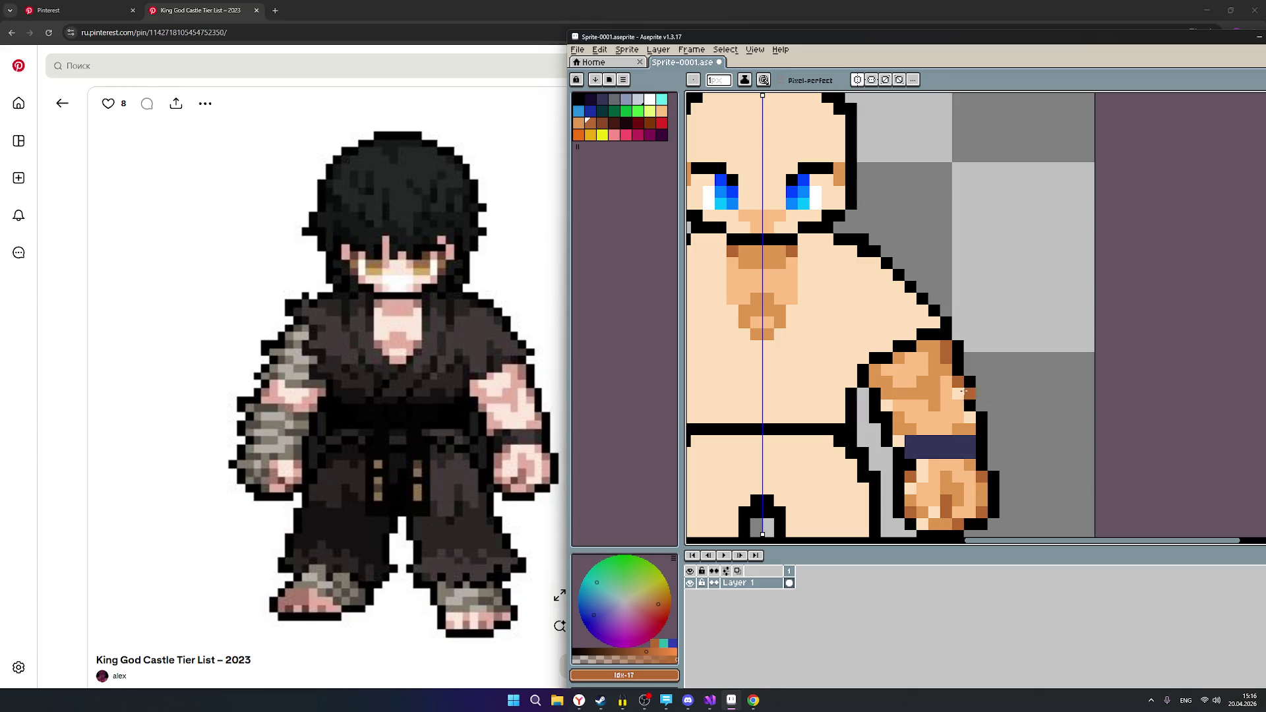
pyautogui.click(580, 125)
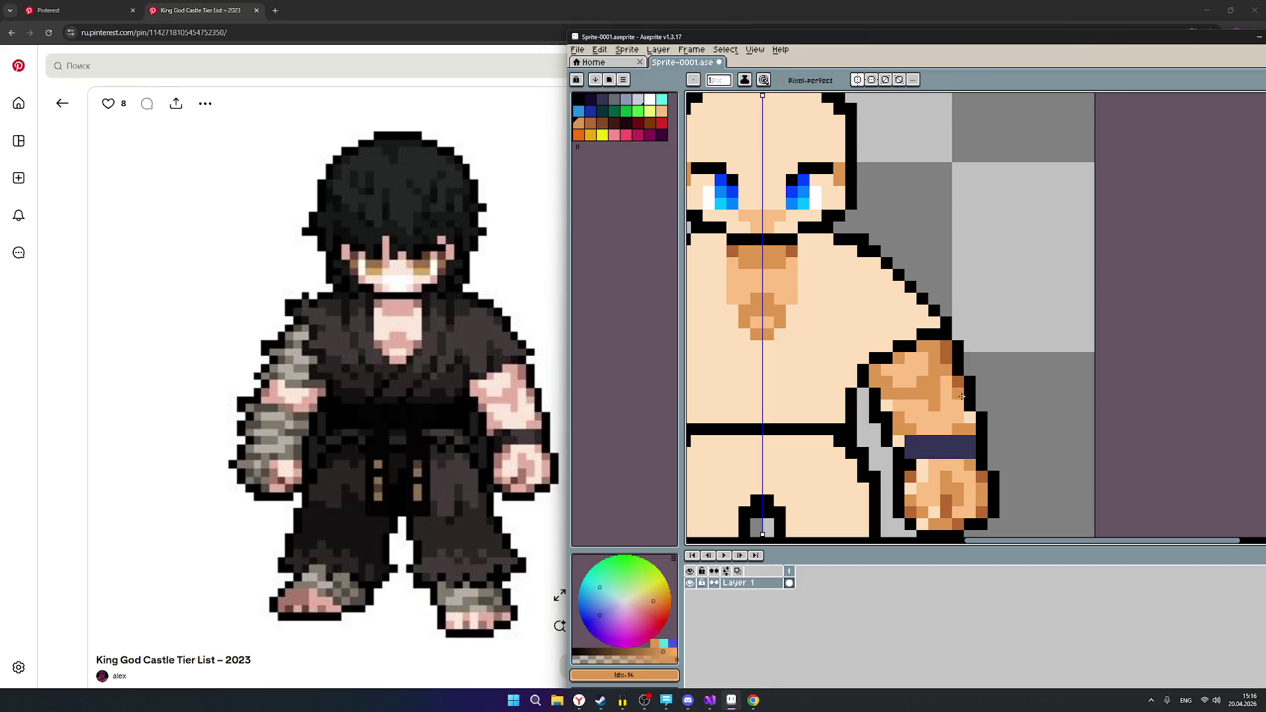
pyautogui.click(590, 123)
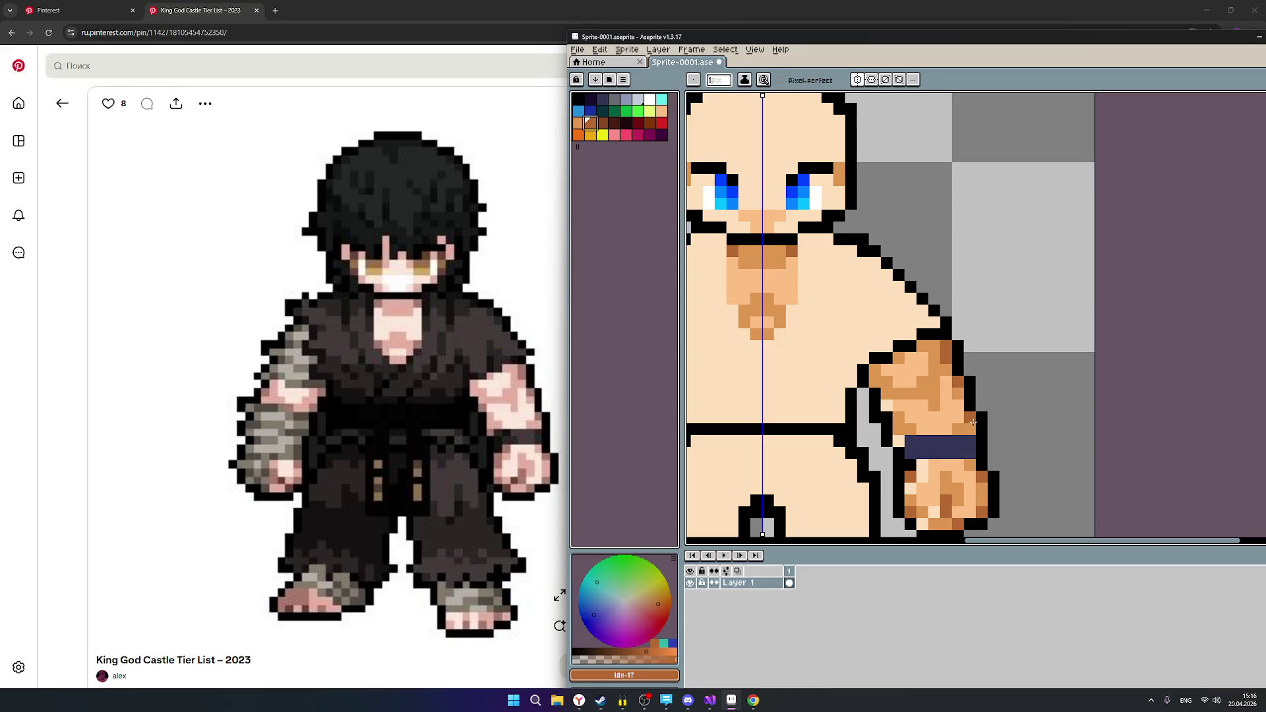
pyautogui.scroll(-3, 1052, 453)
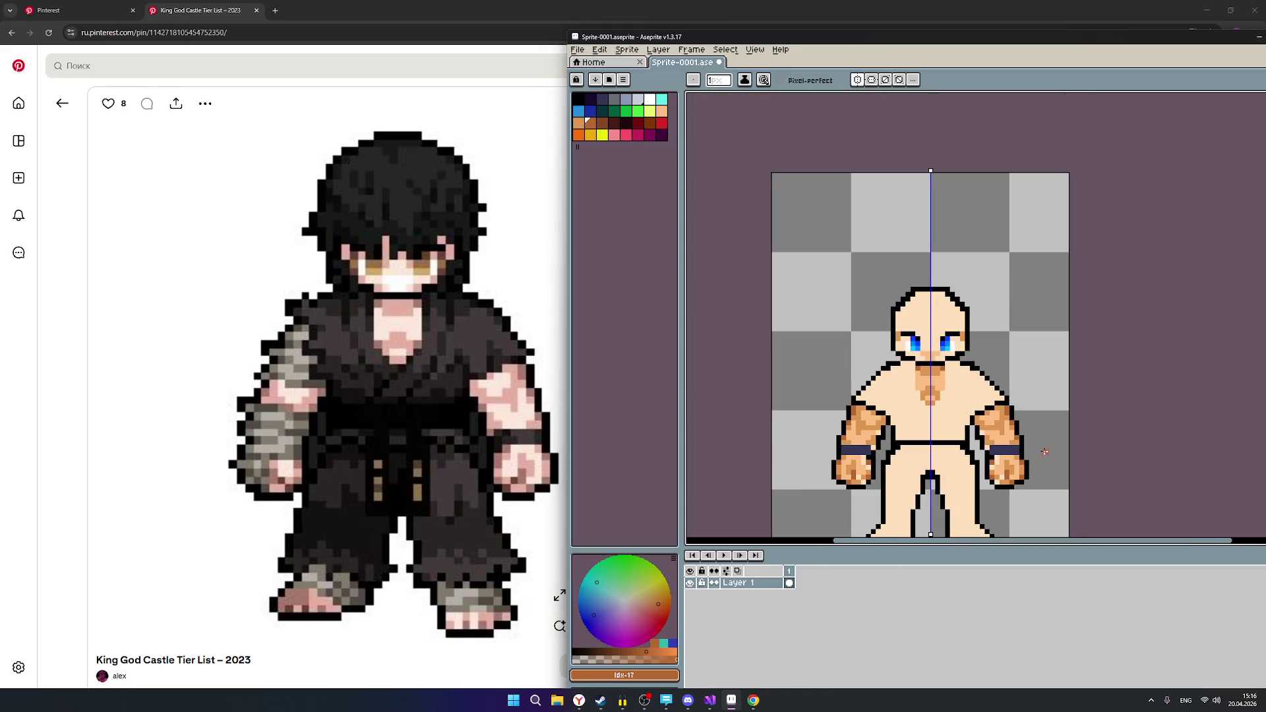
# Reposition the dark brown pixel on the right fist, undoing two misplaced attempts.
pyautogui.scroll(2, 1046, 451)
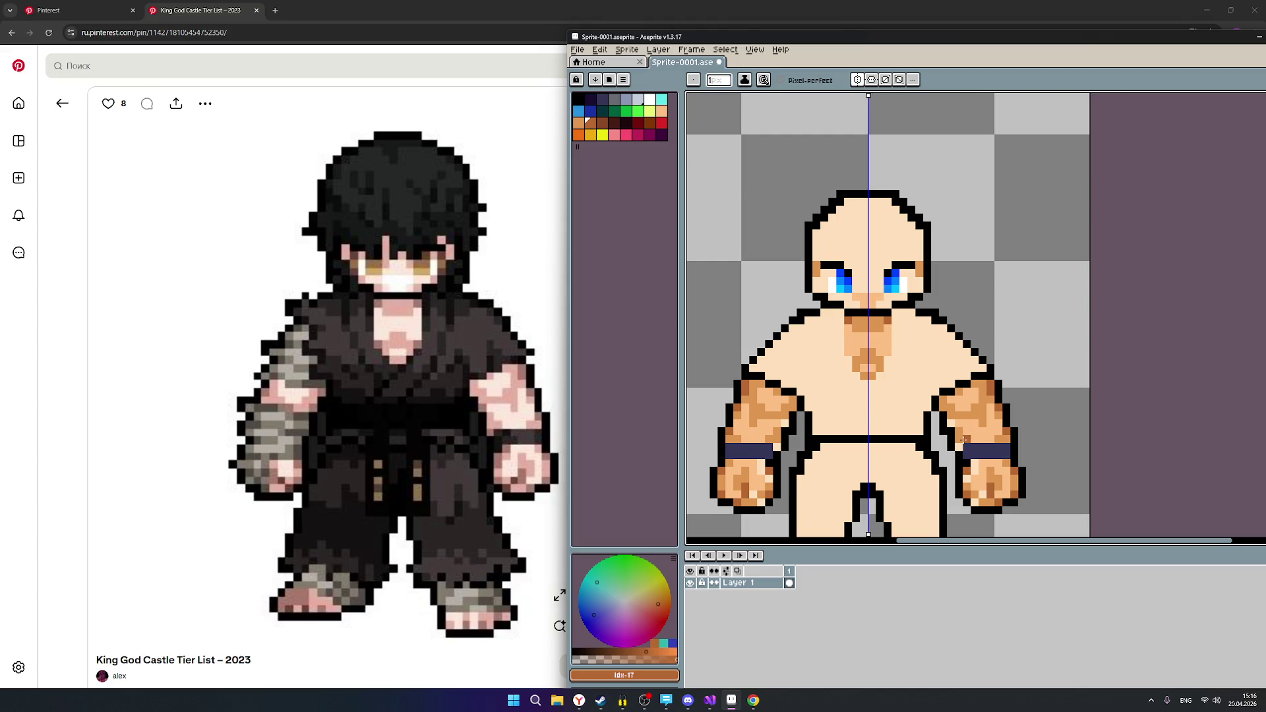
pyautogui.scroll(-2, 1031, 447)
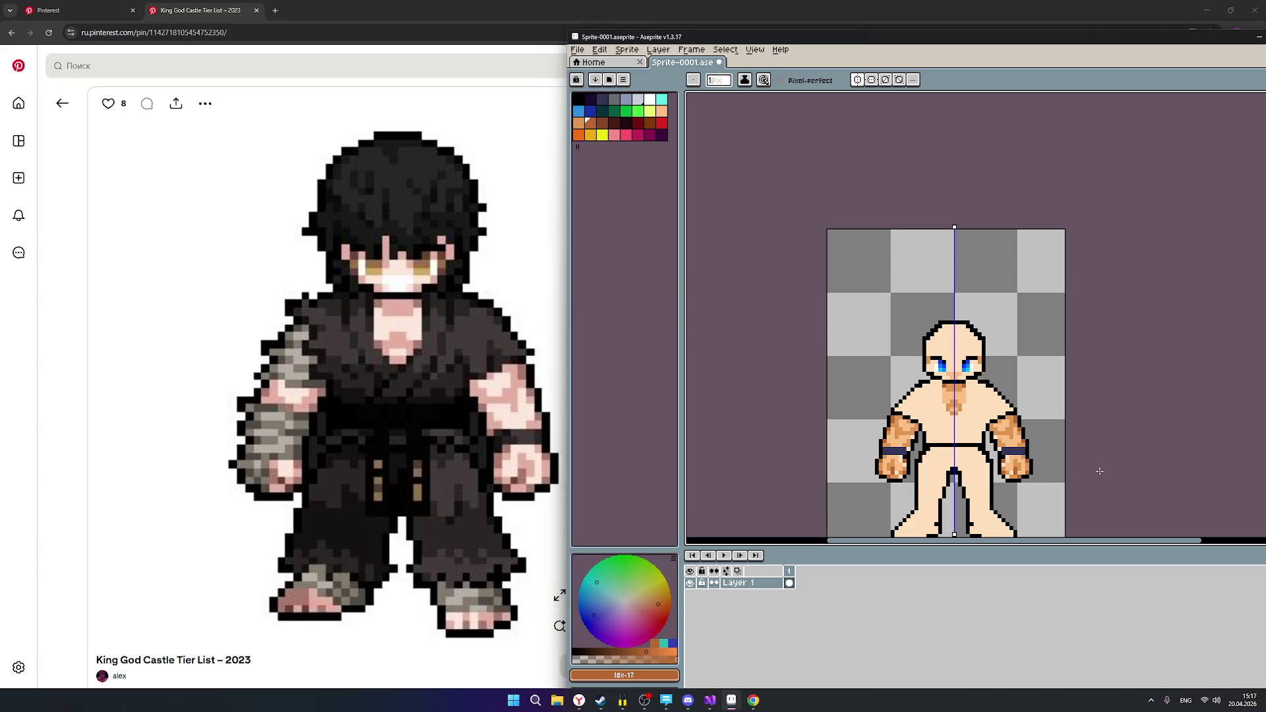
pyautogui.scroll(2, 1015, 432)
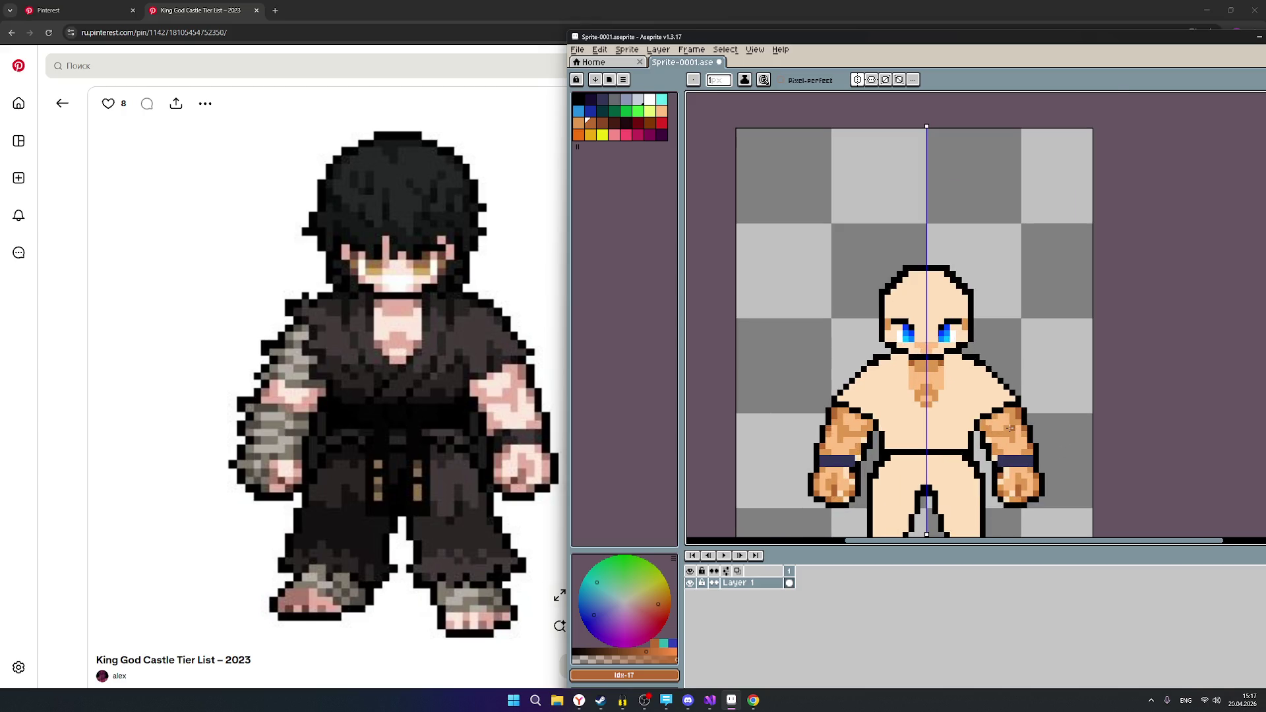
pyautogui.scroll(-3, 1031, 441)
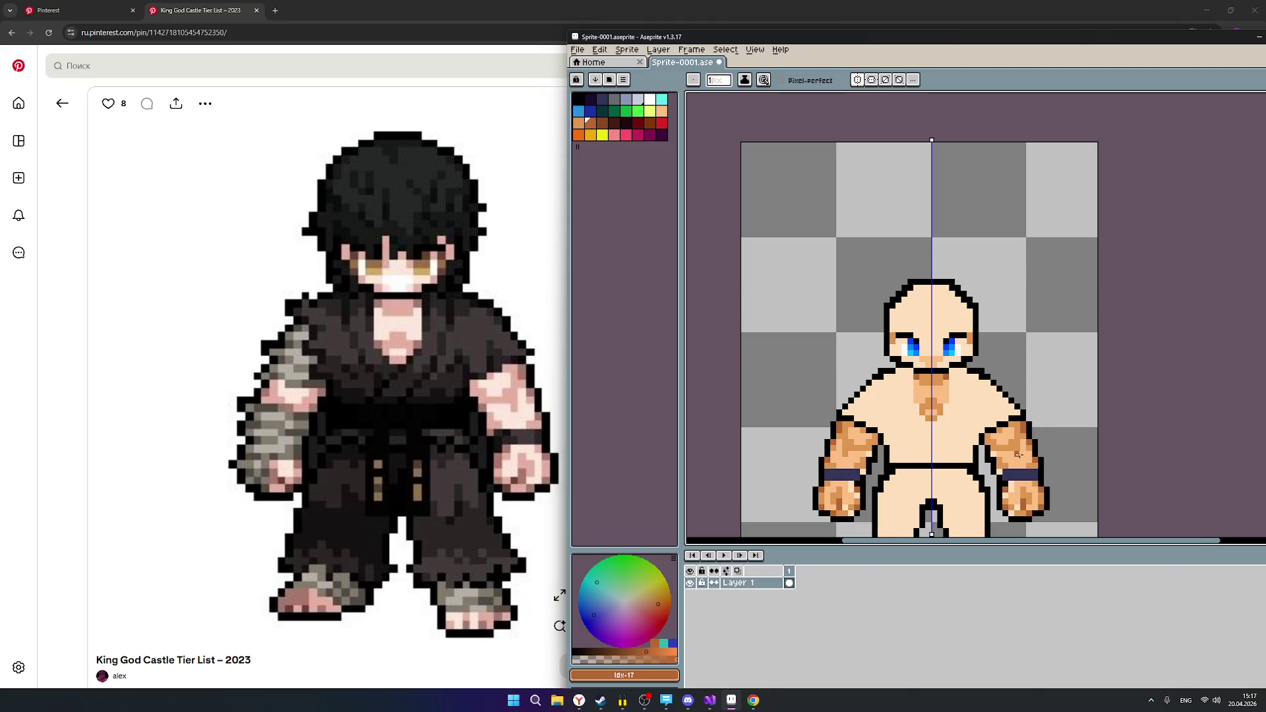
pyautogui.scroll(1, 1013, 483)
pyautogui.scroll(1, 1013, 484)
pyautogui.scroll(1, 1013, 483)
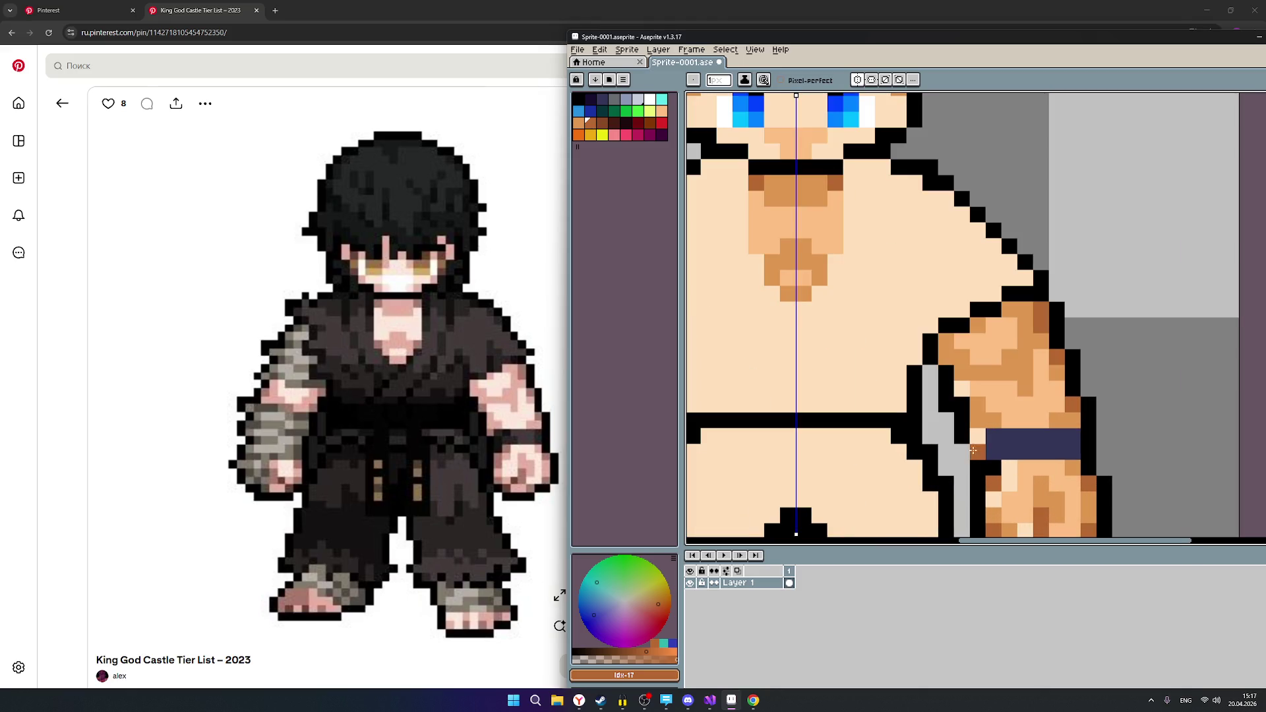
pyautogui.hotkey('ctrl', 'z')
pyautogui.click(968, 439)
pyautogui.hotkey('ctrl', 'z')
pyautogui.click(977, 440)
# Shade a pixel just below the right wristband dark brown, comparing swatches idx-16 and idx-17.
pyautogui.scroll(-2, 871, 422)
pyautogui.scroll(-1, 802, 470)
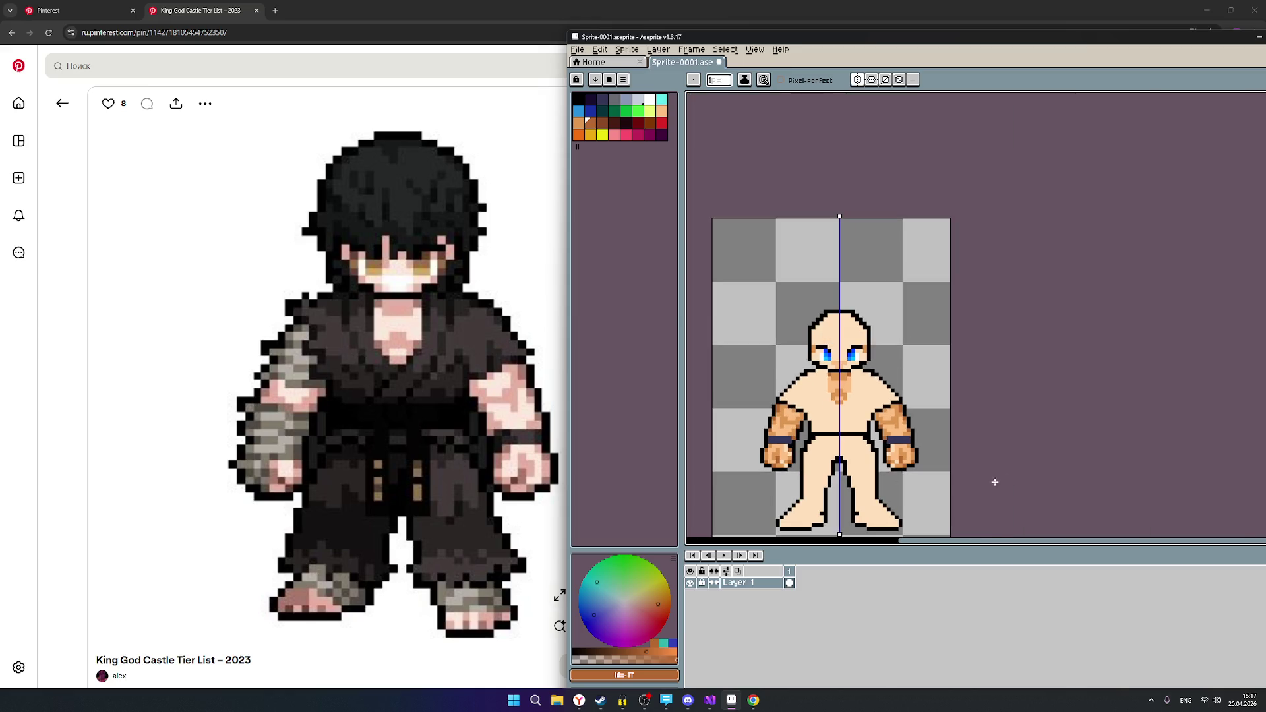
pyautogui.scroll(-1, 980, 483)
pyautogui.scroll(1, 996, 472)
pyautogui.scroll(3, 976, 465)
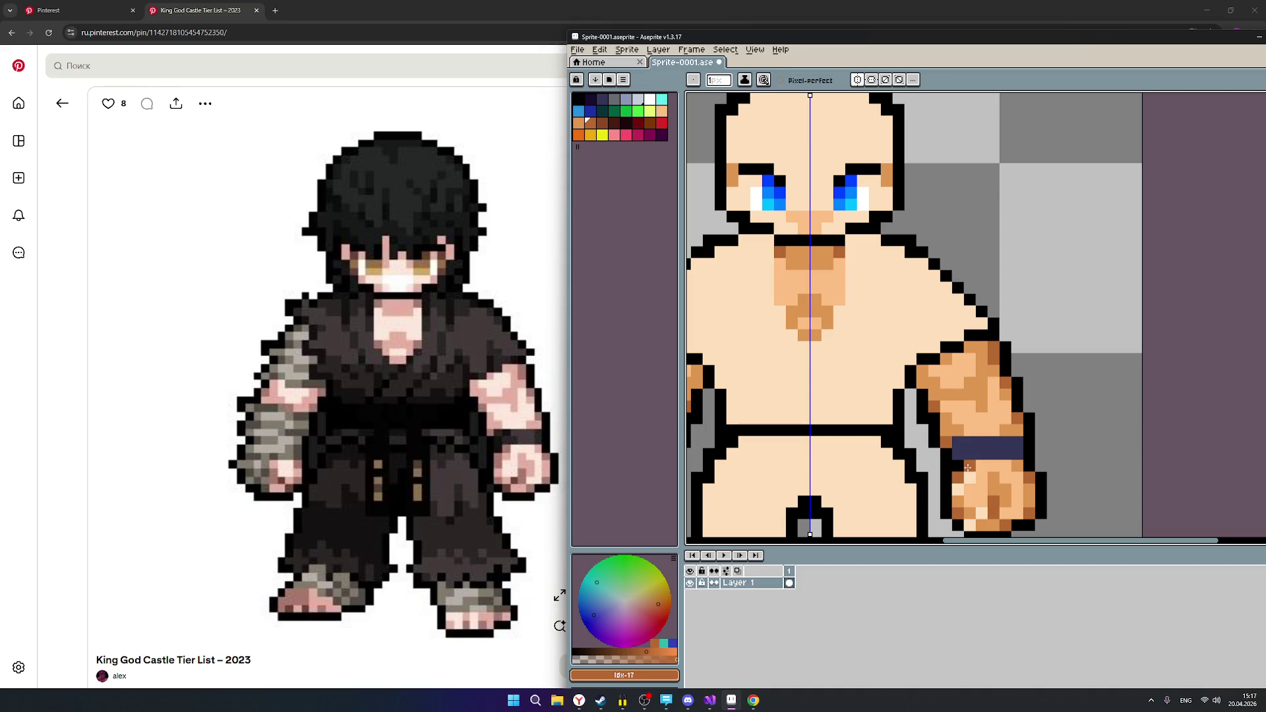
pyautogui.click(970, 469)
pyautogui.click(579, 124)
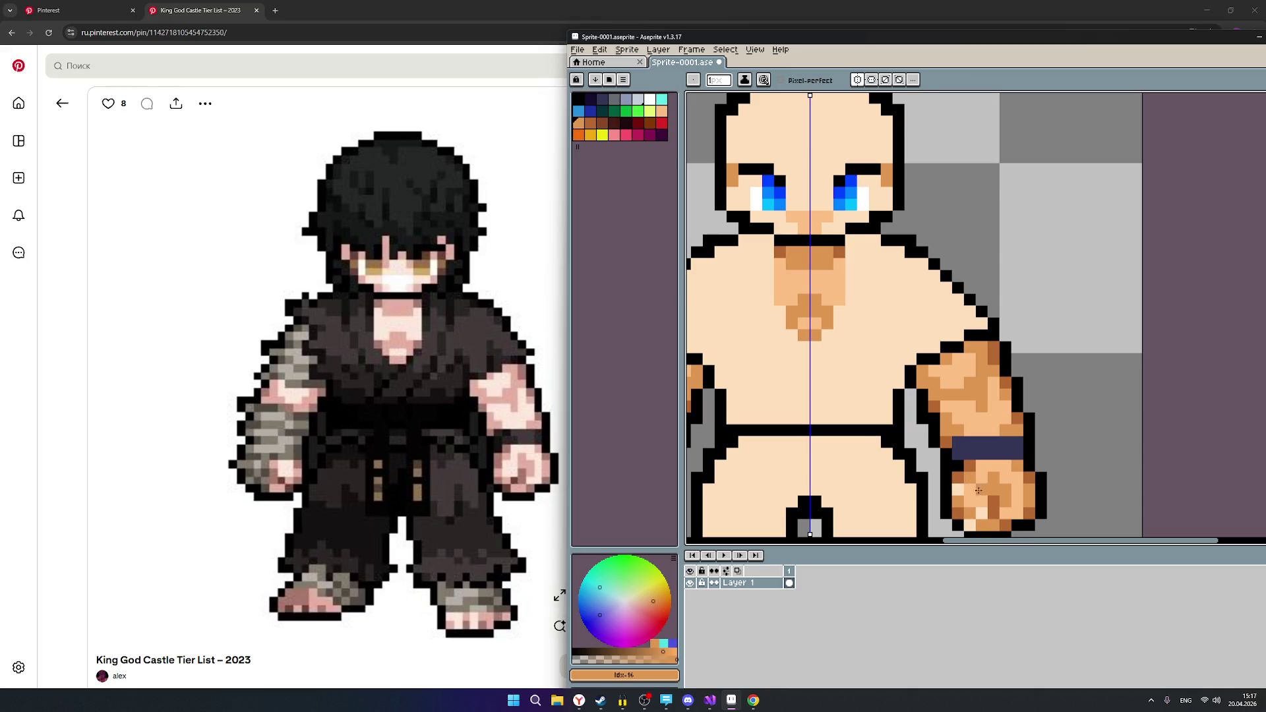
pyautogui.click(591, 124)
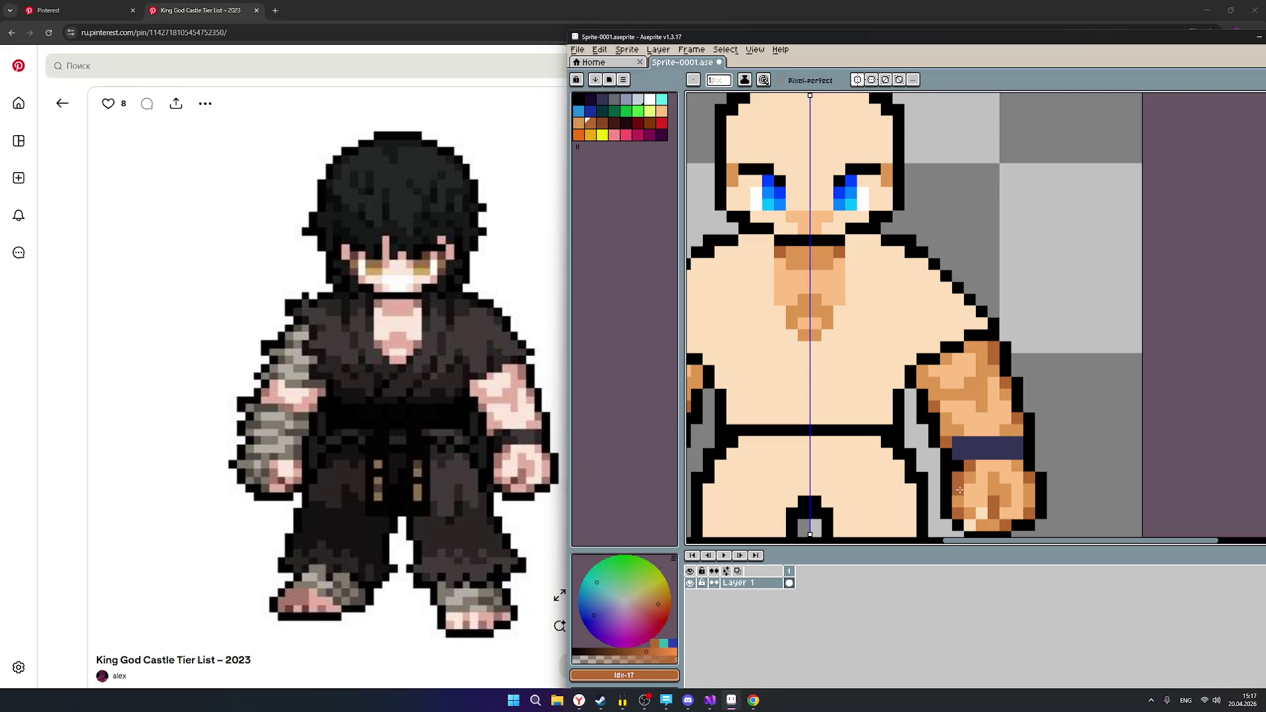
pyautogui.scroll(-3, 873, 438)
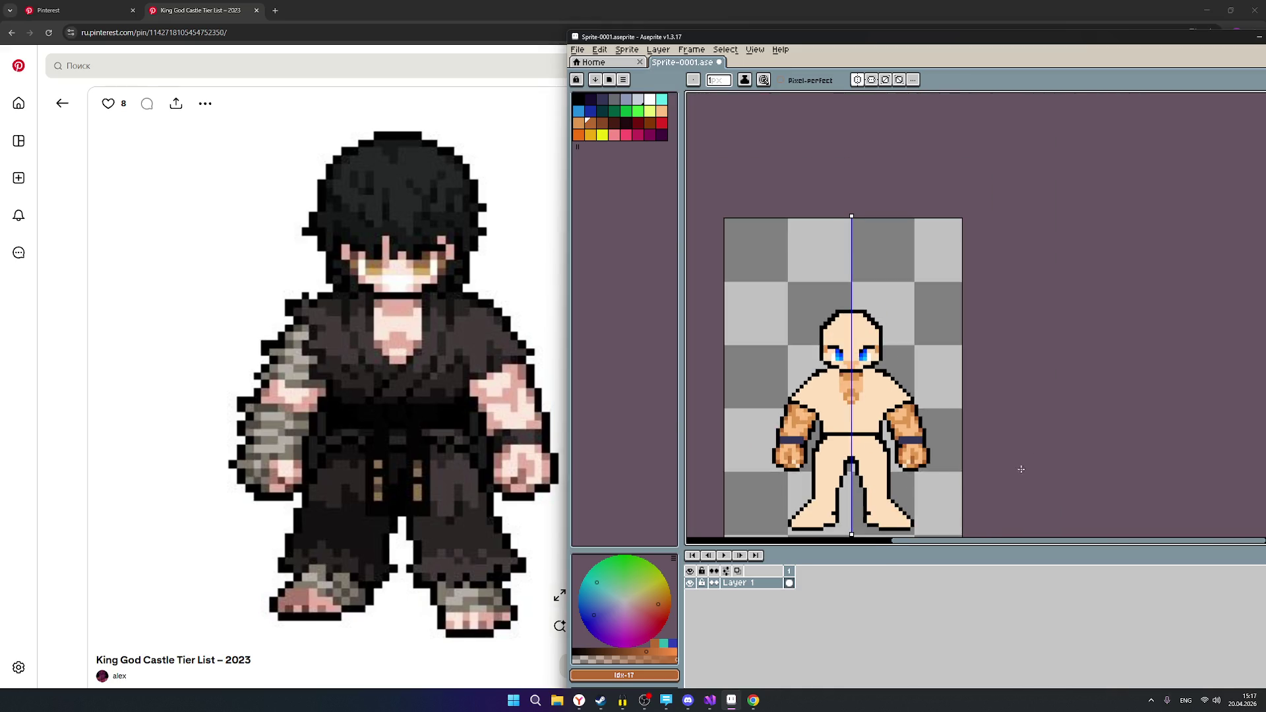
pyautogui.scroll(3, 918, 480)
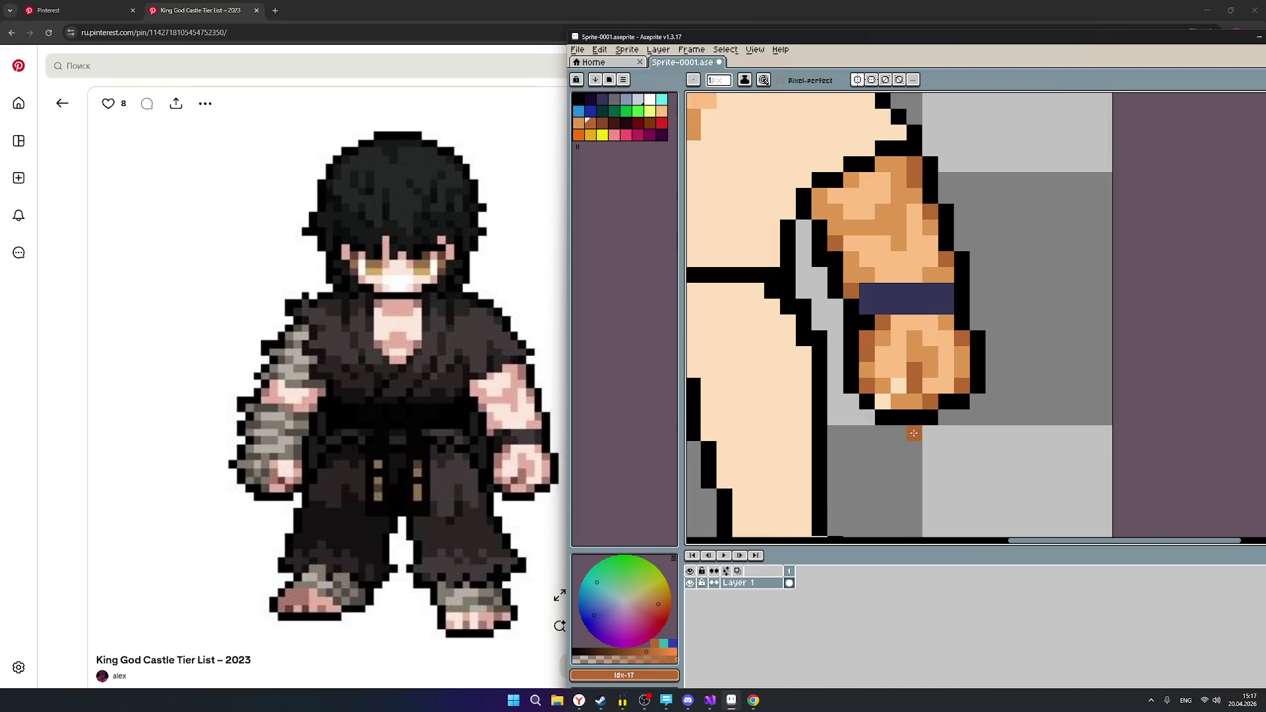
pyautogui.click(602, 123)
# Paint a darker brown pixel from swatch 18 at the bottom of the right fist.
pyautogui.click(832, 291)
pyautogui.scroll(-3, 830, 291)
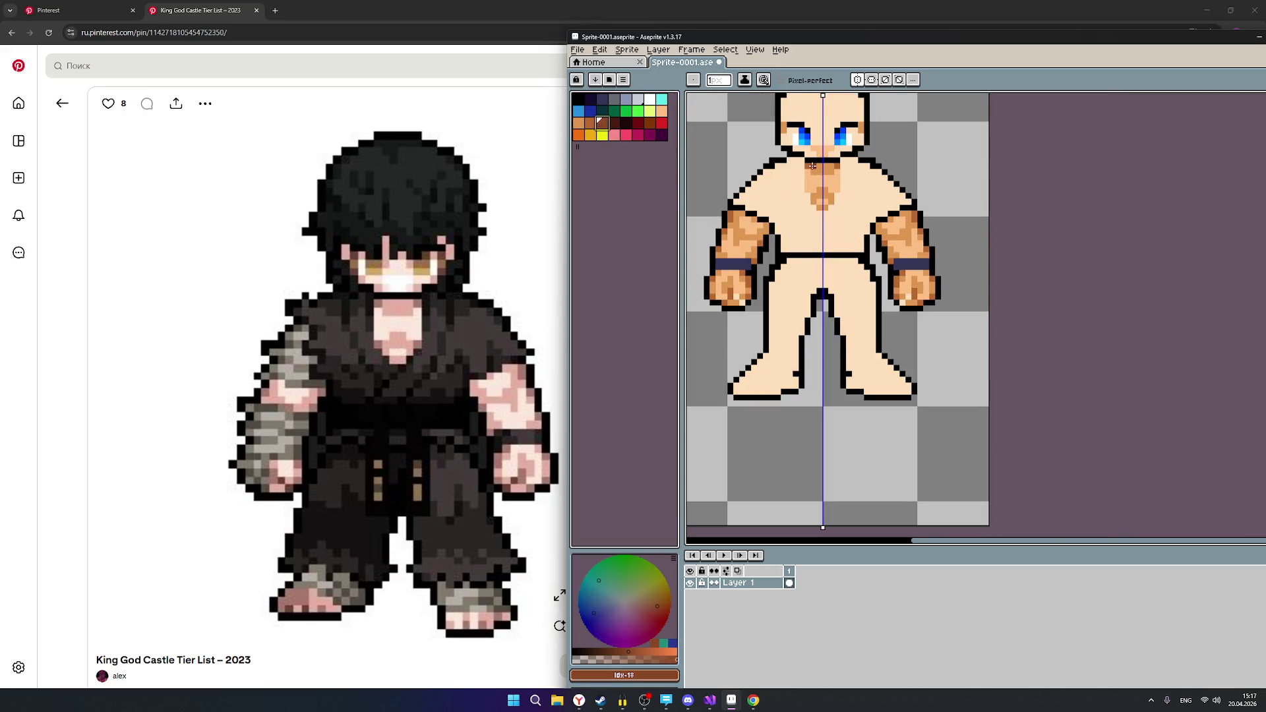
pyautogui.scroll(2, 807, 164)
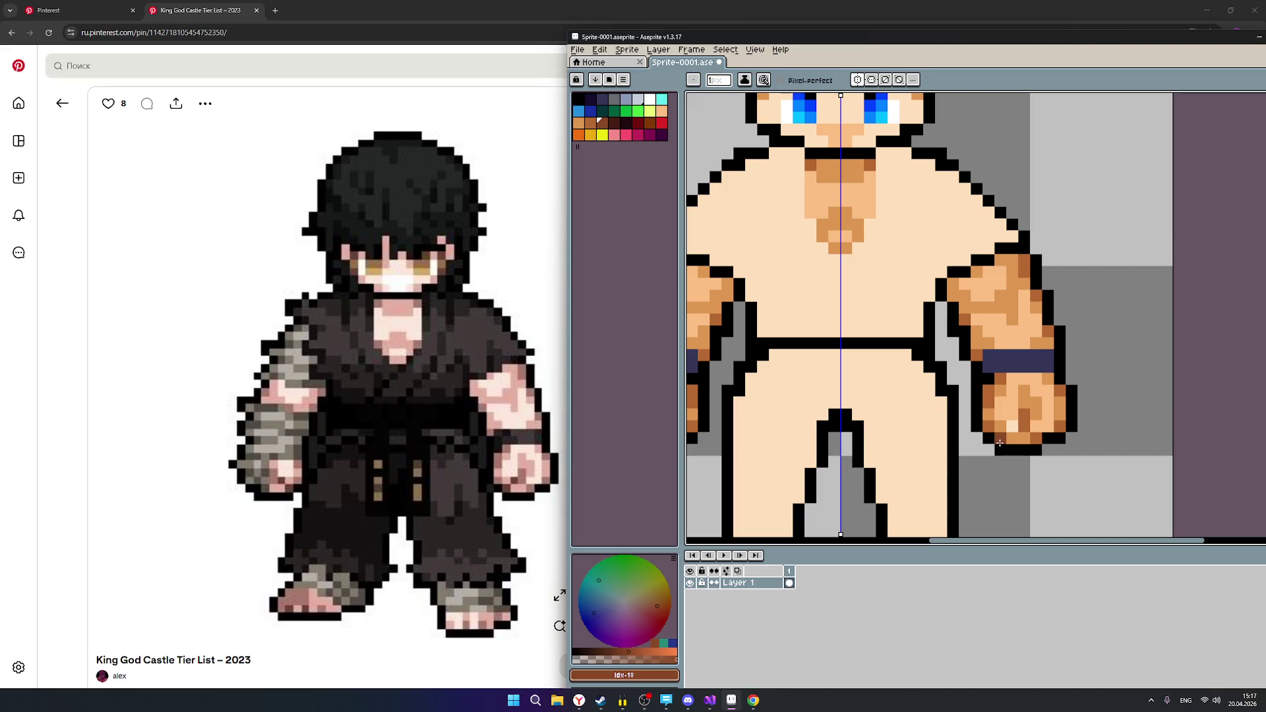
pyautogui.scroll(-2, 1048, 475)
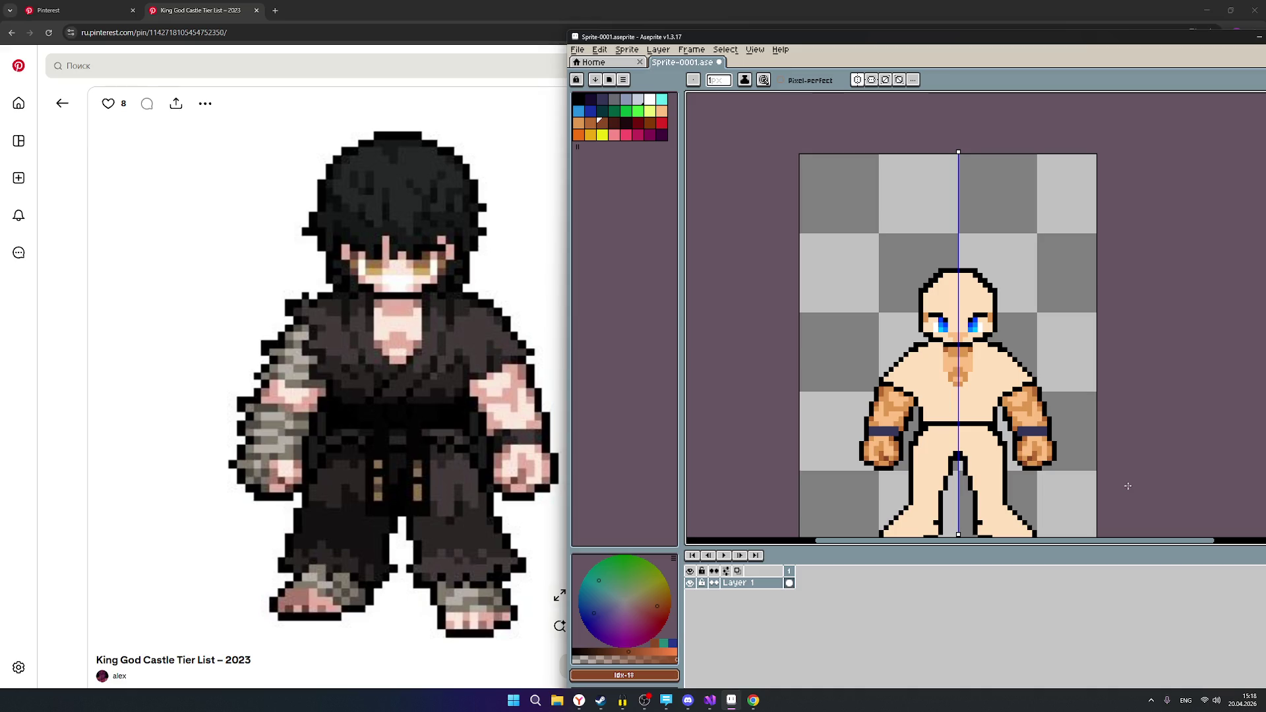
pyautogui.scroll(-1, 1144, 443)
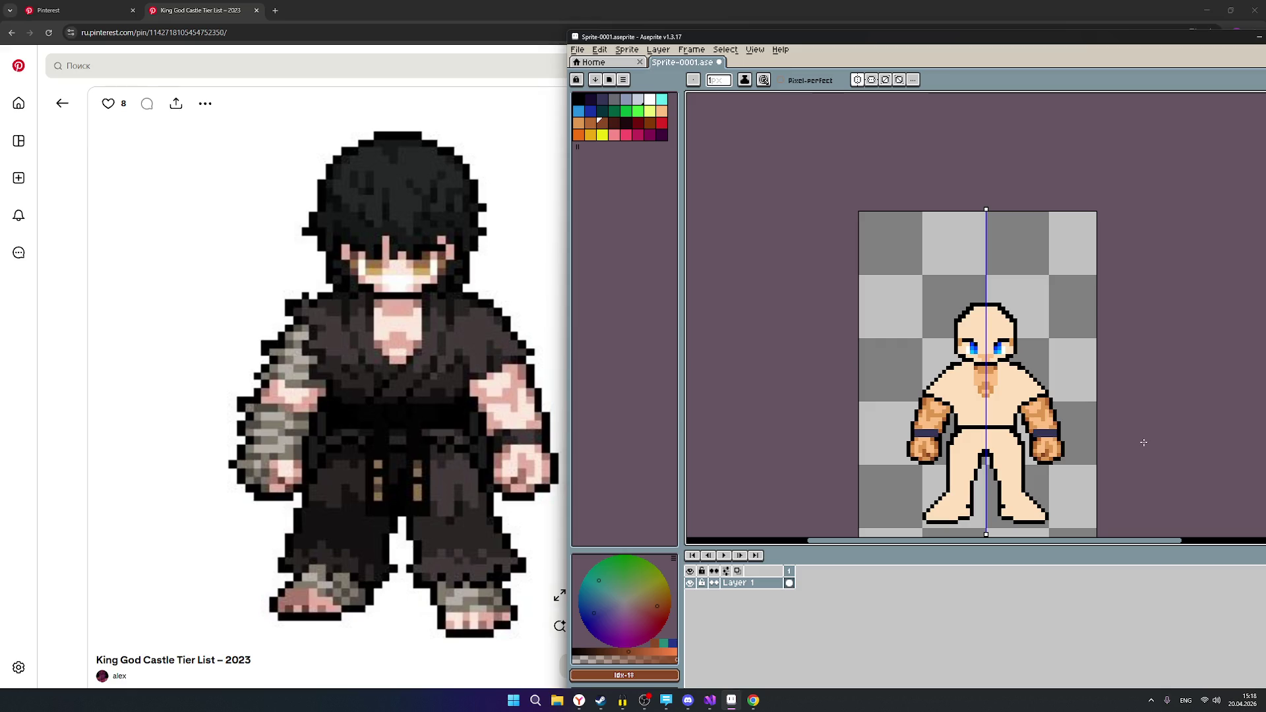
# Zoom out and pan around to review the whole fighter sprite.
pyautogui.moveTo(556, 509)
pyautogui.scroll(4, 1120, 468)
pyautogui.moveTo(1079, 449); pyautogui.dragTo(1002, 391)
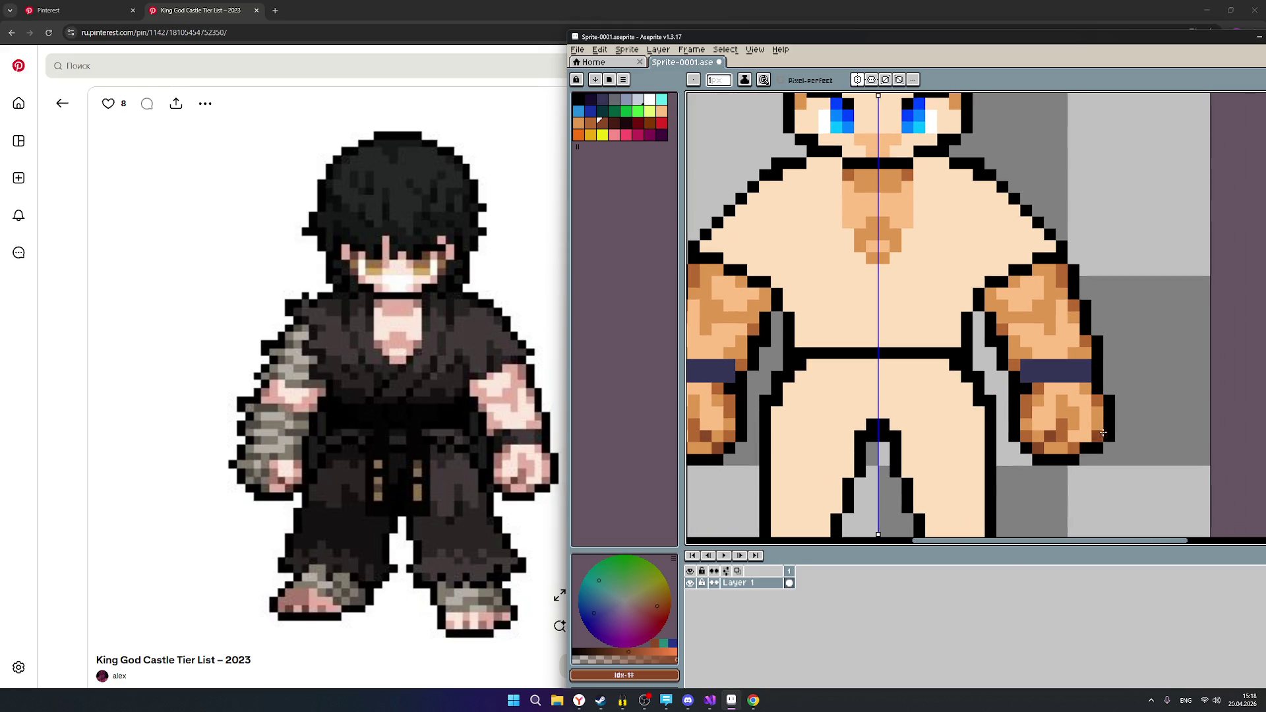
pyautogui.scroll(3, 1084, 429)
pyautogui.scroll(3, 1003, 435)
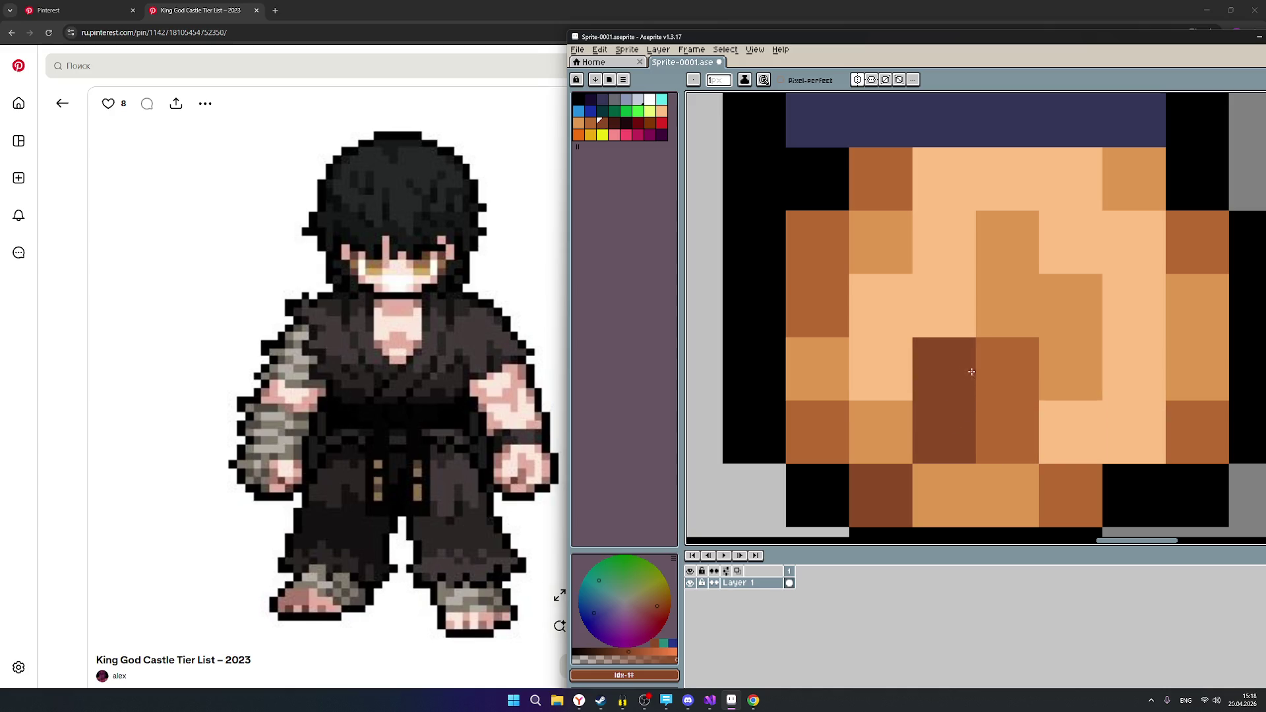
pyautogui.scroll(-5, 1066, 436)
pyautogui.scroll(-3, 1066, 439)
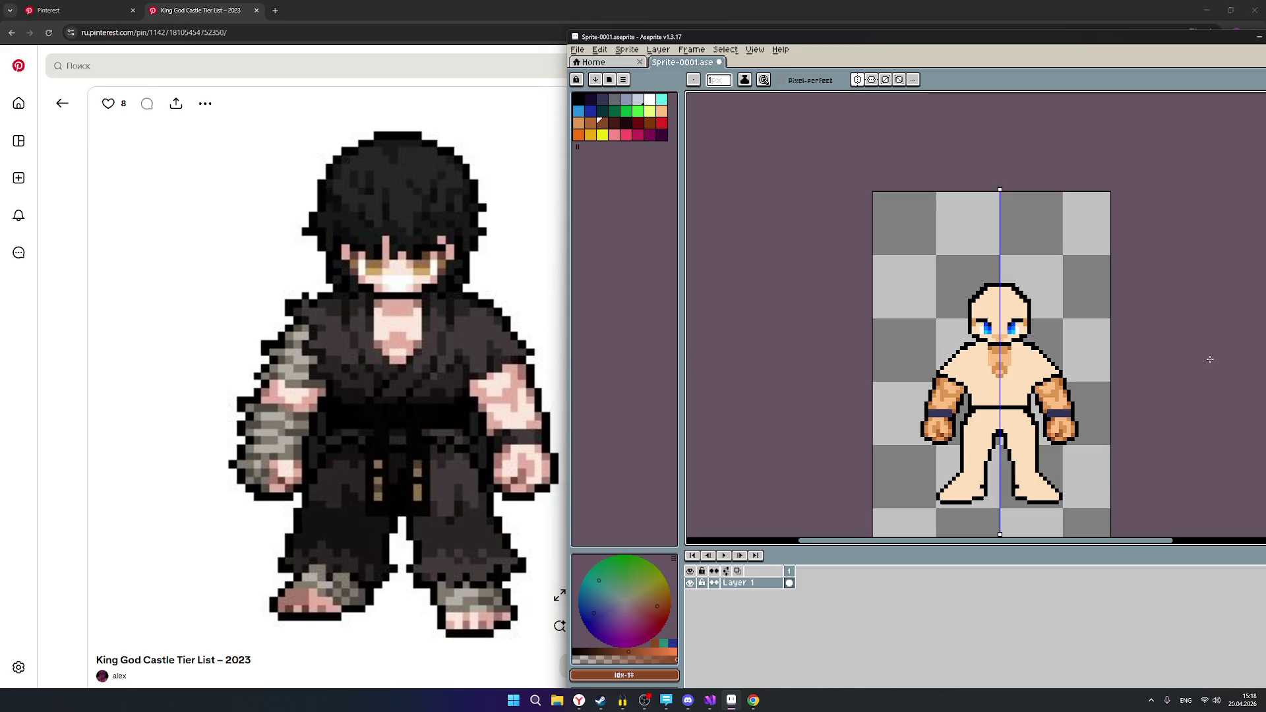
pyautogui.moveTo(480, 335)
pyautogui.scroll(1, 1088, 391)
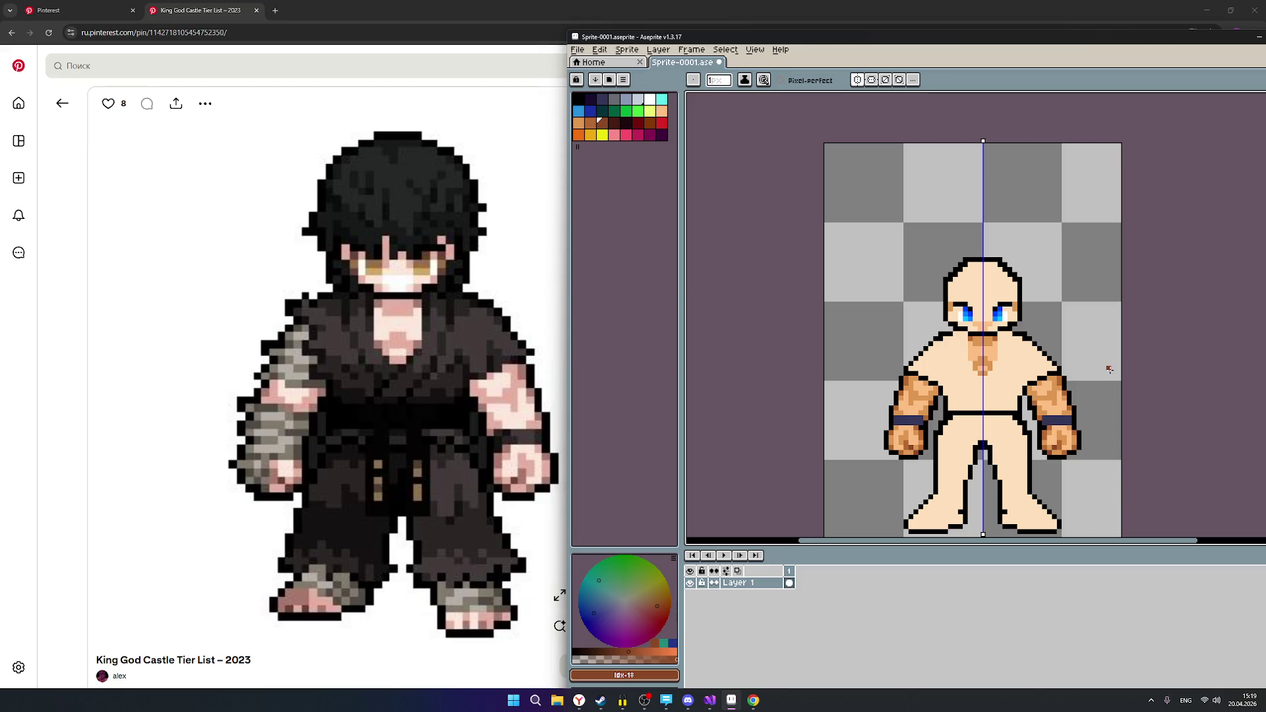
pyautogui.scroll(-1, 1110, 370)
pyautogui.scroll(-1, 1108, 371)
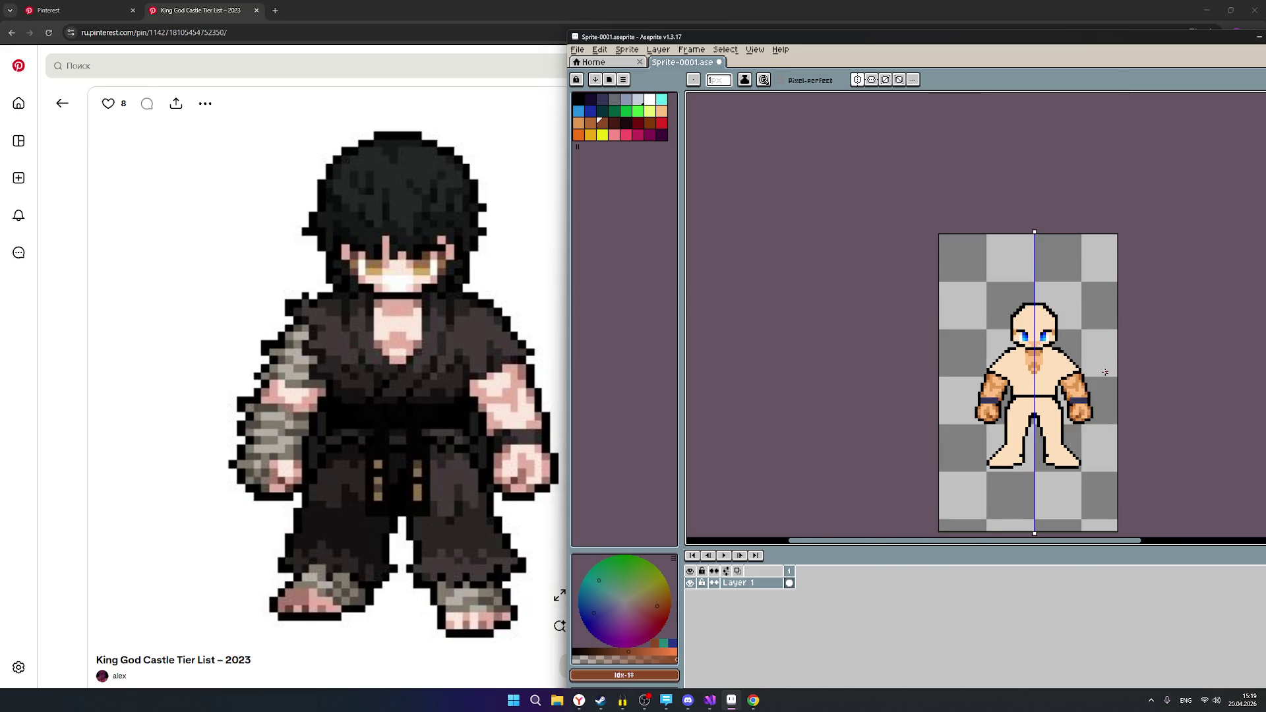
# Pick the first brown shade and add shading pixels on both sides of the neck.
pyautogui.scroll(1, 1105, 372)
pyautogui.scroll(1, 1045, 345)
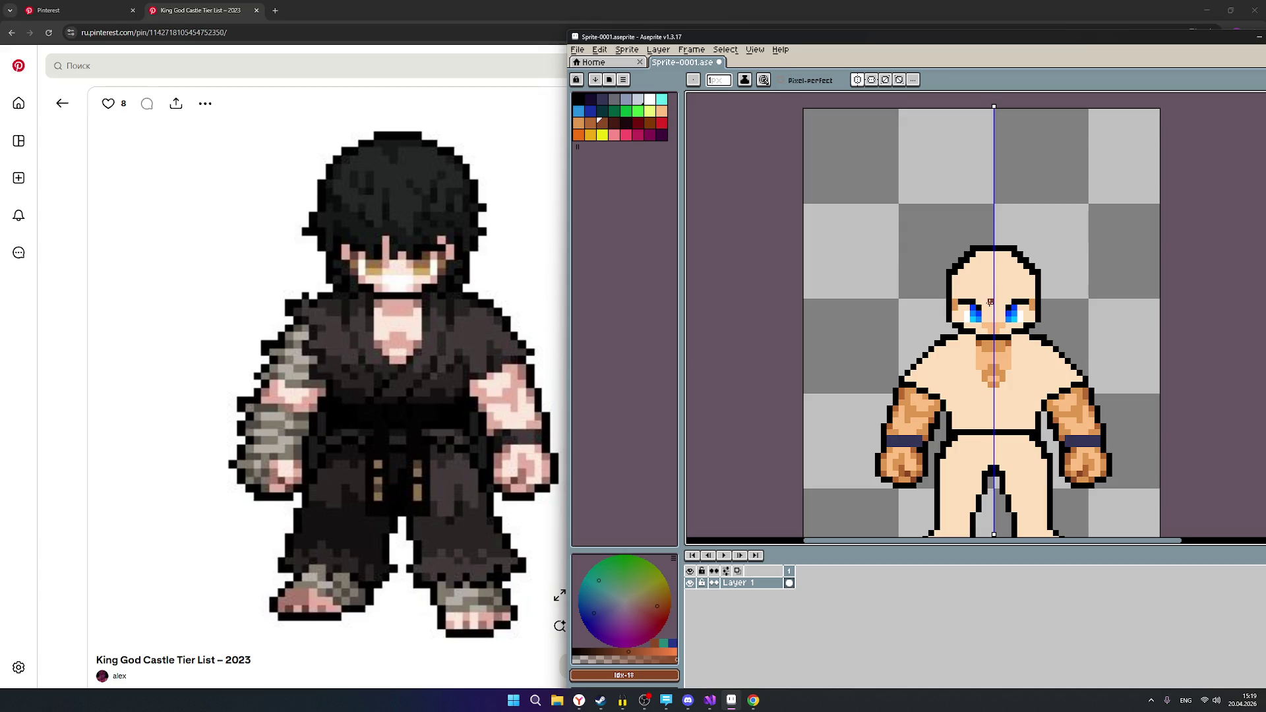
pyautogui.click(579, 124)
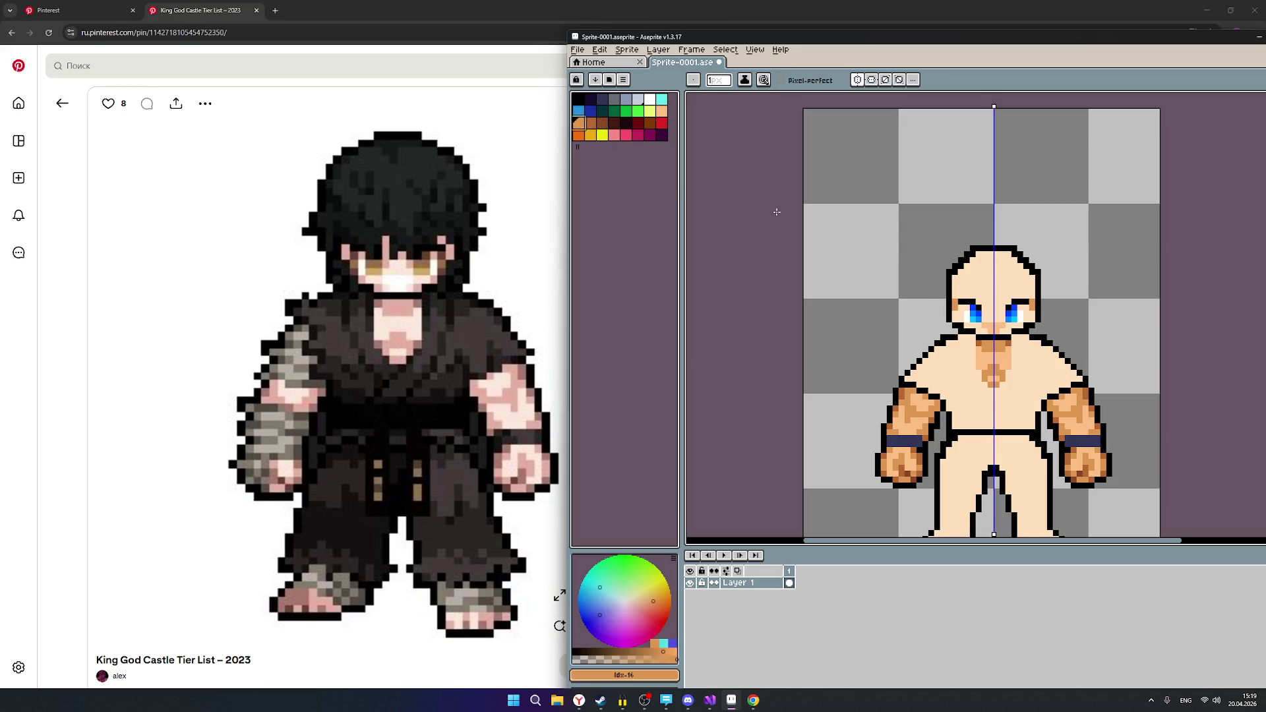
pyautogui.scroll(1, 976, 286)
pyautogui.scroll(1, 987, 309)
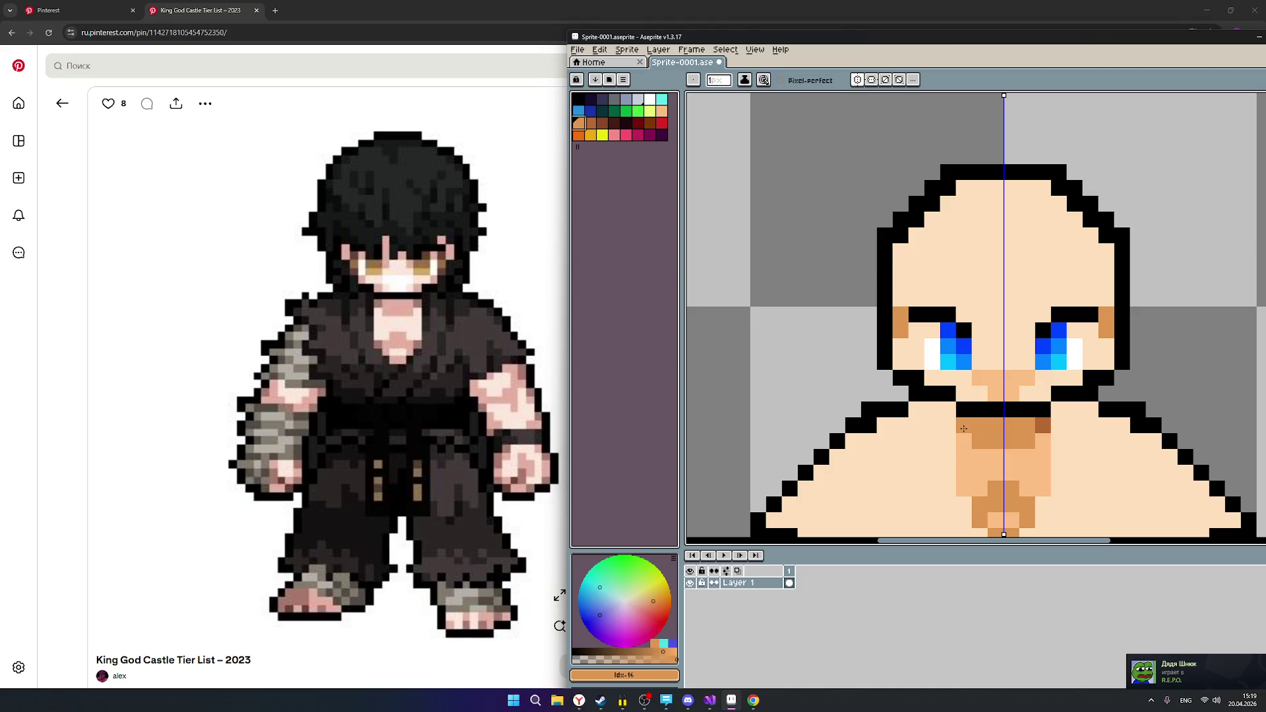
pyautogui.click(964, 428)
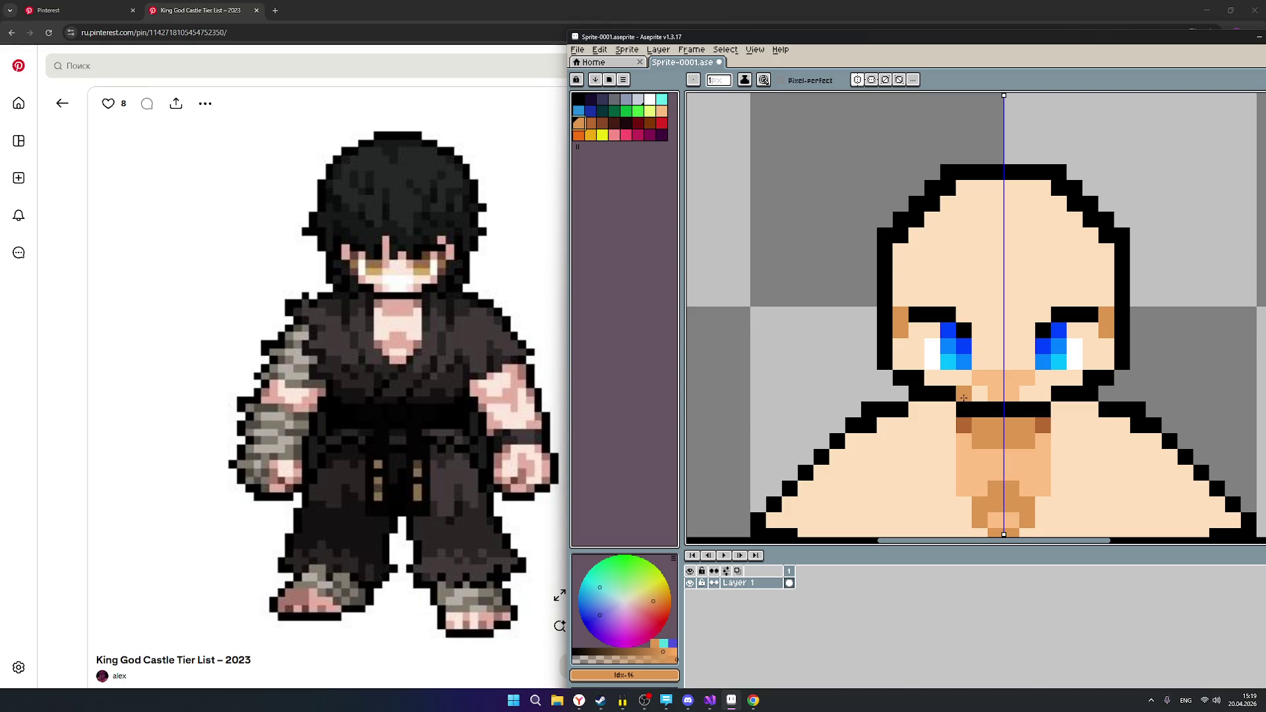
pyautogui.click(963, 398)
# Undo a stray skin-coloured neck pixel and add a mirrored brown pixel beside each eye.
pyautogui.click(980, 403)
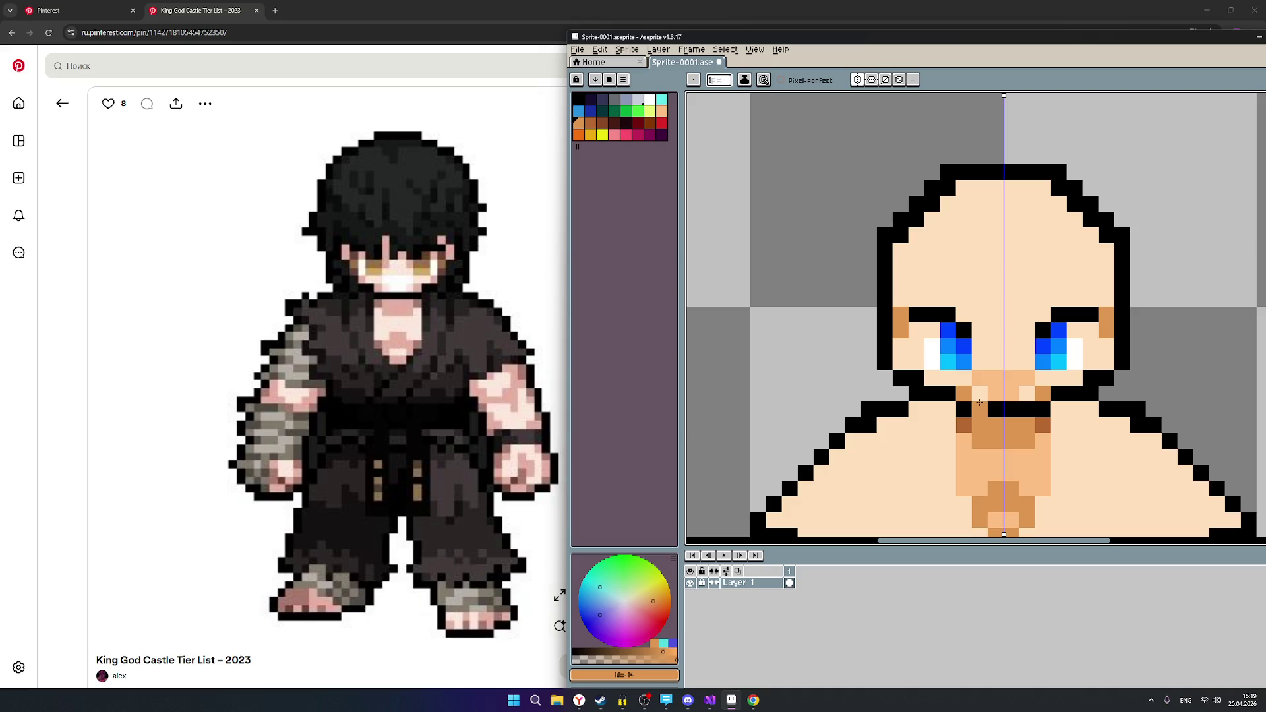
pyautogui.hotkey('ctrl', 'z')
pyautogui.click(981, 330)
pyautogui.scroll(-4, 1032, 424)
pyautogui.moveTo(1221, 337)
pyautogui.mouseDown()
pyautogui.moveTo(1085, 215)
pyautogui.moveTo(1066, 206)
pyautogui.moveTo(1049, 226)
pyautogui.mouseUp()
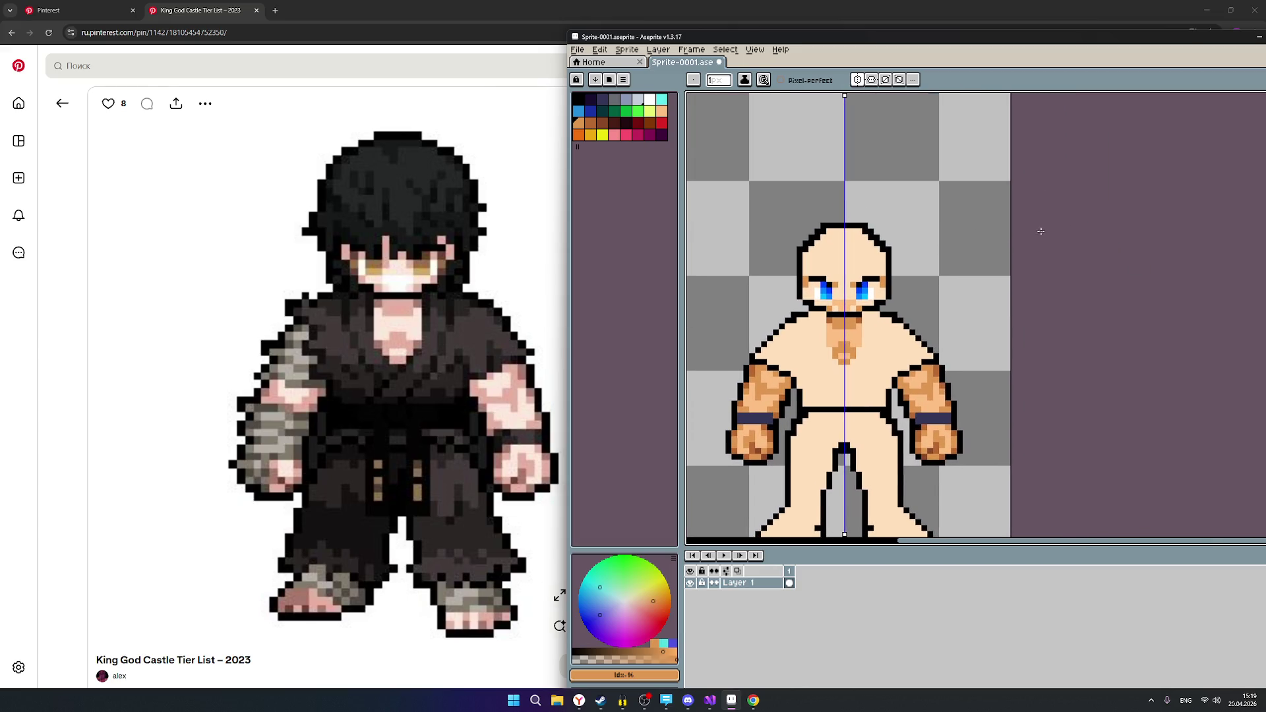
pyautogui.scroll(1, 853, 272)
pyautogui.scroll(1, 836, 290)
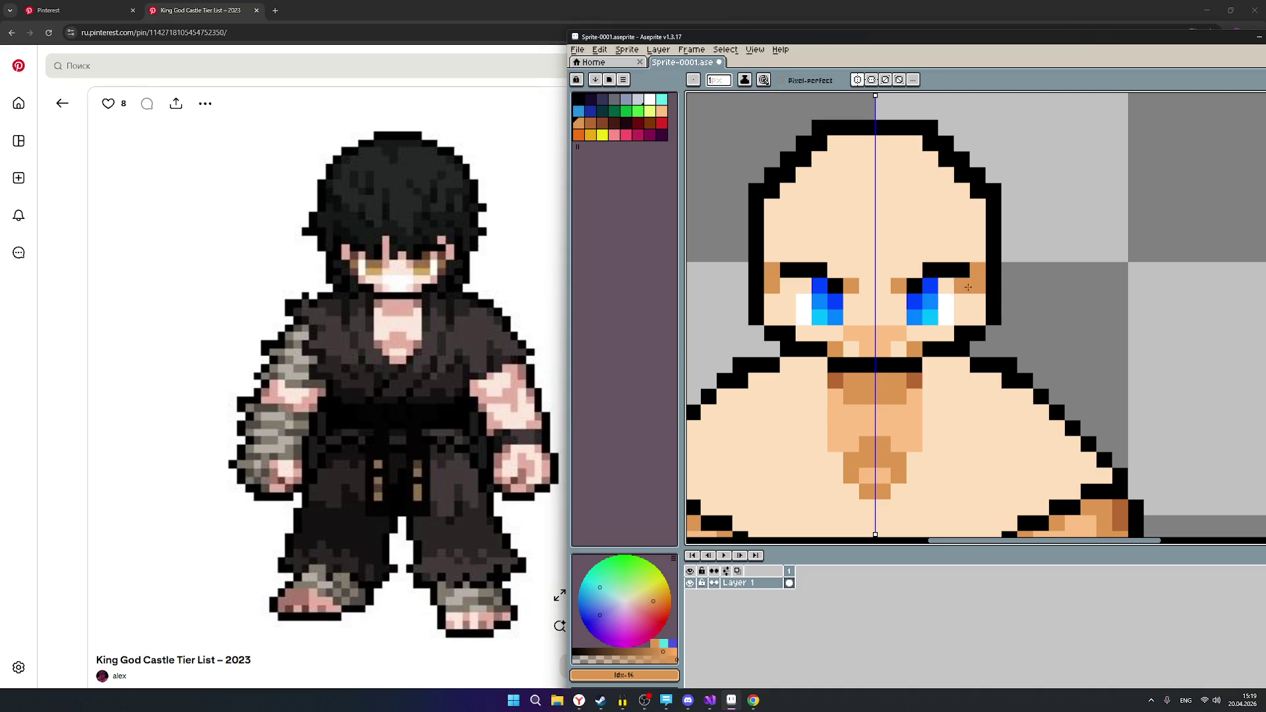
pyautogui.scroll(-3, 1030, 387)
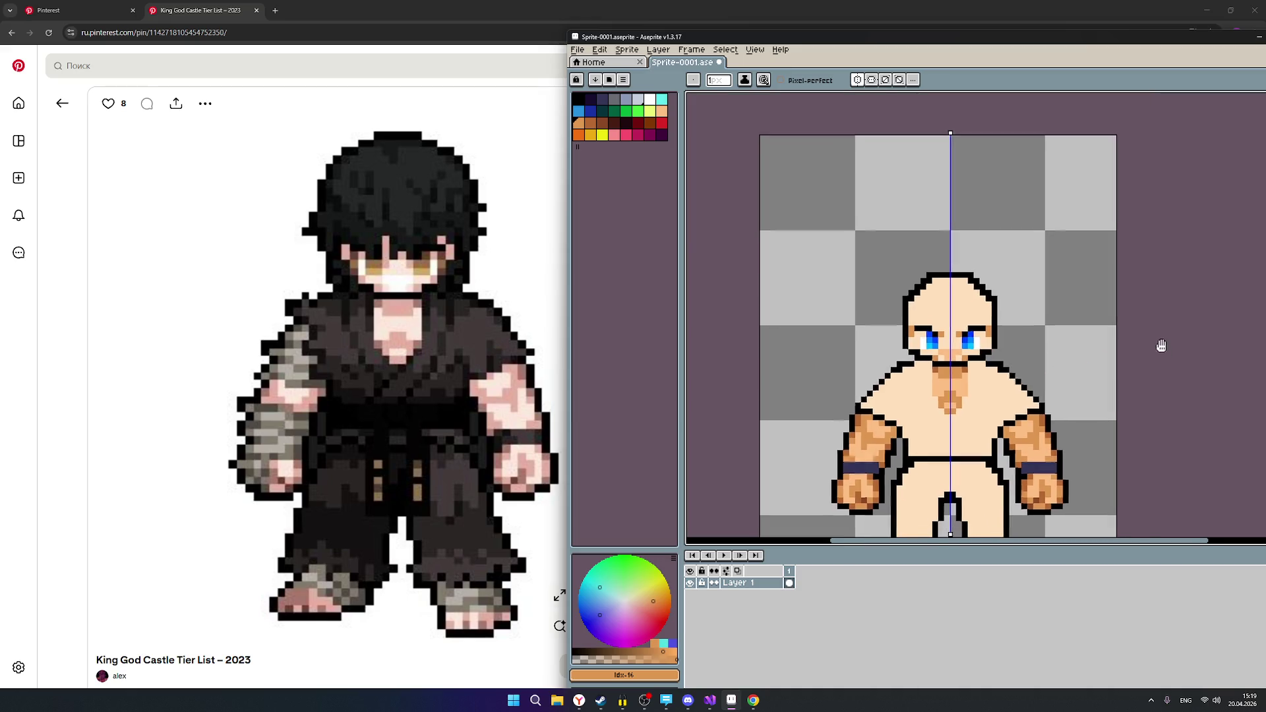
pyautogui.scroll(-3, 1077, 283)
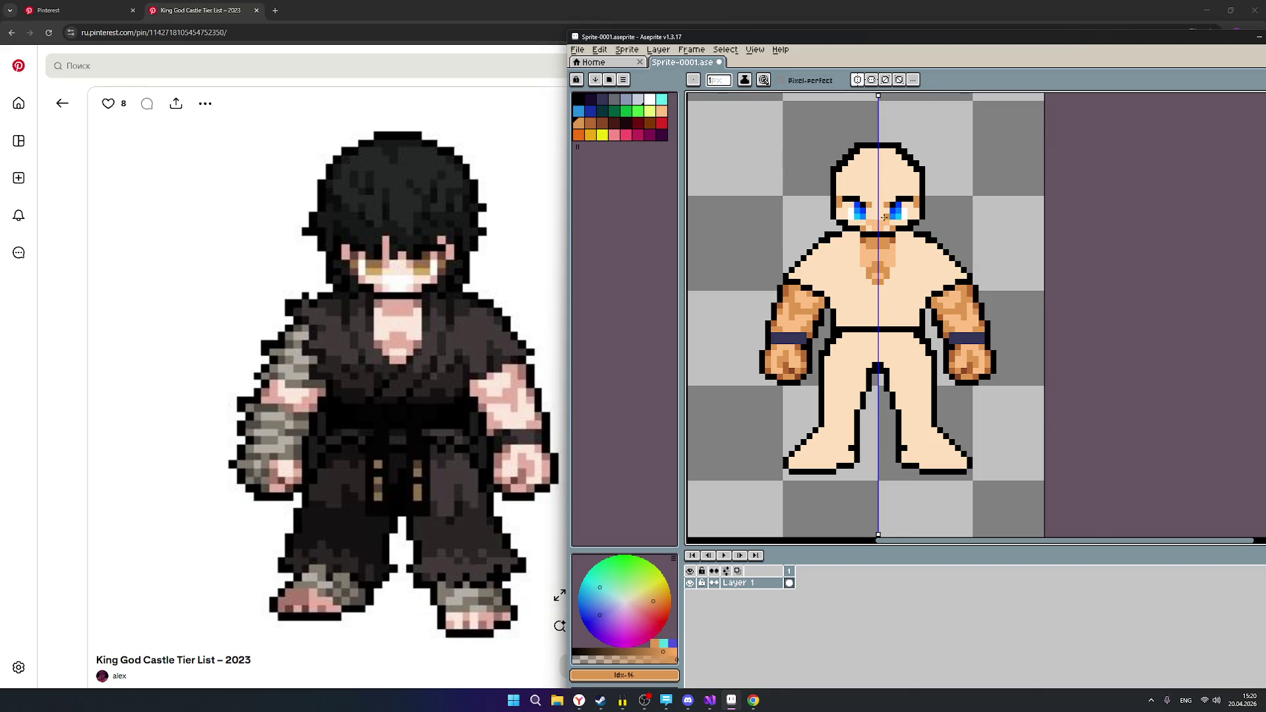
pyautogui.scroll(1, 884, 217)
pyautogui.scroll(1, 885, 217)
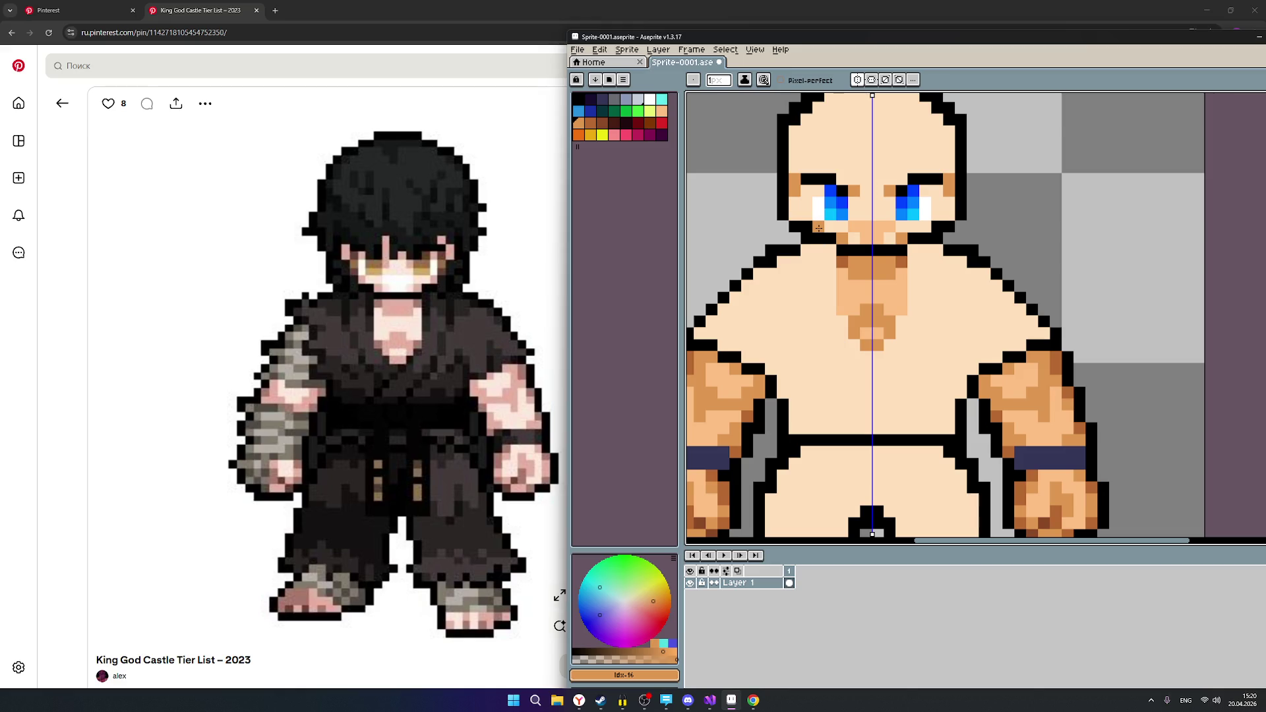
# Add darker skin shading below the eyes and a darker brown pixel beside them.
pyautogui.click(818, 228)
pyautogui.click(593, 124)
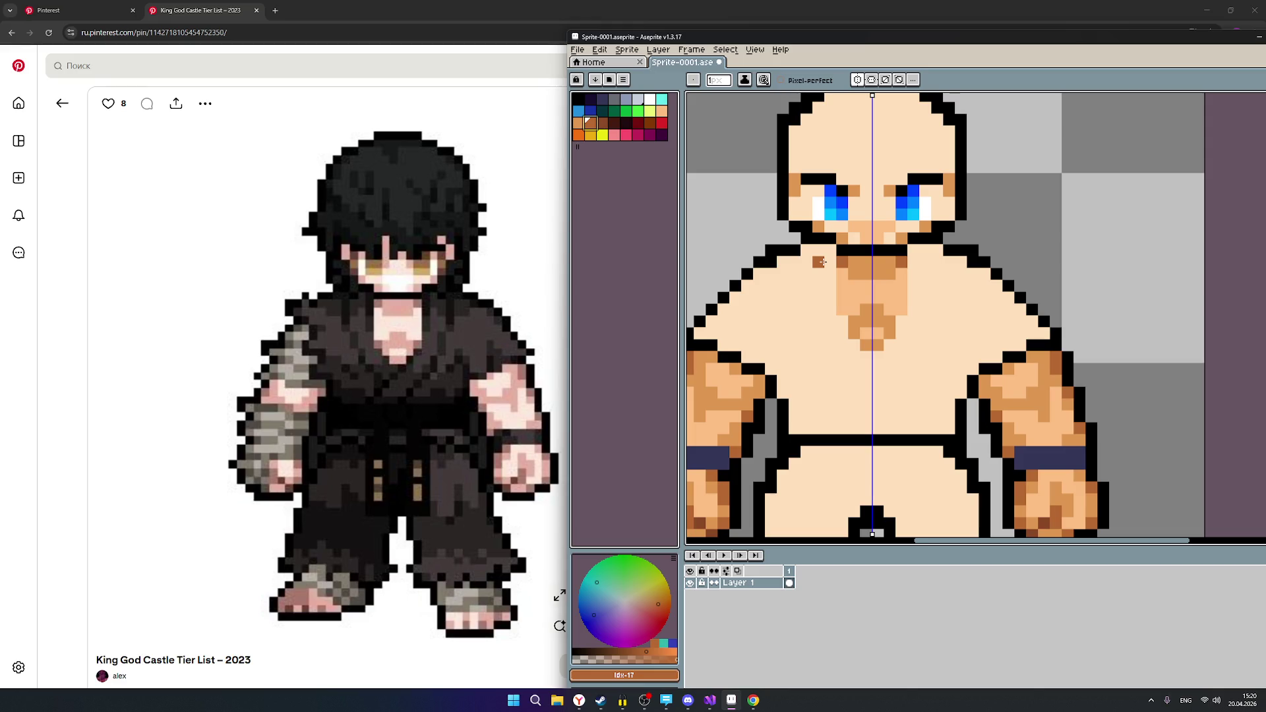
pyautogui.click(602, 122)
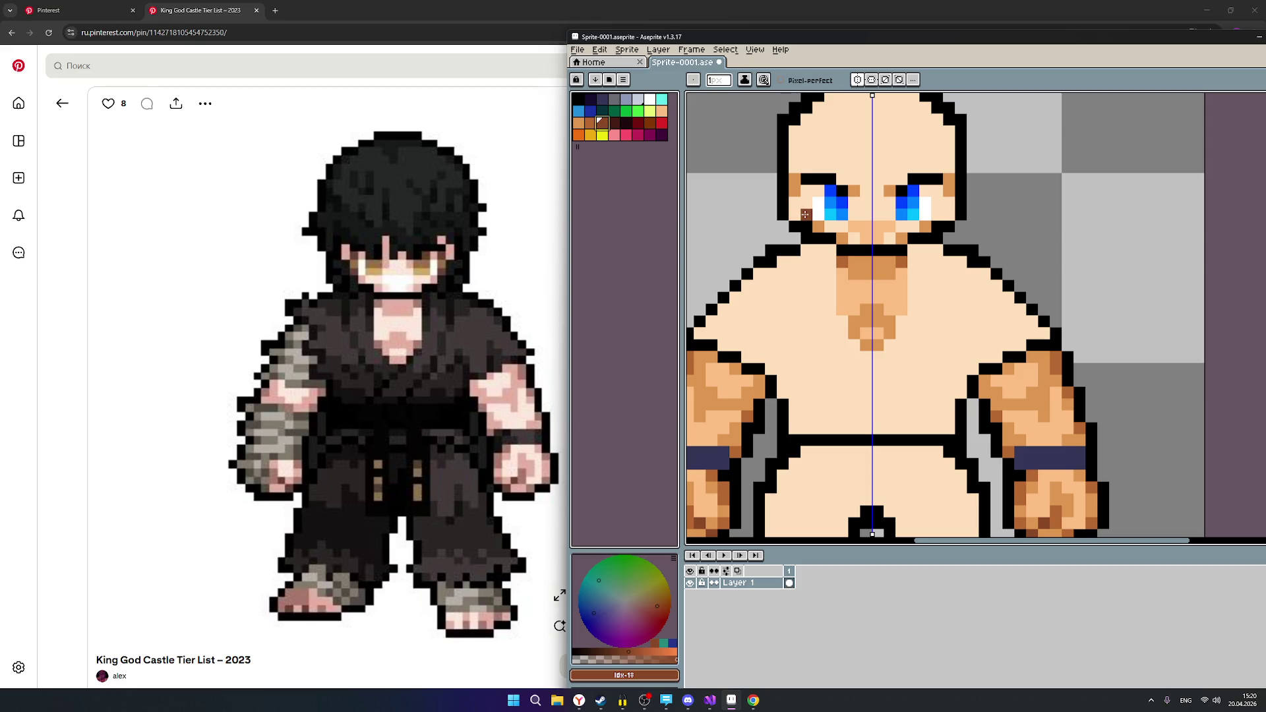
pyautogui.click(805, 215)
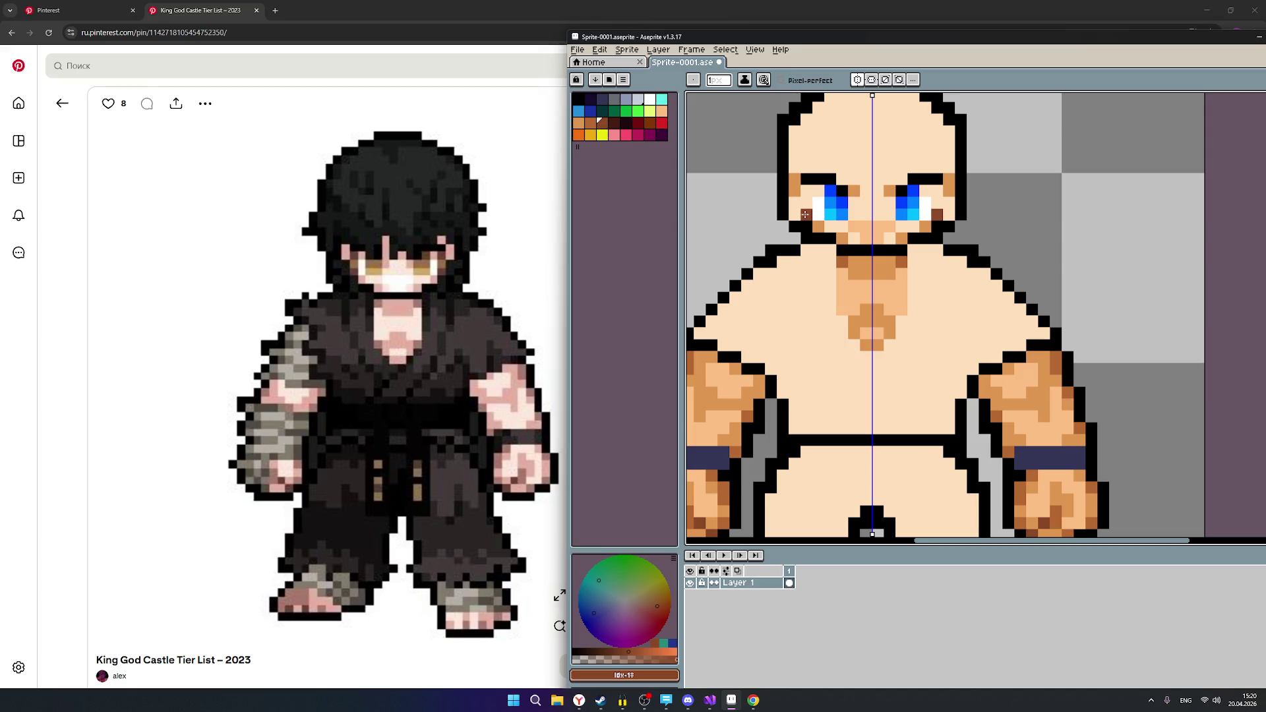
pyautogui.scroll(-3, 1003, 221)
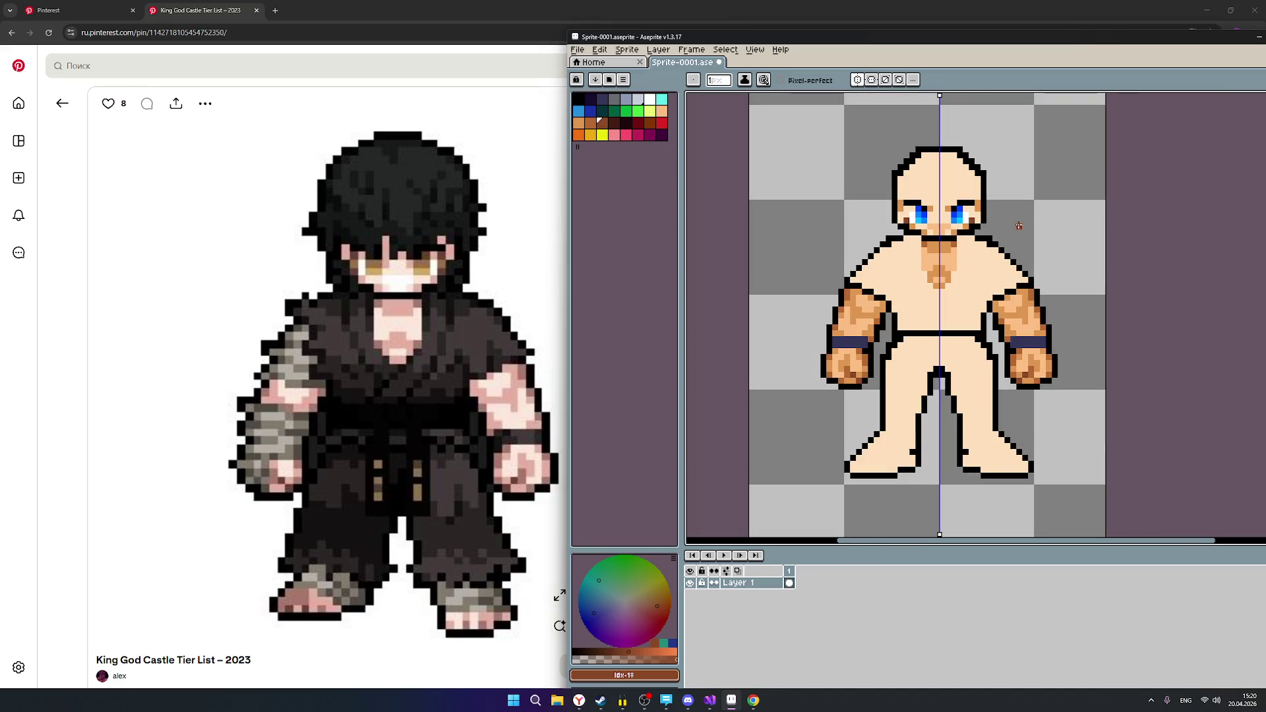
pyautogui.moveTo(1078, 220); pyautogui.dragTo(981, 255)
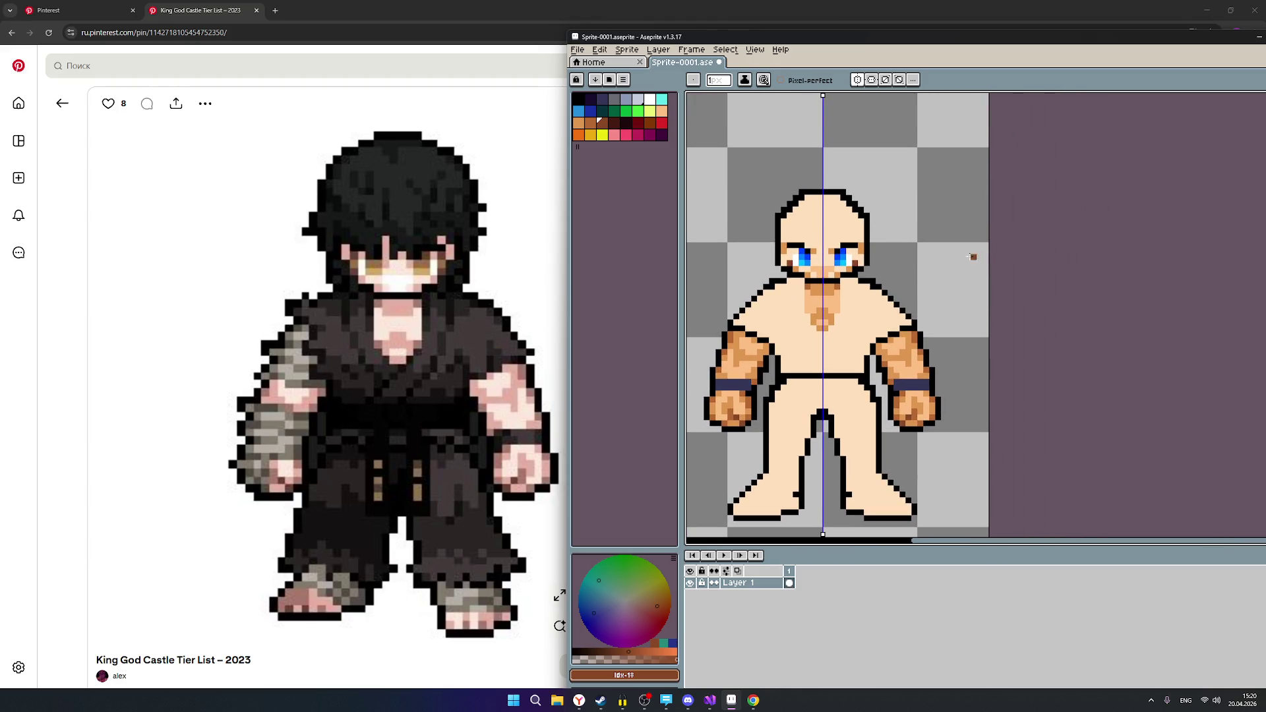
pyautogui.scroll(1, 909, 264)
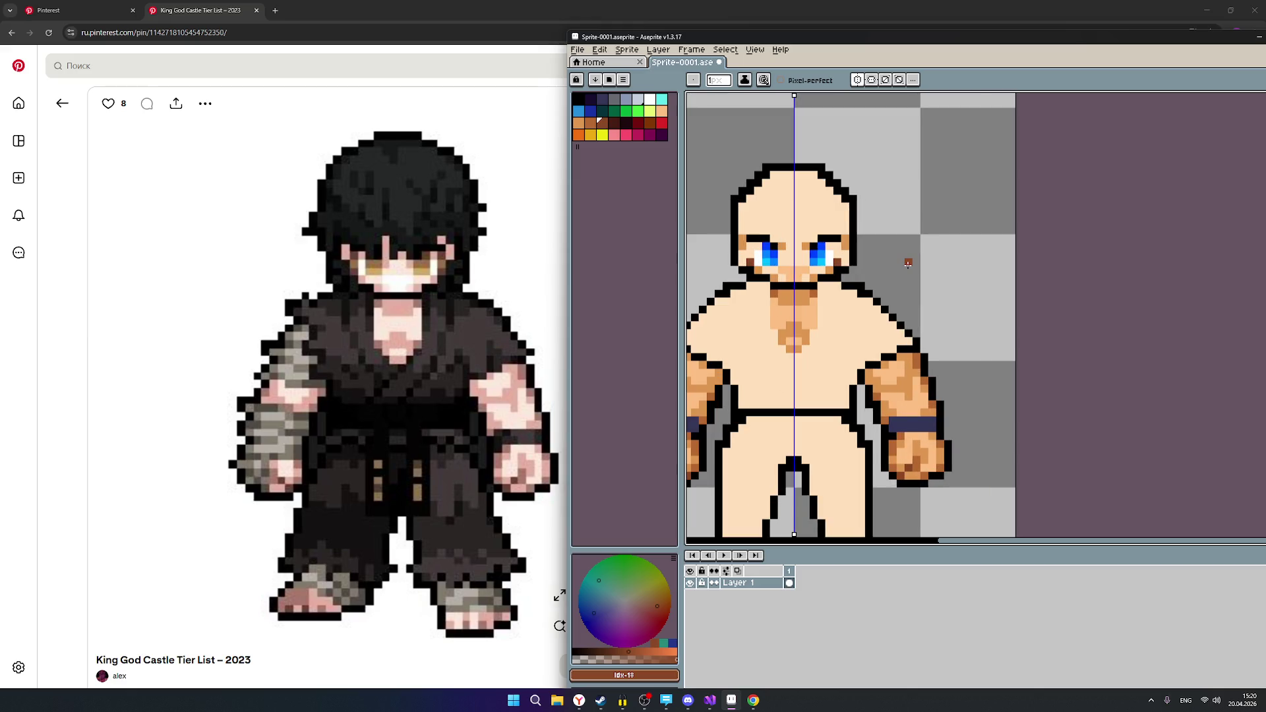
pyautogui.scroll(1, 814, 269)
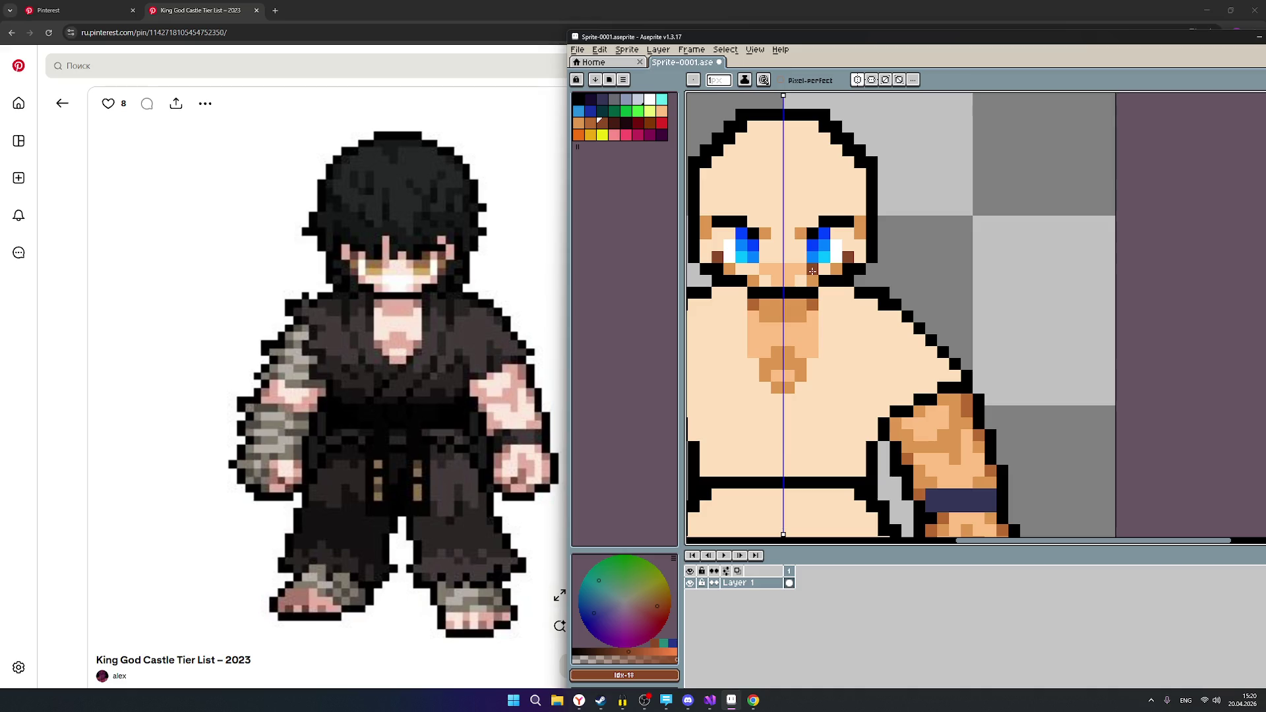
# Try a peach pixel on the mouth and undo it, keeping the mouth line black.
pyautogui.click(662, 110)
pyautogui.click(767, 291)
pyautogui.hotkey('ctrl', 'z')
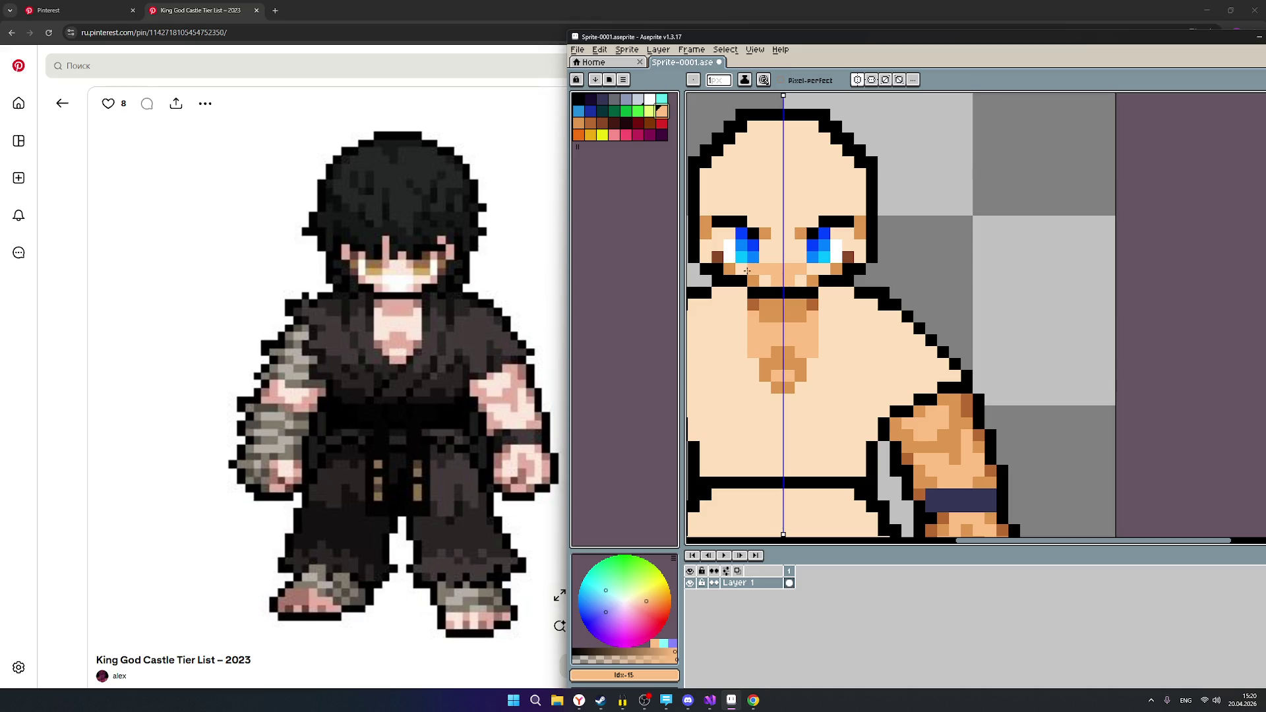
pyautogui.scroll(-2, 835, 315)
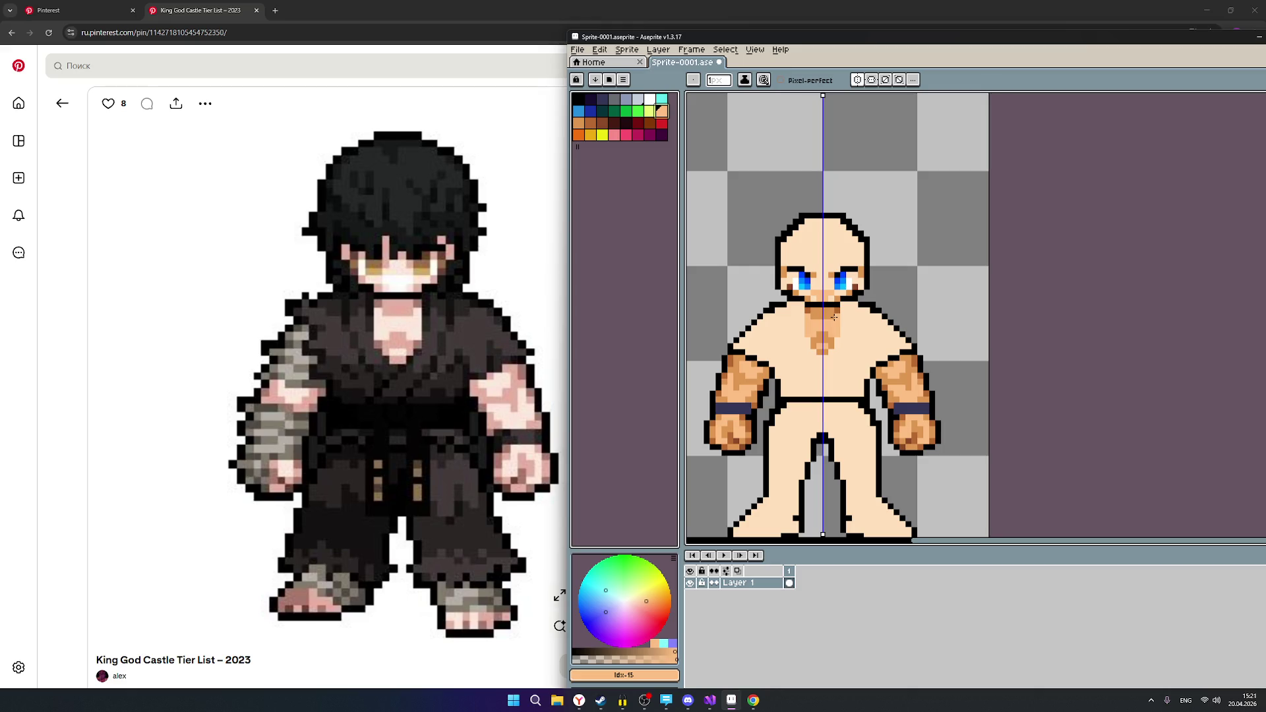
pyautogui.scroll(1, 834, 317)
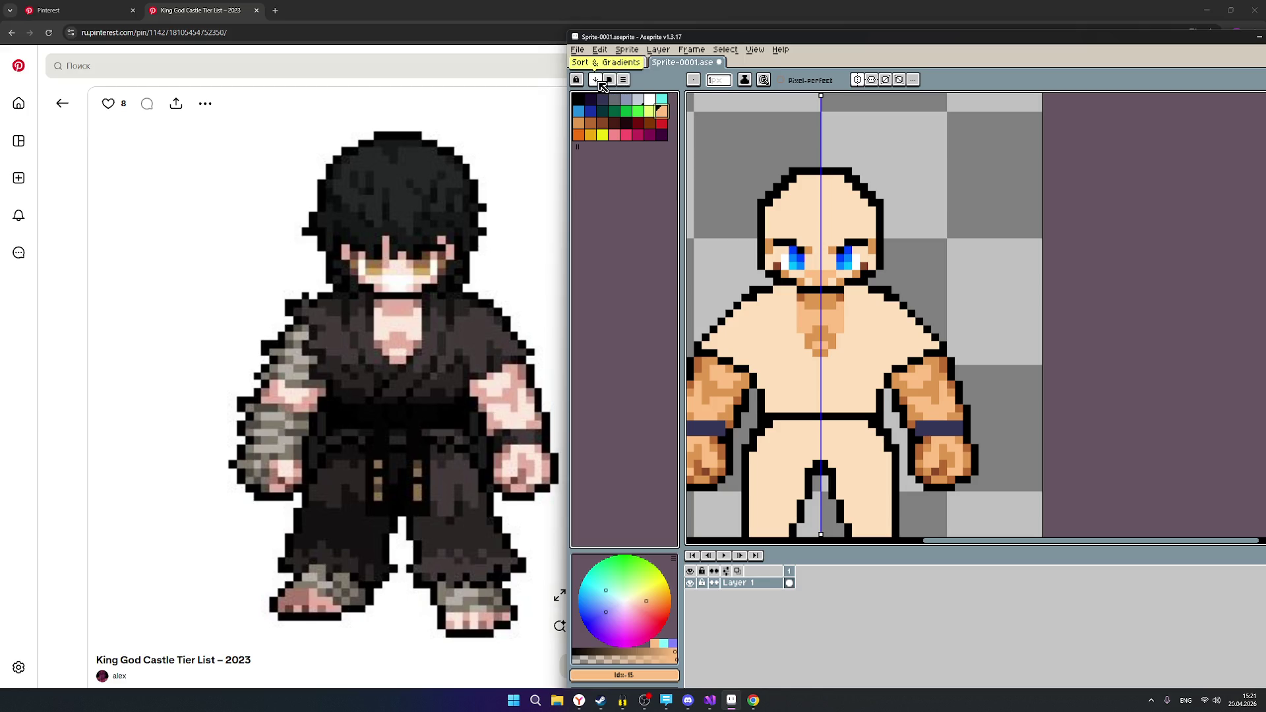
pyautogui.click(615, 85)
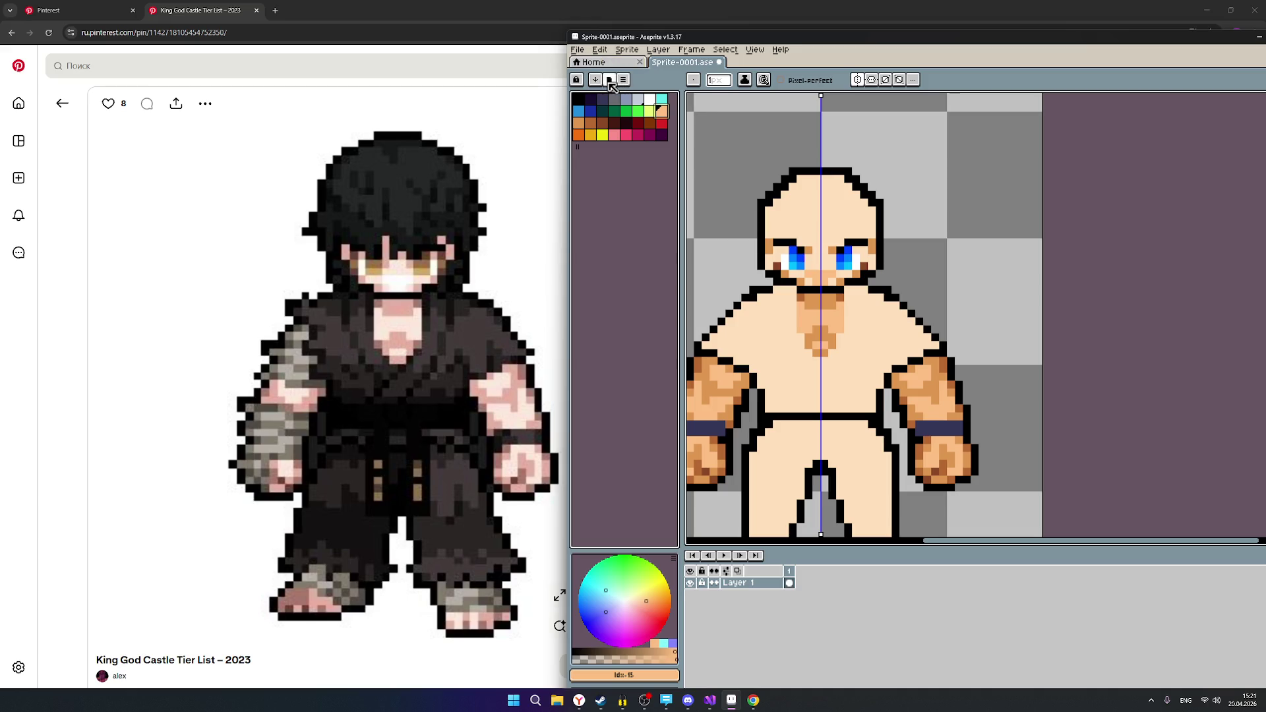
# Load VGA 13h from the palette presets, then recentre the view on the head and chest.
pyautogui.scroll(-4, 726, 254)
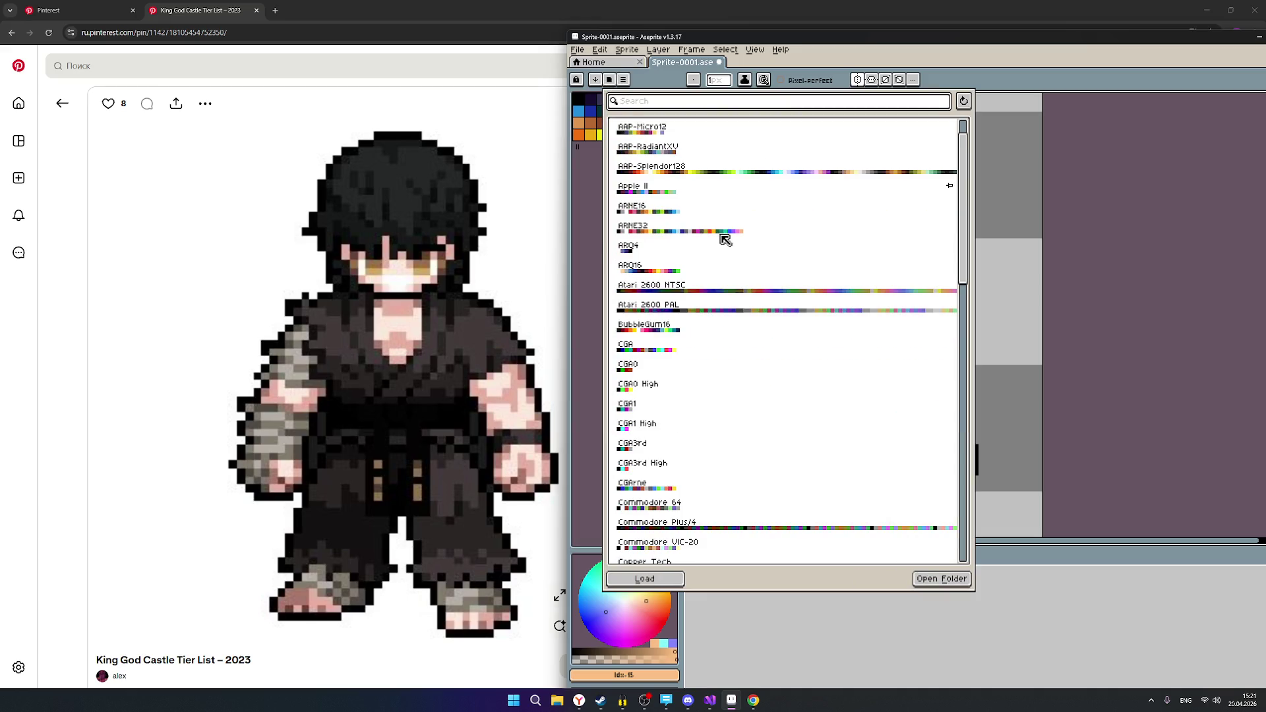
pyautogui.scroll(-5, 724, 318)
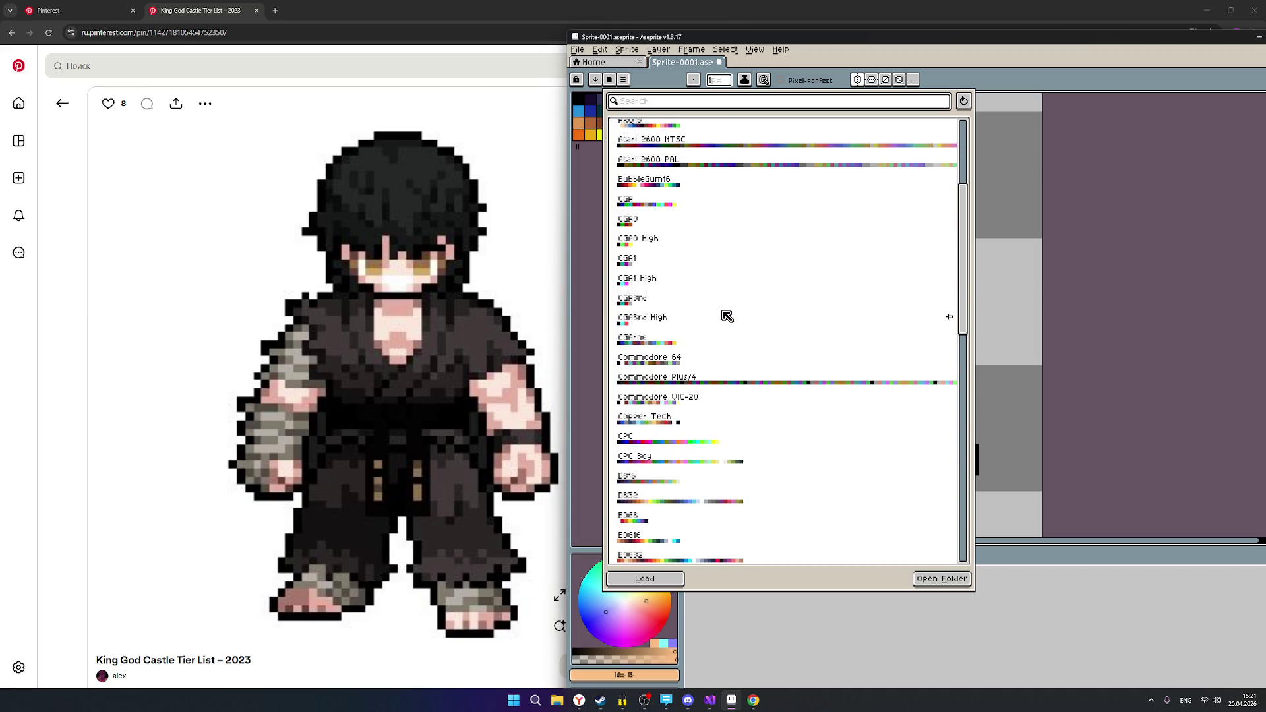
pyautogui.scroll(-15, 746, 388)
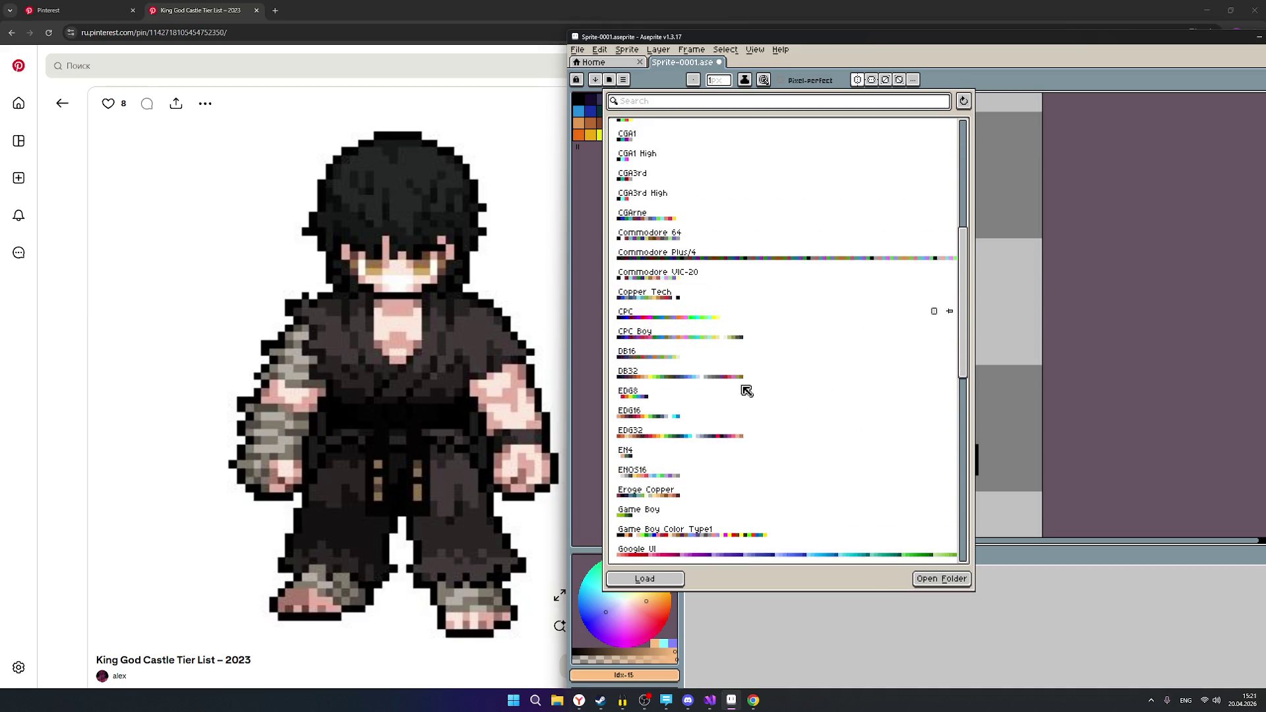
pyautogui.scroll(-13, 747, 388)
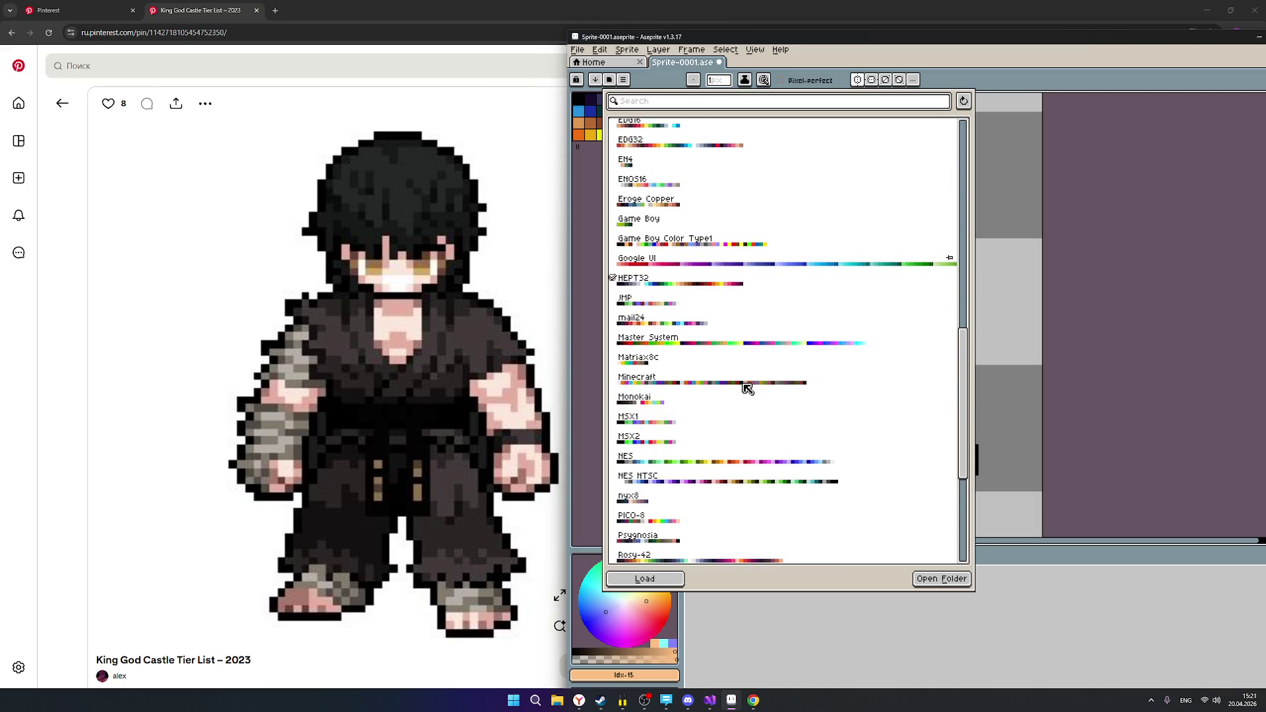
pyautogui.scroll(-6, 747, 389)
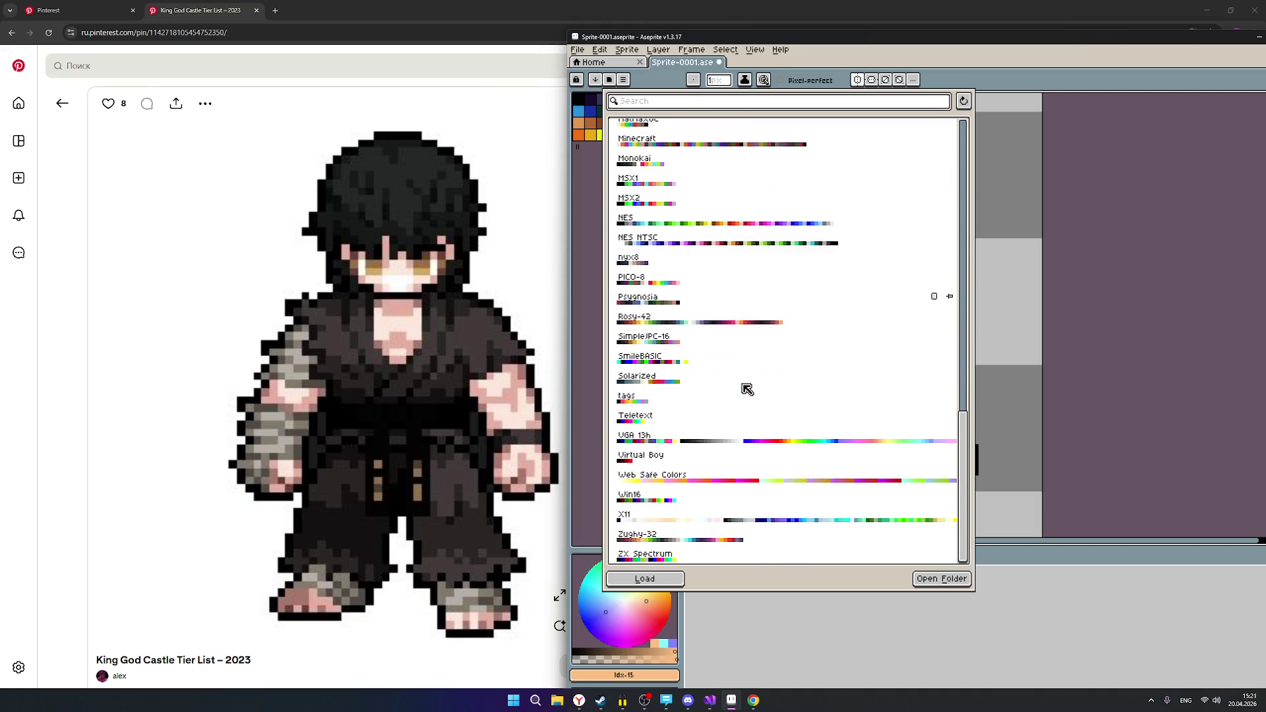
pyautogui.click(698, 443)
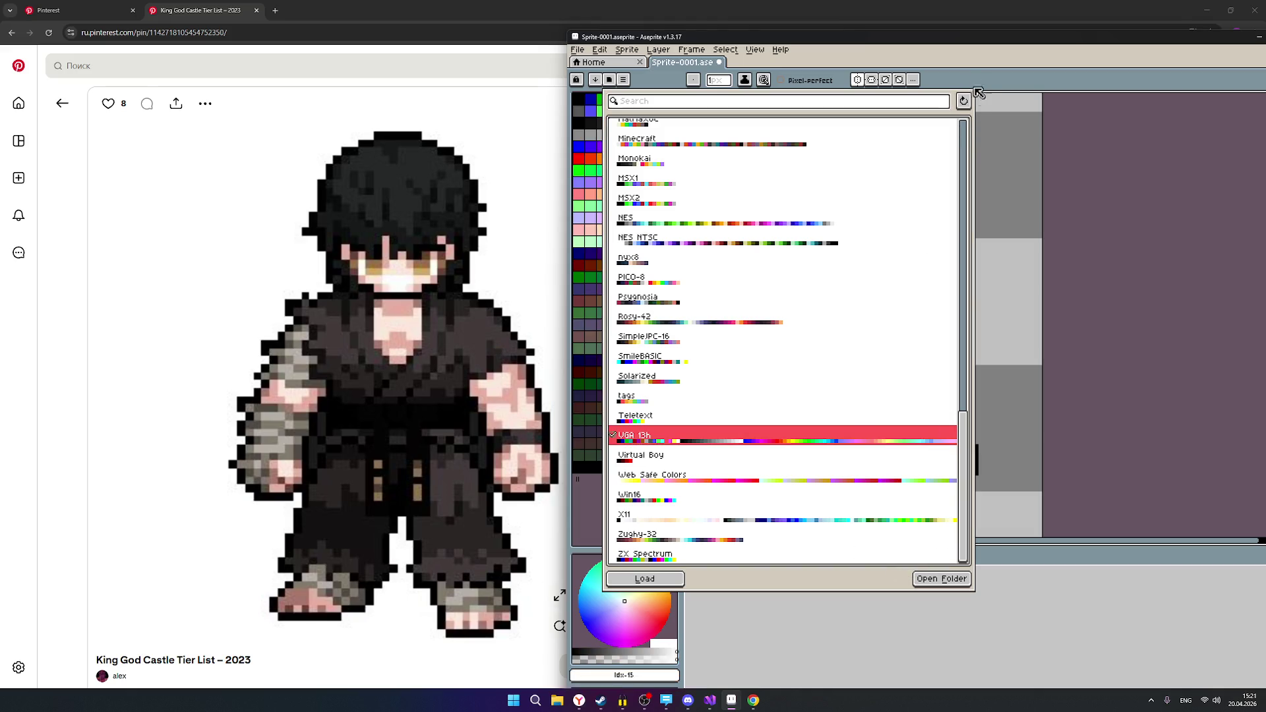
pyautogui.click(1129, 234)
pyautogui.scroll(-1, 881, 316)
pyautogui.scroll(1, 879, 320)
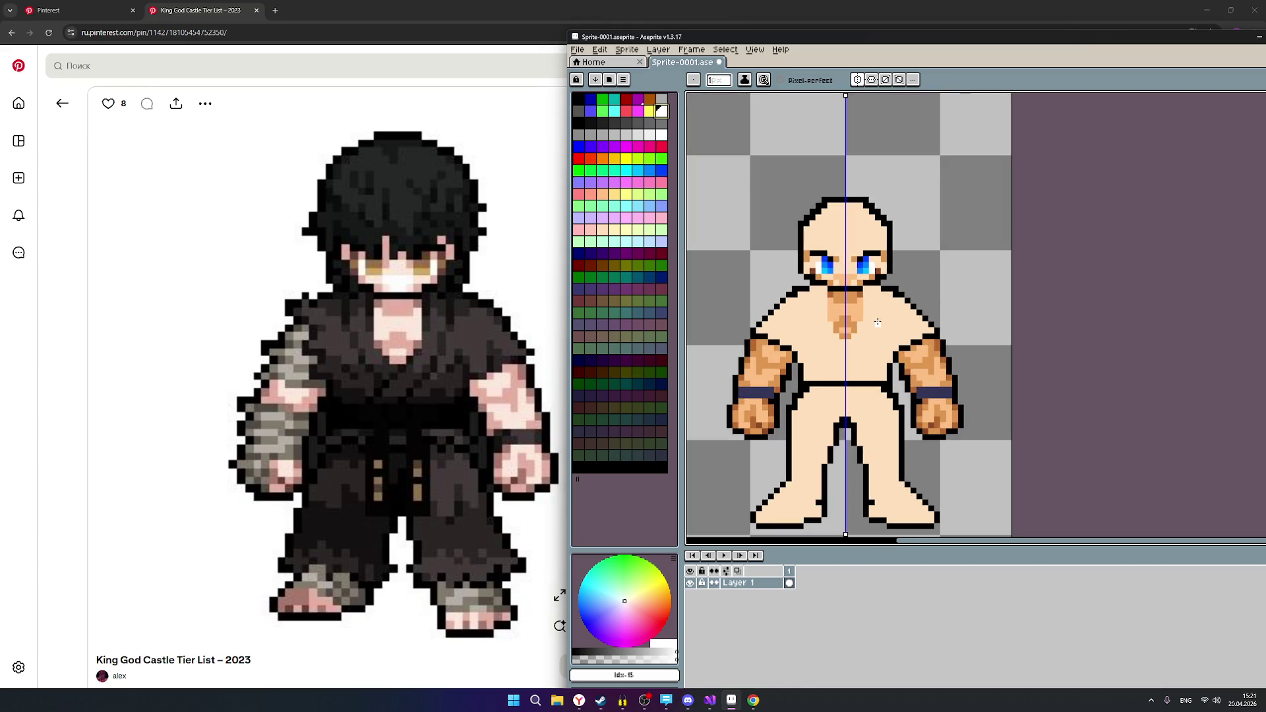
pyautogui.scroll(1, 878, 323)
pyautogui.moveTo(1100, 349)
pyautogui.mouseDown()
pyautogui.moveTo(1077, 330)
pyautogui.moveTo(1068, 235)
pyautogui.moveTo(1079, 268)
pyautogui.moveTo(1009, 249)
pyautogui.mouseUp()
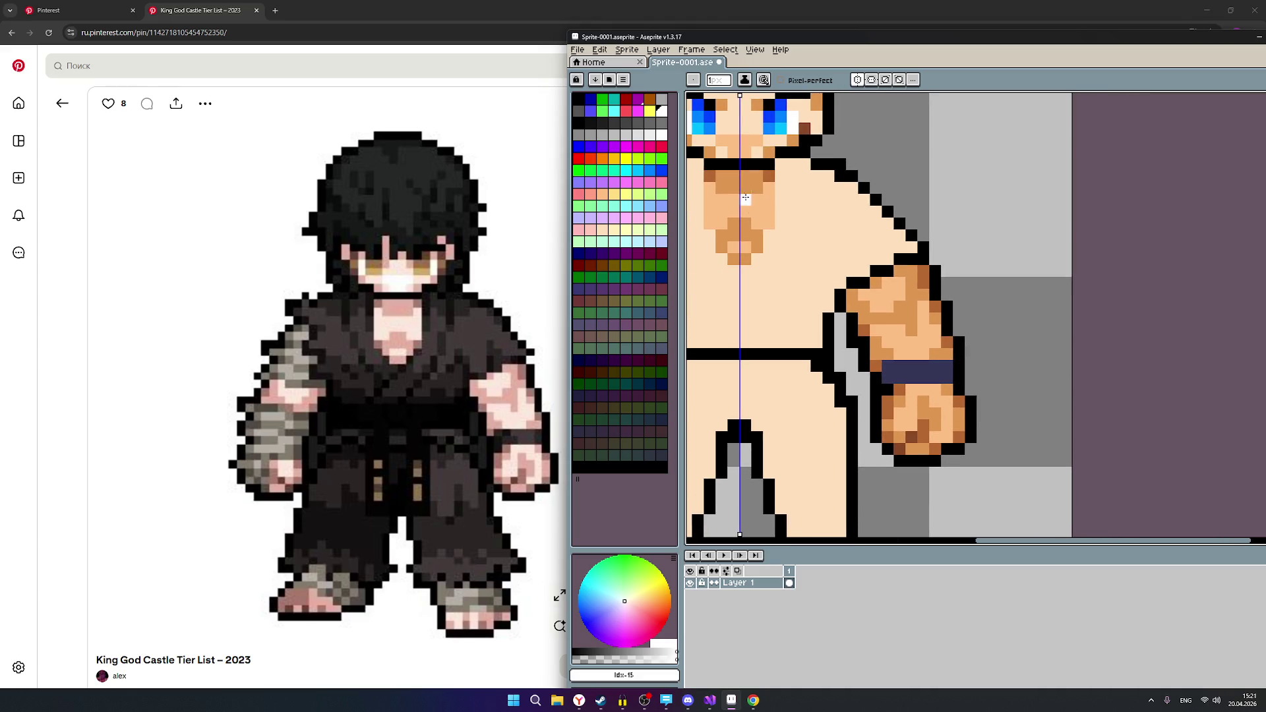
pyautogui.moveTo(1006, 197); pyautogui.dragTo(1072, 259)
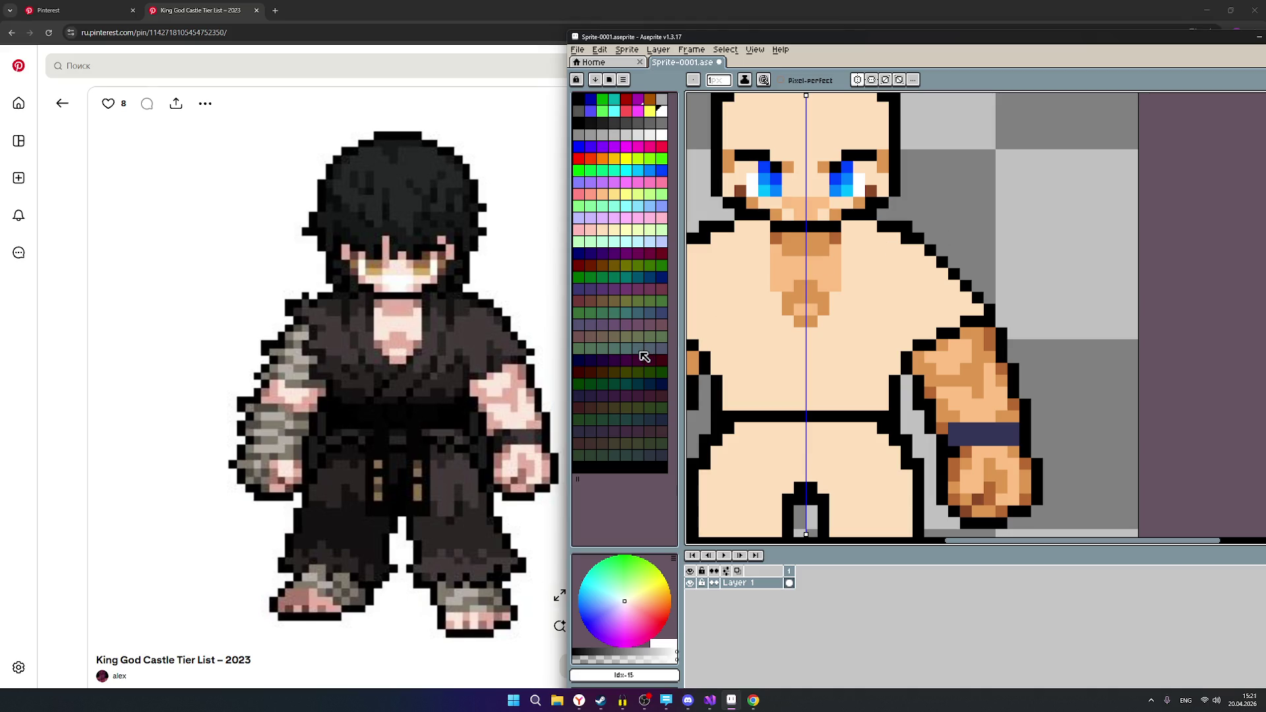
pyautogui.moveTo(991, 273); pyautogui.dragTo(1032, 341)
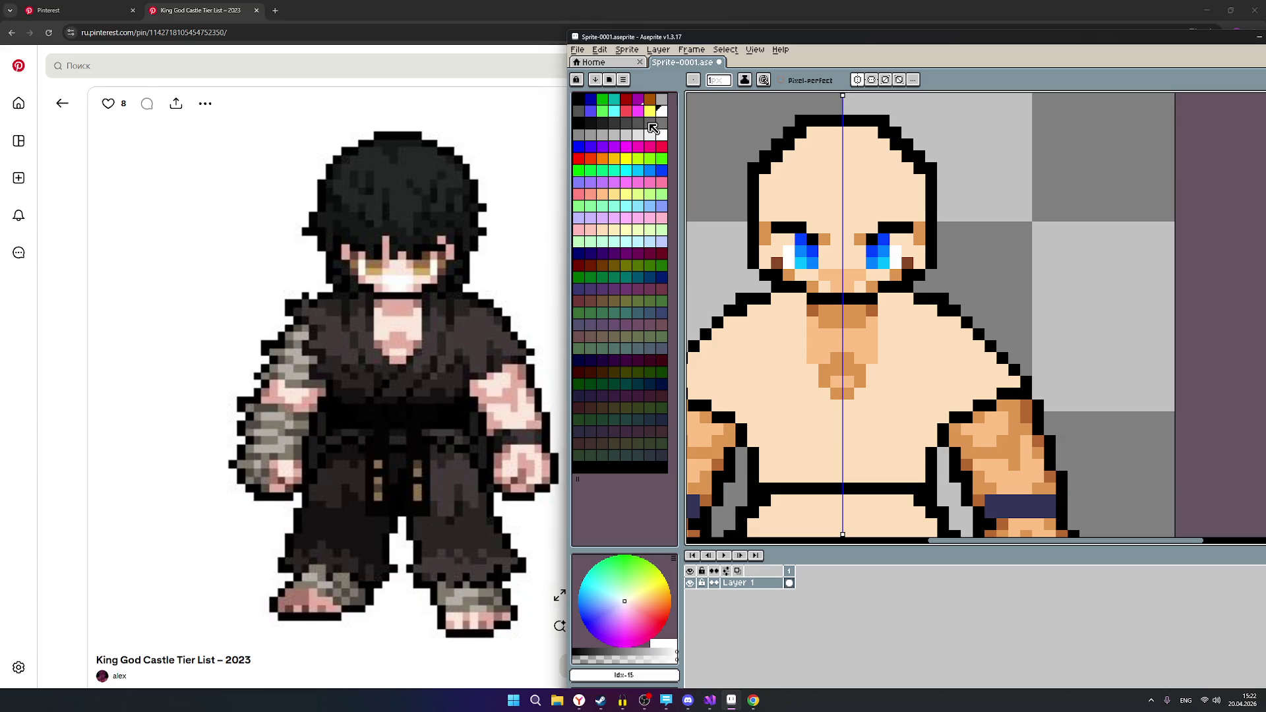
# Paint a row of white pixels beneath the eyes, mirrored on both sides.
pyautogui.scroll(-3, 860, 228)
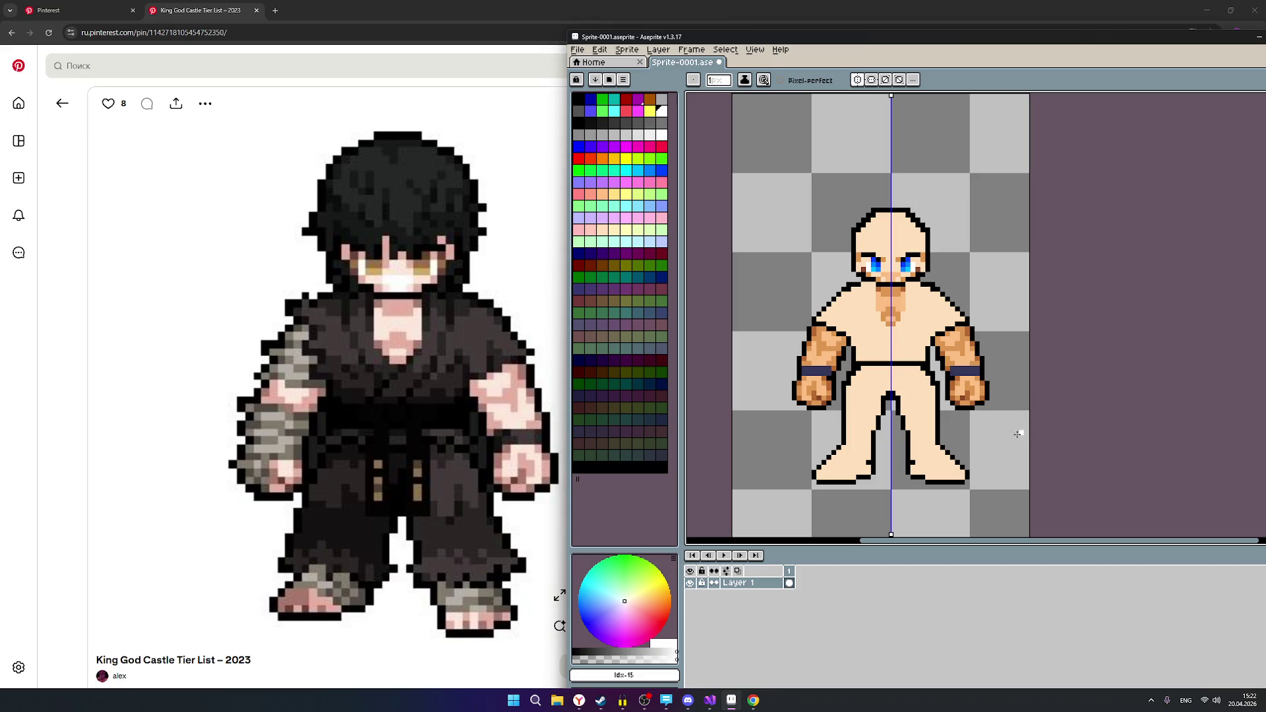
pyautogui.scroll(1, 921, 359)
pyautogui.scroll(3, 906, 352)
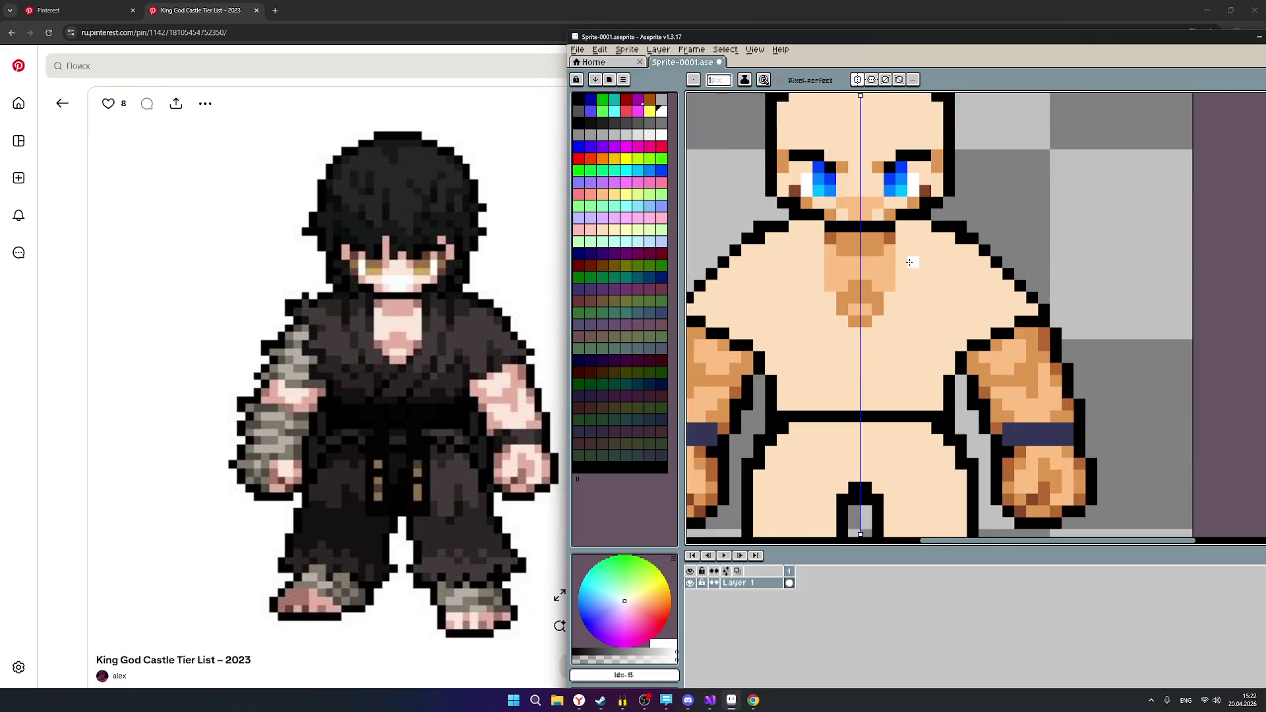
pyautogui.scroll(-5, 877, 251)
pyautogui.scroll(5, 872, 246)
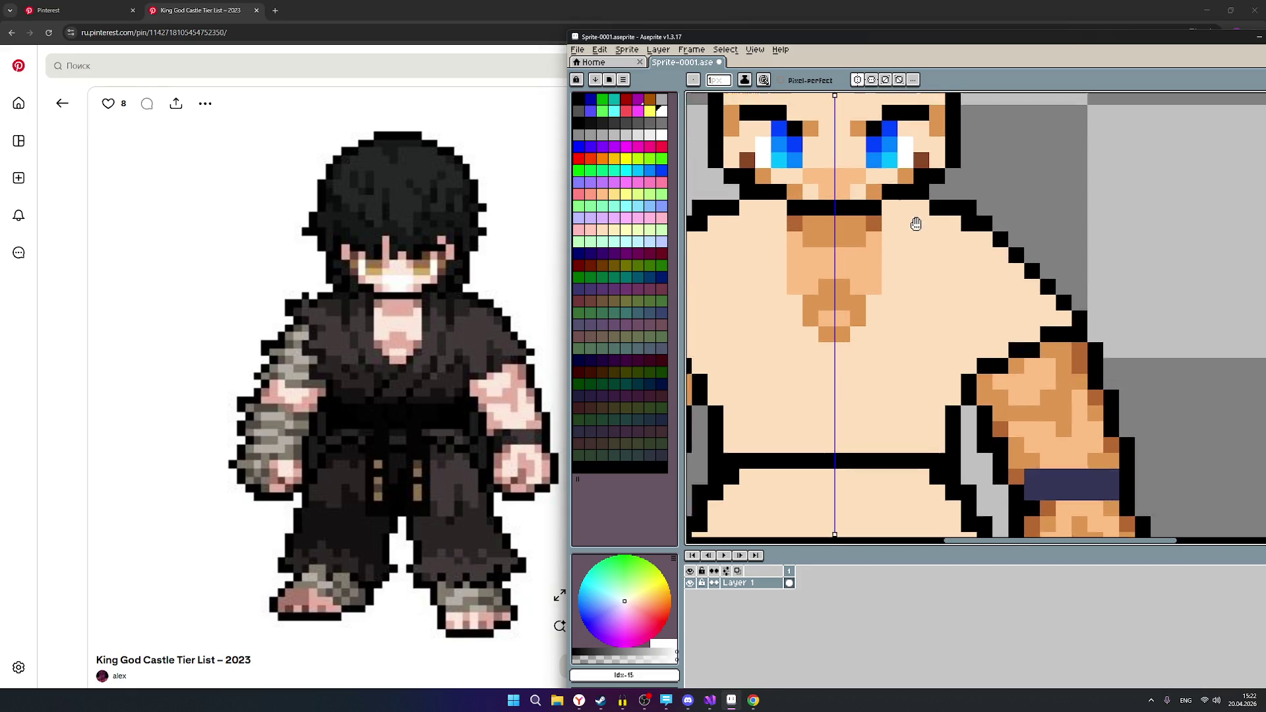
pyautogui.scroll(3, 872, 246)
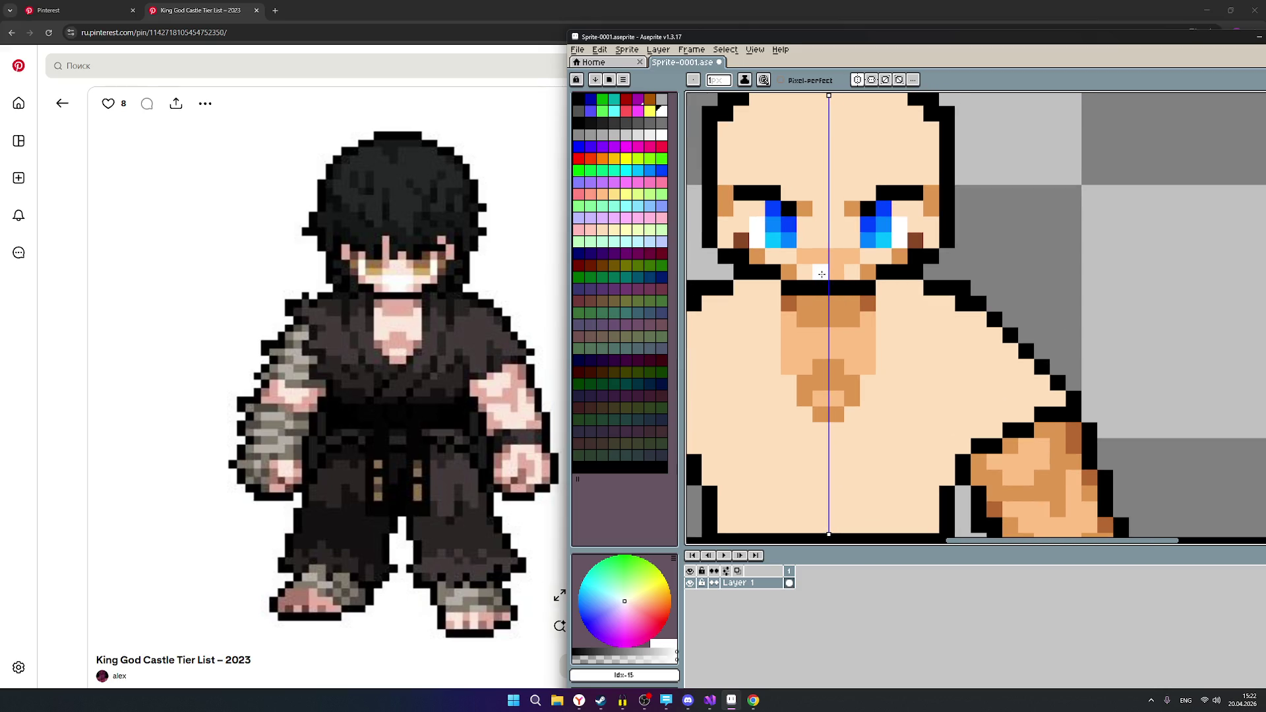
pyautogui.click(832, 274)
pyautogui.click(837, 257)
pyautogui.click(805, 257)
pyautogui.click(821, 288)
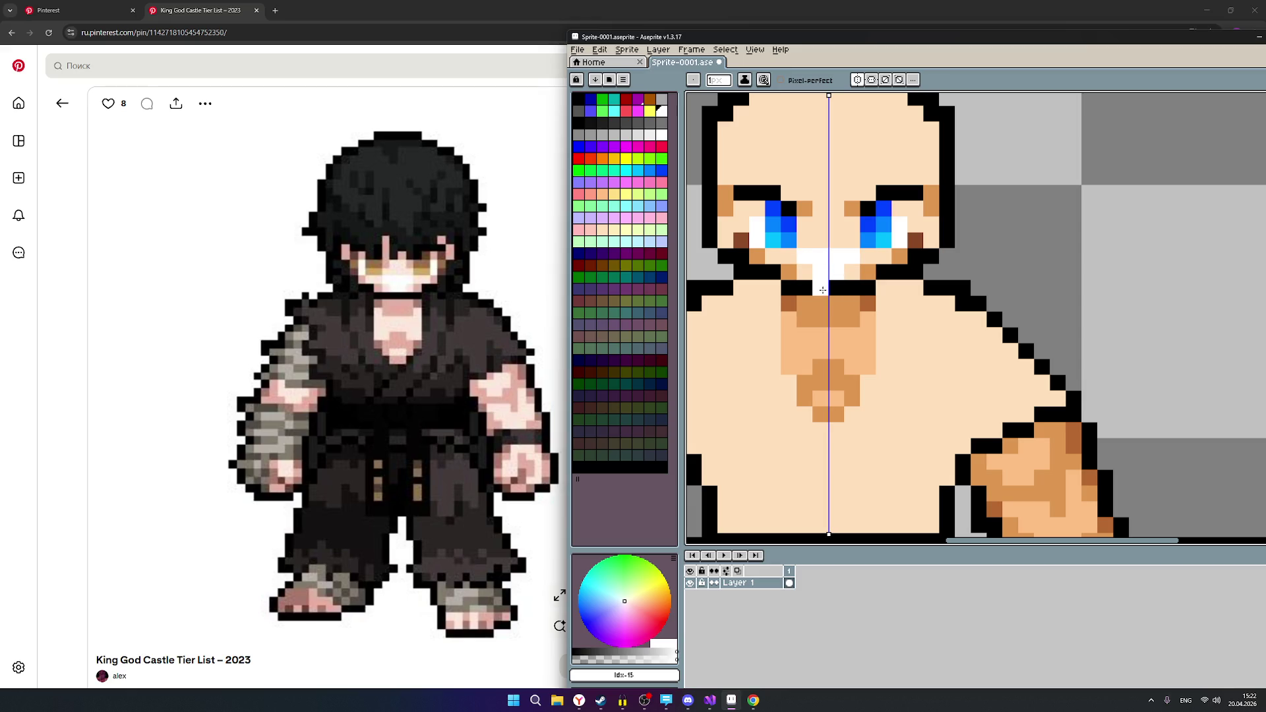
# Compare black, dark grey and light grey swatches, painting a grey test pixel beside the figure.
pyautogui.click(579, 123)
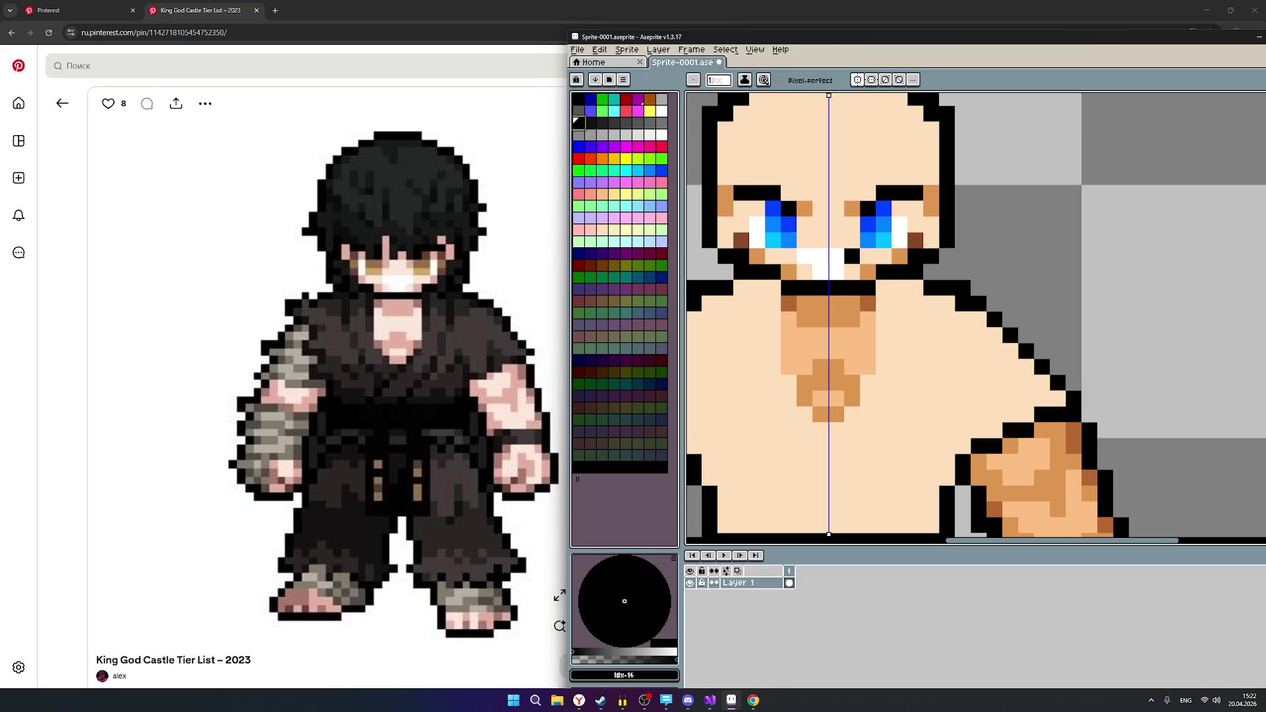
pyautogui.click(590, 122)
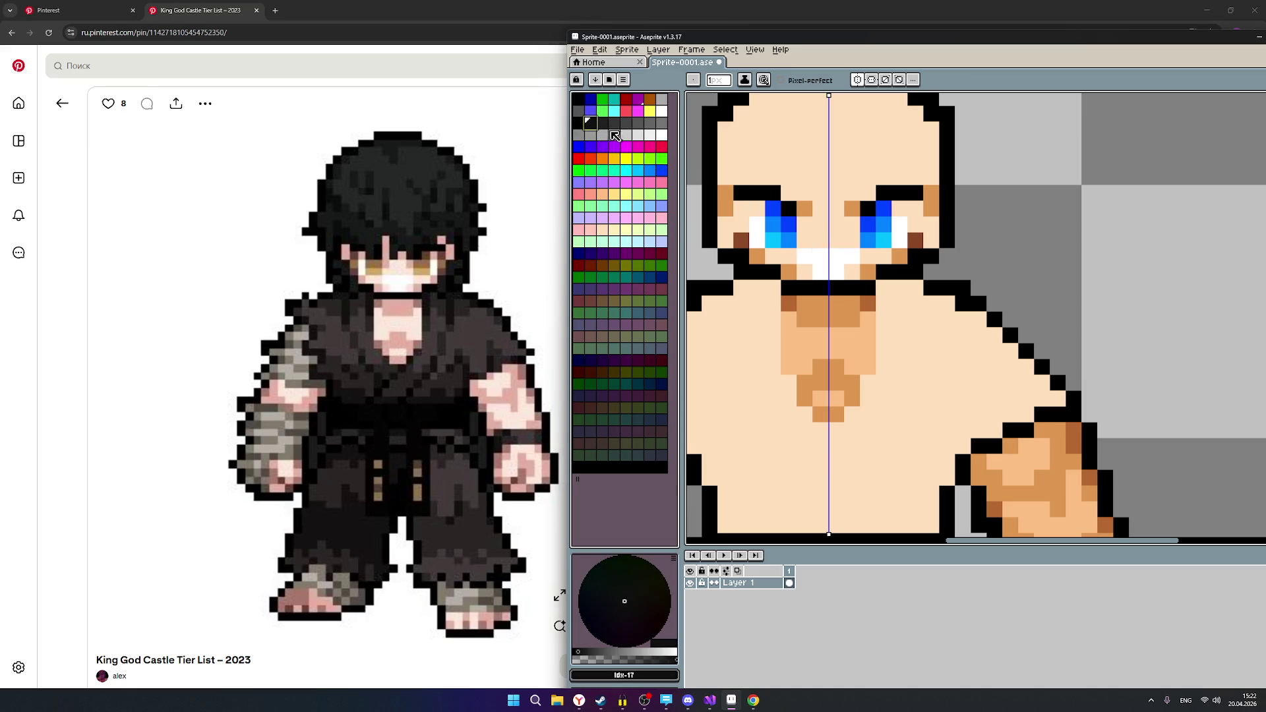
pyautogui.click(578, 124)
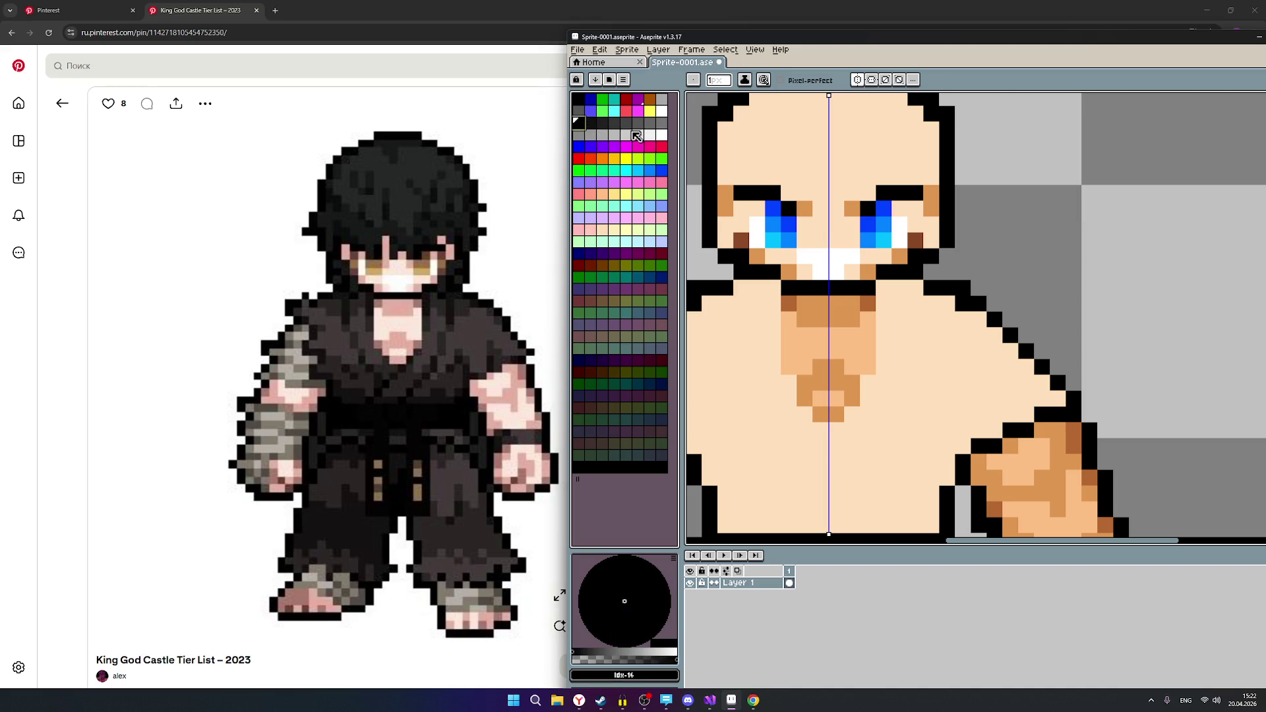
pyautogui.scroll(-3, 924, 267)
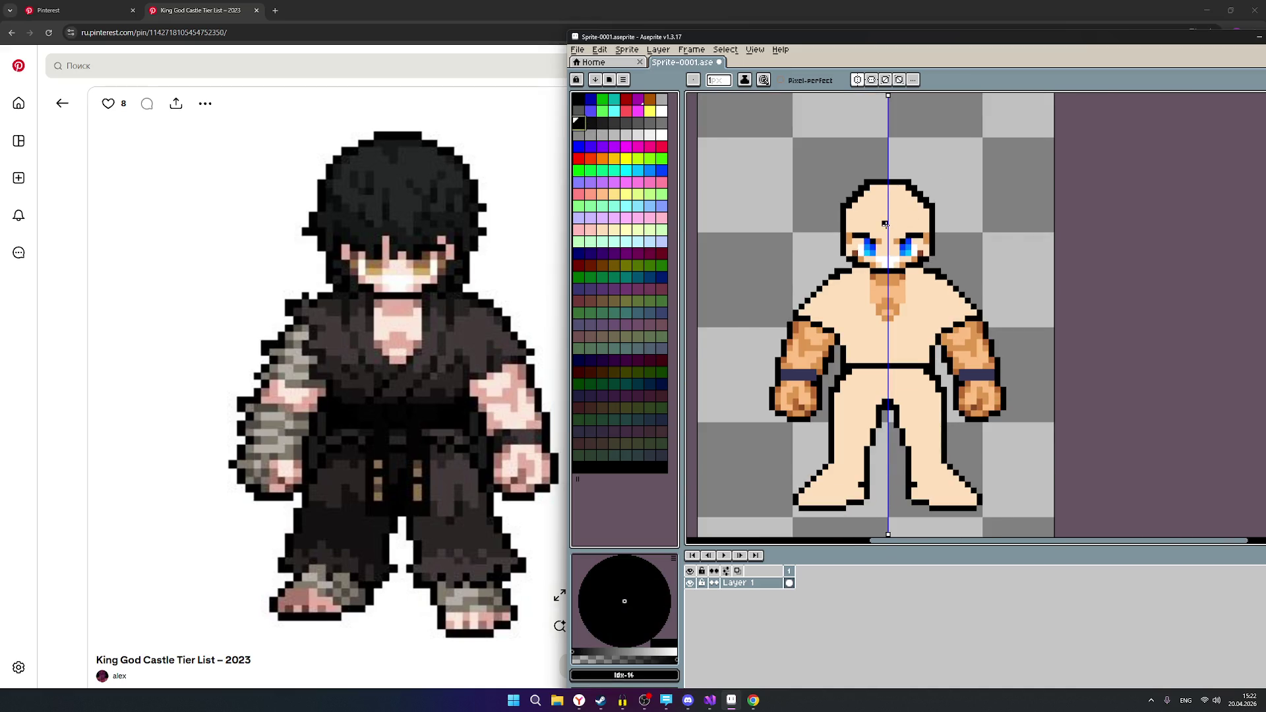
pyautogui.scroll(1, 890, 224)
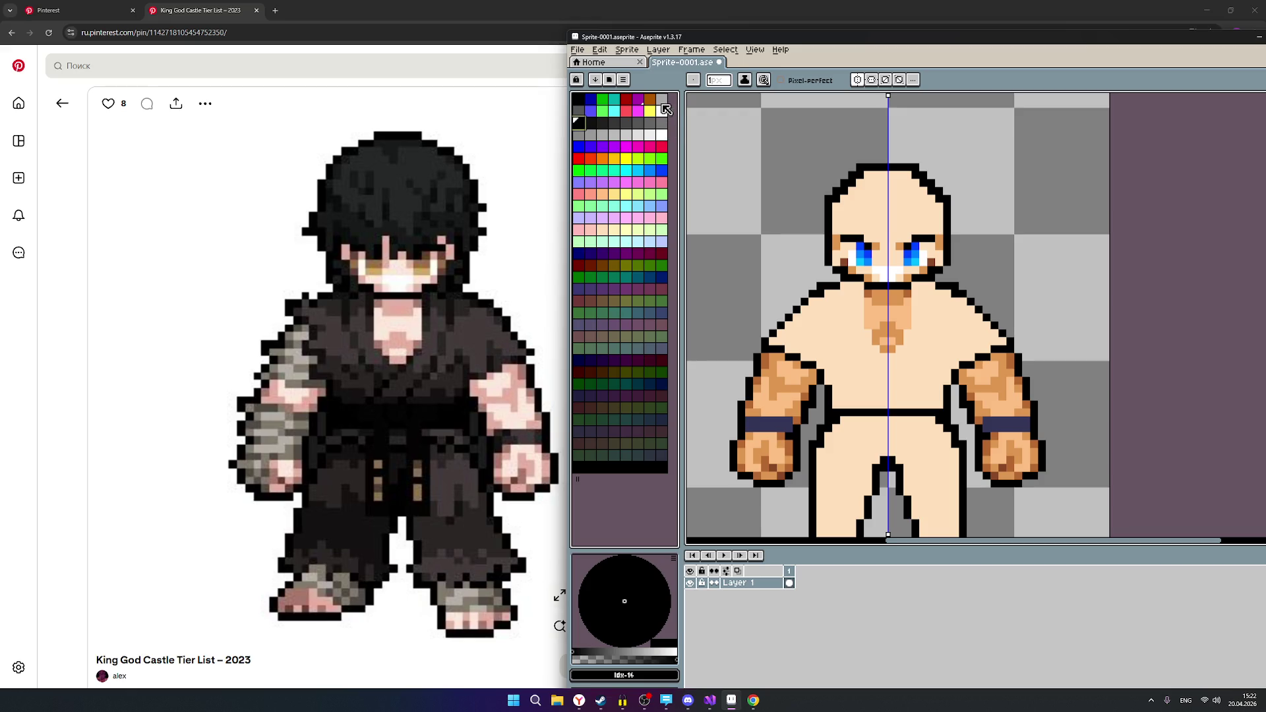
pyautogui.click(662, 99)
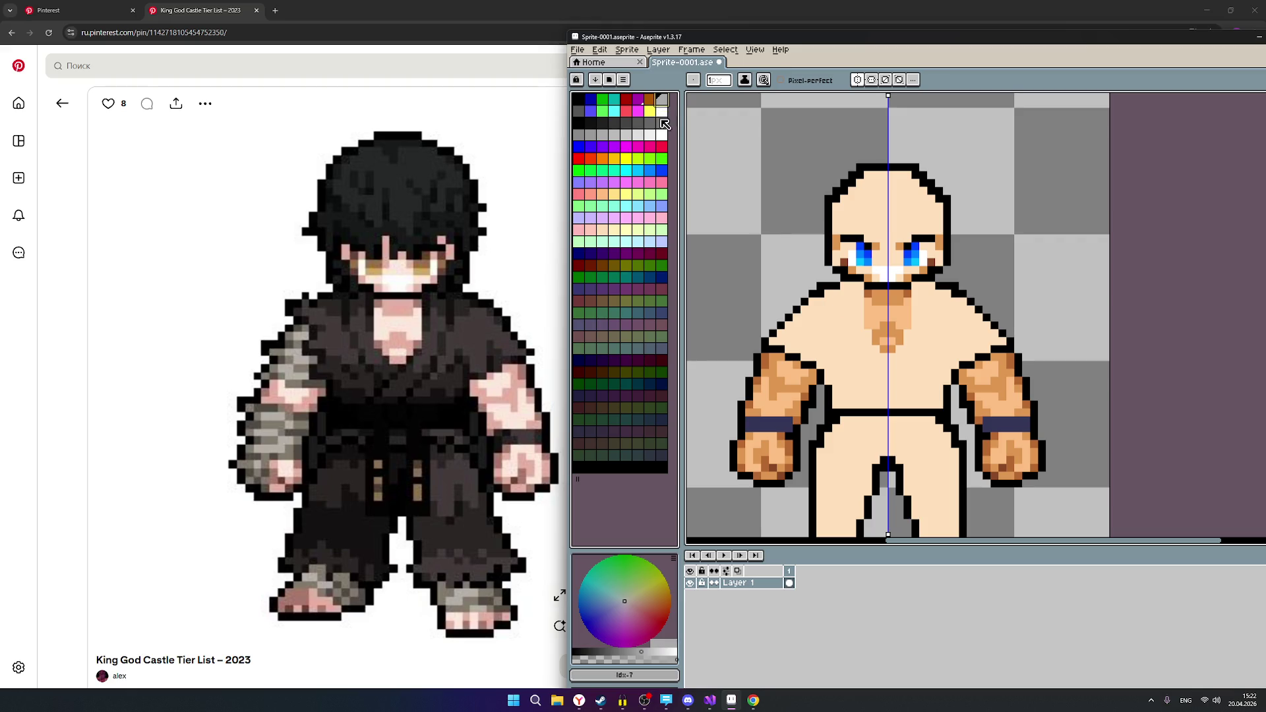
pyautogui.click(661, 122)
pyautogui.click(666, 100)
pyautogui.click(749, 269)
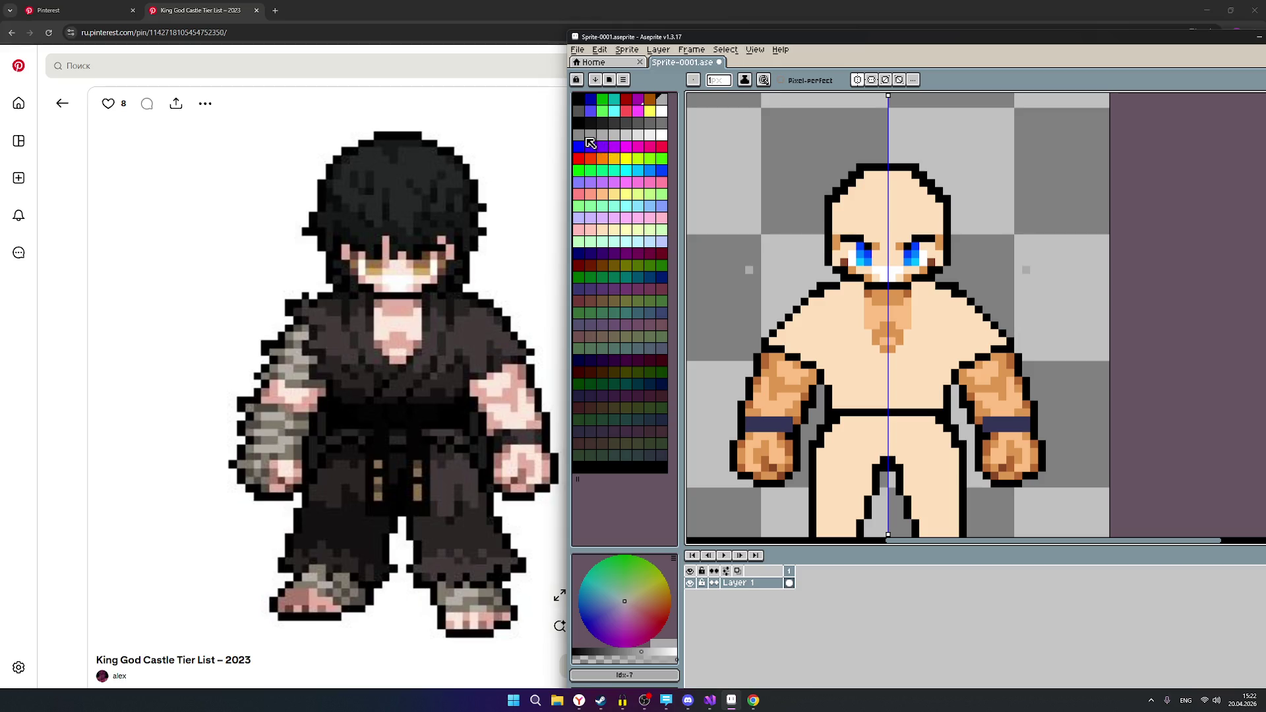
# Test white and lighter grey swatches with pixels beside the figure, undoing the extras.
pyautogui.click(662, 136)
pyautogui.click(741, 270)
pyautogui.scroll(2, 742, 270)
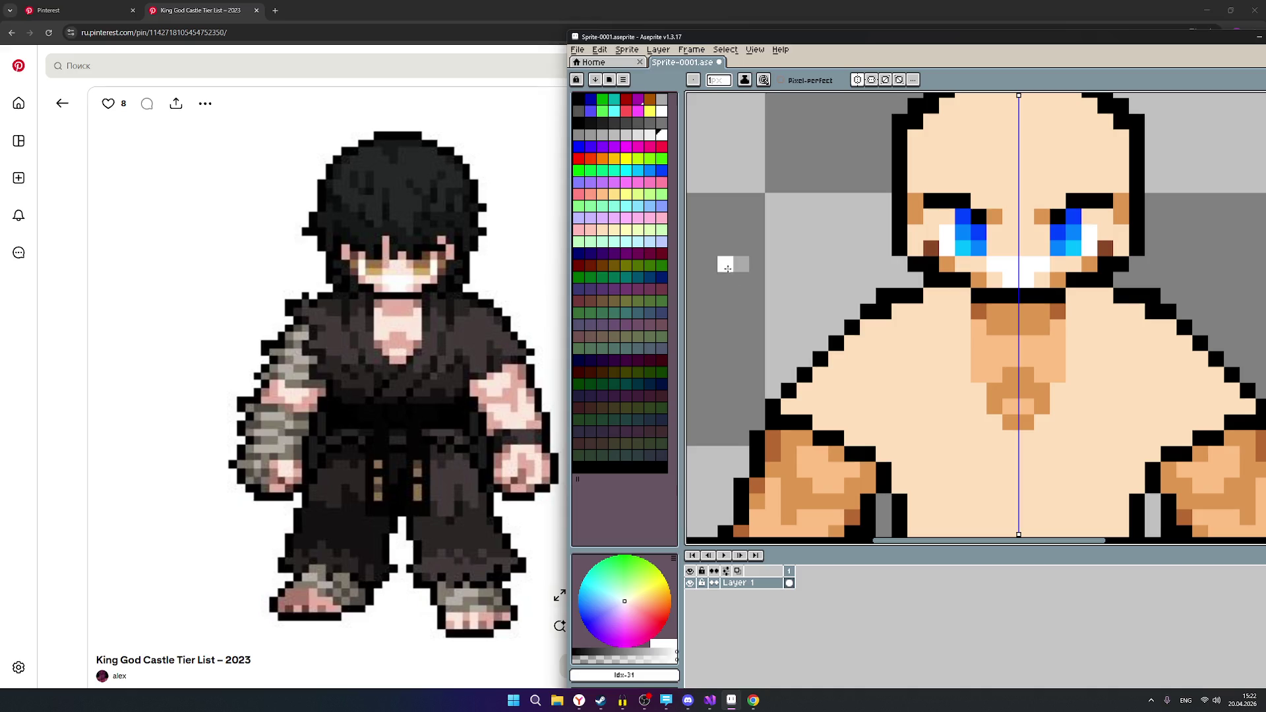
pyautogui.click(662, 111)
pyautogui.click(709, 263)
pyautogui.click(709, 327)
pyautogui.hotkey('ctrl', 'z')
pyautogui.hotkey('ctrl', 'z')
pyautogui.click(651, 135)
pyautogui.click(726, 248)
pyautogui.click(726, 281)
pyautogui.hotkey('ctrl', 'z')
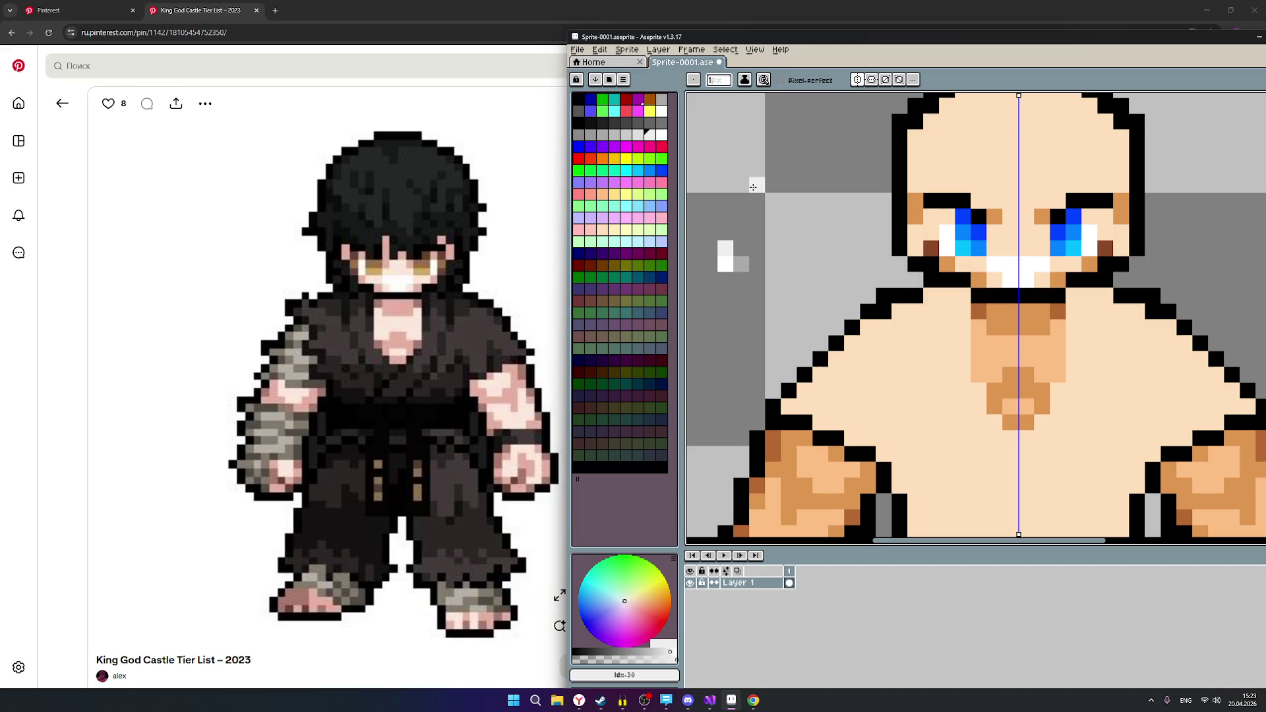
pyautogui.hscroll(3, 818, 225)
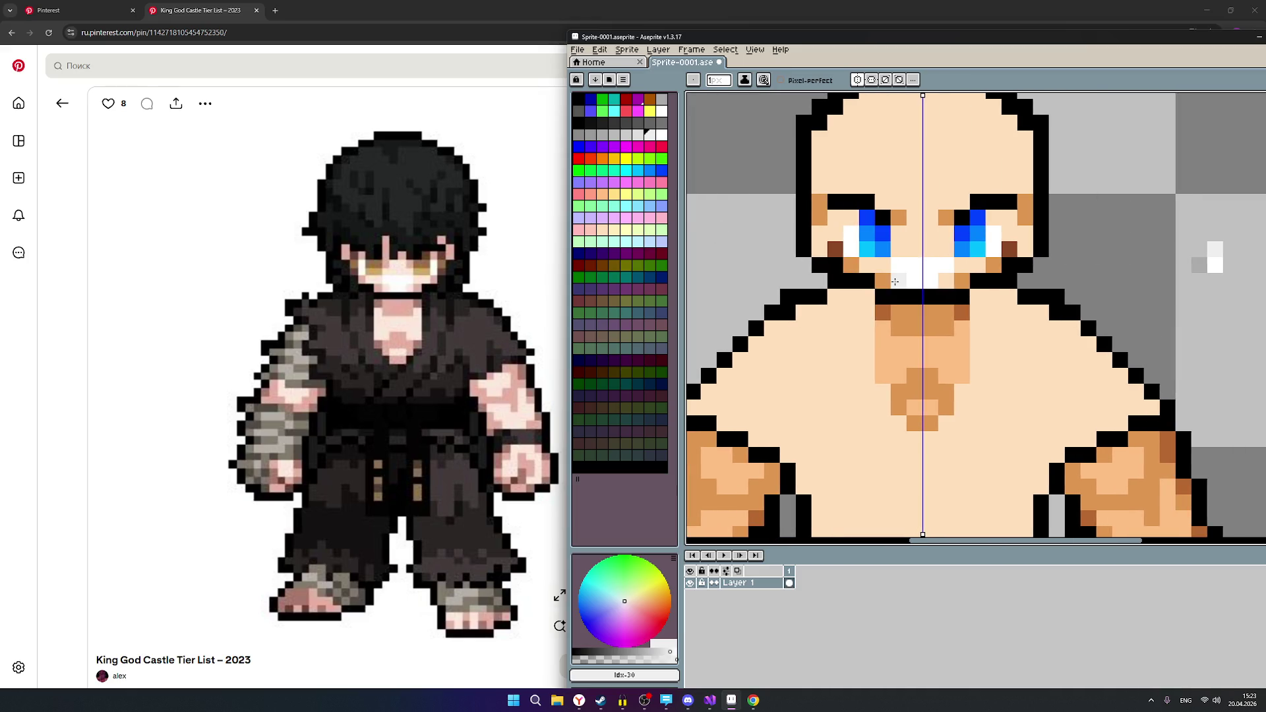
# Paint light-grey moustache pixels along the row under and beside the eyes.
pyautogui.click(895, 282)
pyautogui.click(884, 267)
pyautogui.click(870, 267)
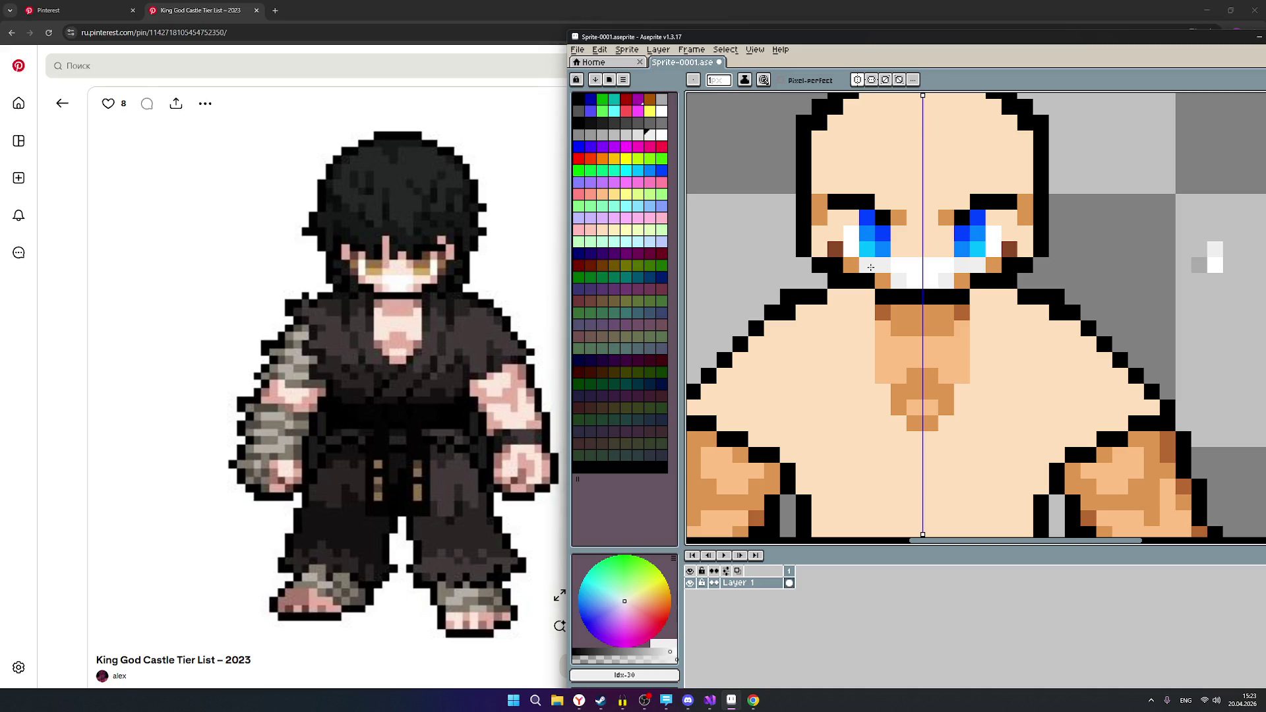
pyautogui.click(901, 252)
pyautogui.moveTo(901, 253); pyautogui.dragTo(916, 253)
pyautogui.click(918, 237)
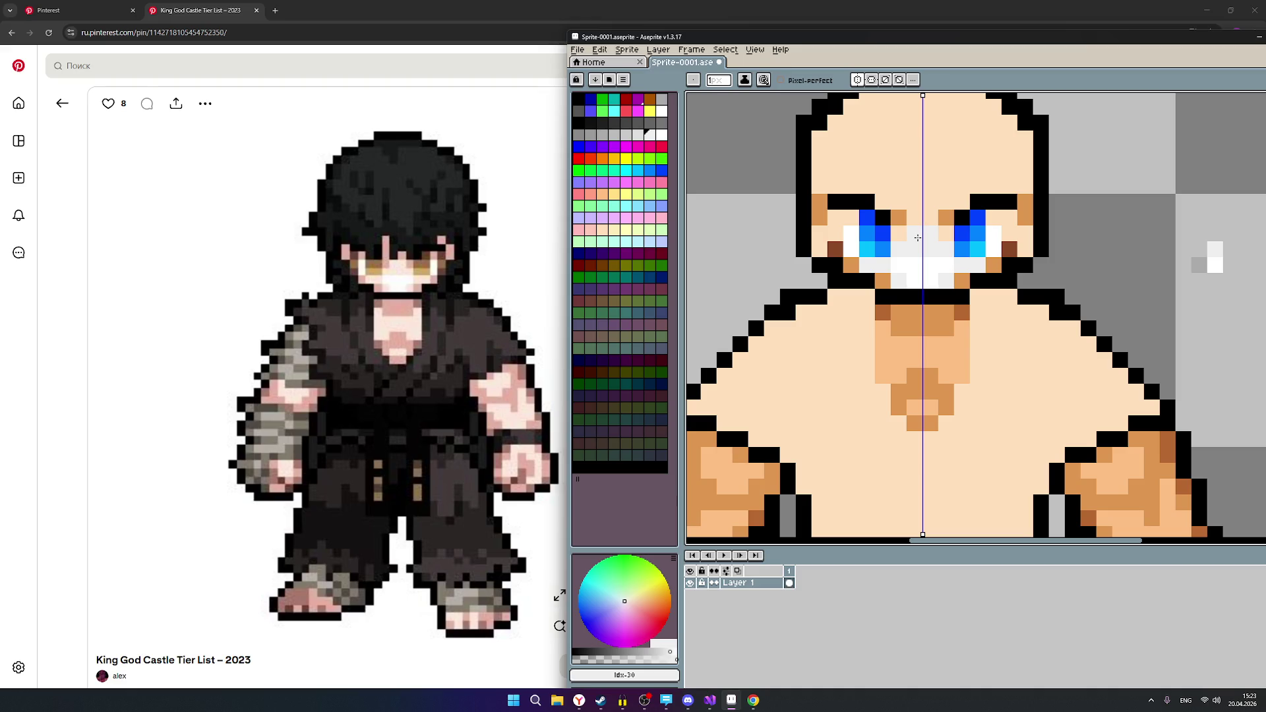
pyautogui.click(937, 285)
pyautogui.scroll(-3, 966, 296)
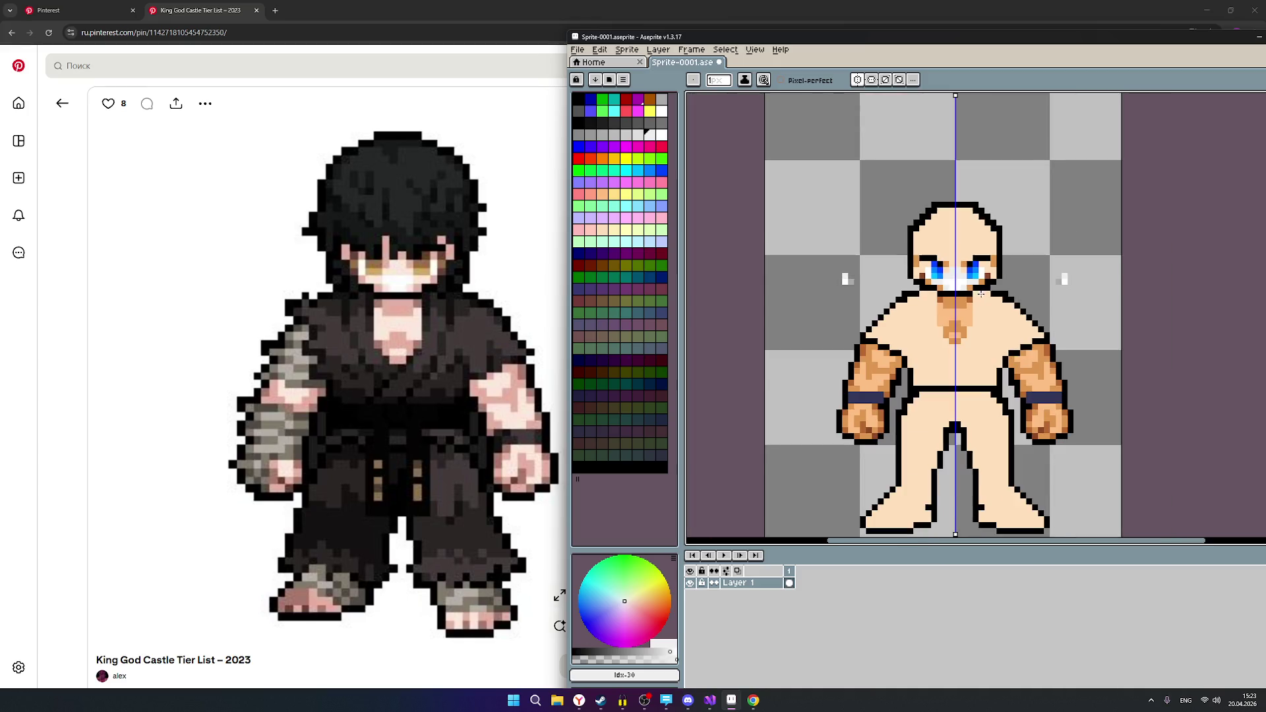
# Drag light grey from under the chin down onto the upper chest, mirrored both sides.
pyautogui.scroll(2, 973, 311)
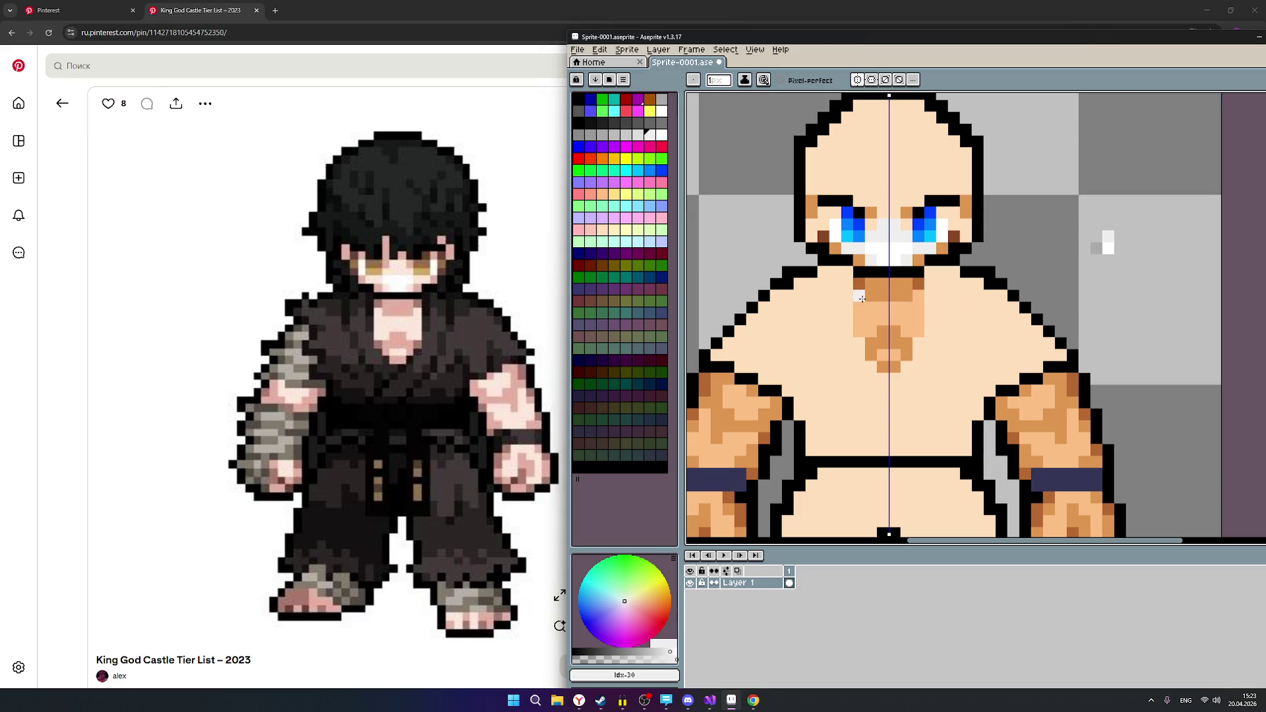
pyautogui.moveTo(862, 298)
pyautogui.mouseDown()
pyautogui.moveTo(859, 326)
pyautogui.moveTo(871, 331)
pyautogui.moveTo(870, 310)
pyautogui.moveTo(893, 316)
pyautogui.mouseUp()
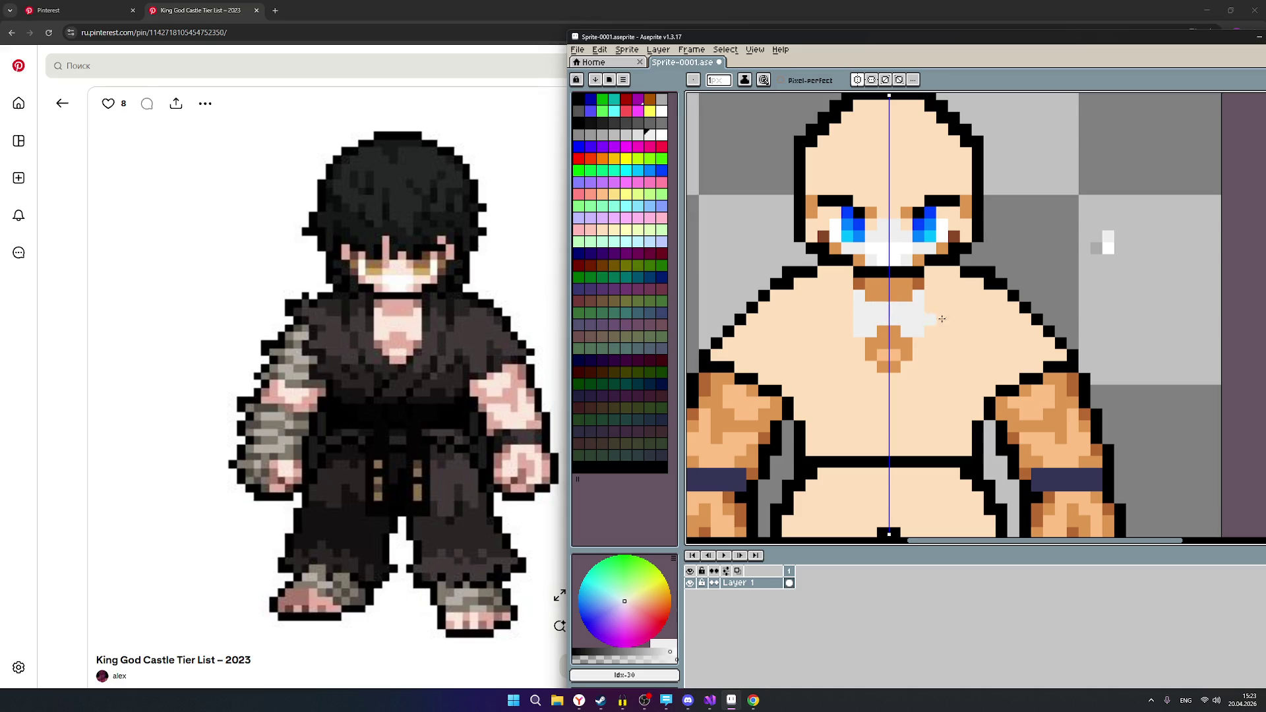
pyautogui.moveTo(1107, 390); pyautogui.dragTo(1016, 317)
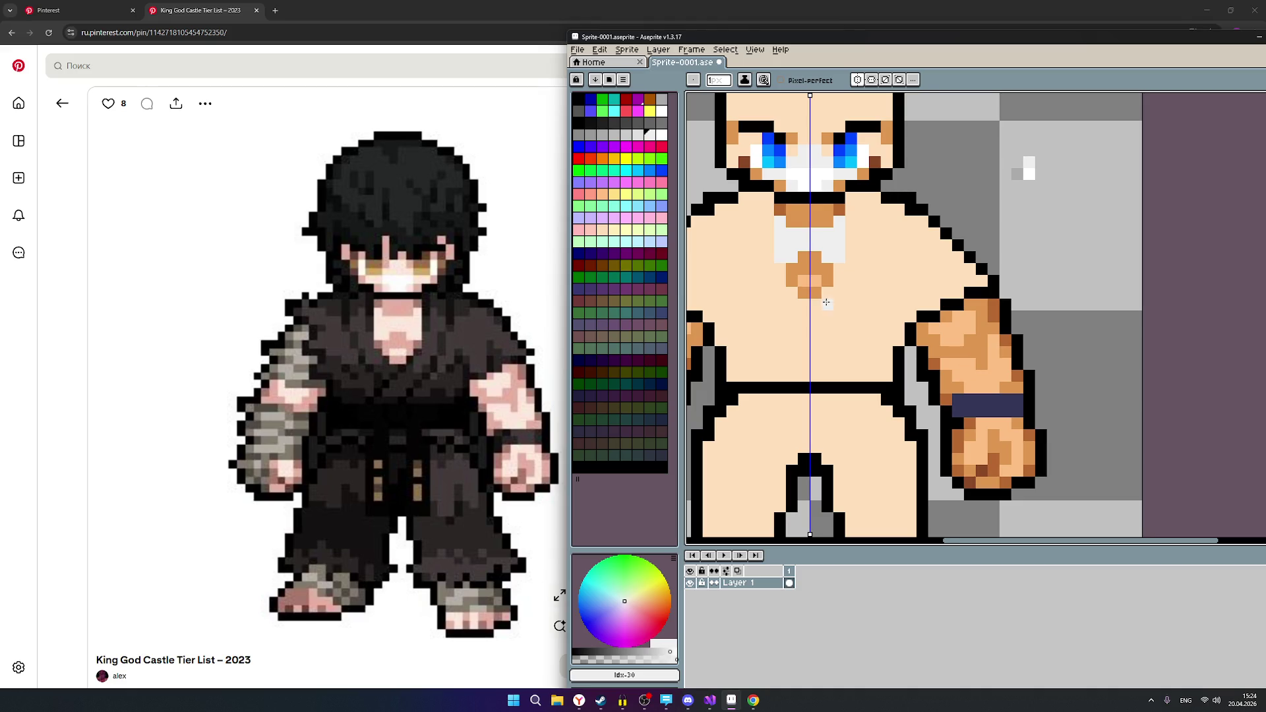
# Add white highlights on the forearms above and below the wristbands.
pyautogui.moveTo(934, 331)
pyautogui.mouseDown()
pyautogui.moveTo(973, 325)
pyautogui.moveTo(957, 316)
pyautogui.moveTo(962, 339)
pyautogui.moveTo(992, 341)
pyautogui.moveTo(994, 379)
pyautogui.moveTo(977, 389)
pyautogui.moveTo(970, 377)
pyautogui.moveTo(1003, 375)
pyautogui.moveTo(1006, 364)
pyautogui.moveTo(947, 378)
pyautogui.mouseUp()
pyautogui.moveTo(976, 423)
pyautogui.mouseDown()
pyautogui.moveTo(1006, 424)
pyautogui.moveTo(1018, 474)
pyautogui.moveTo(997, 470)
pyautogui.moveTo(970, 434)
pyautogui.moveTo(983, 434)
pyautogui.moveTo(975, 457)
pyautogui.mouseUp()
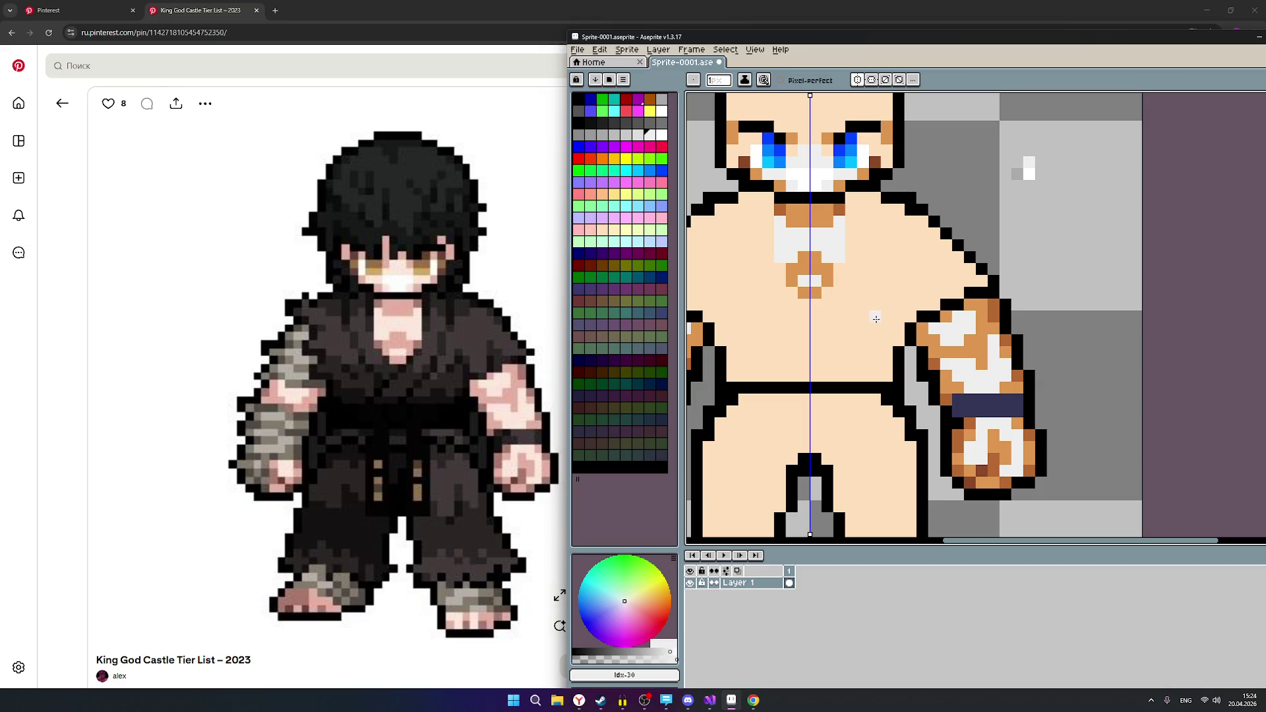
pyautogui.moveTo(964, 231); pyautogui.dragTo(987, 245)
pyautogui.scroll(-3, 987, 245)
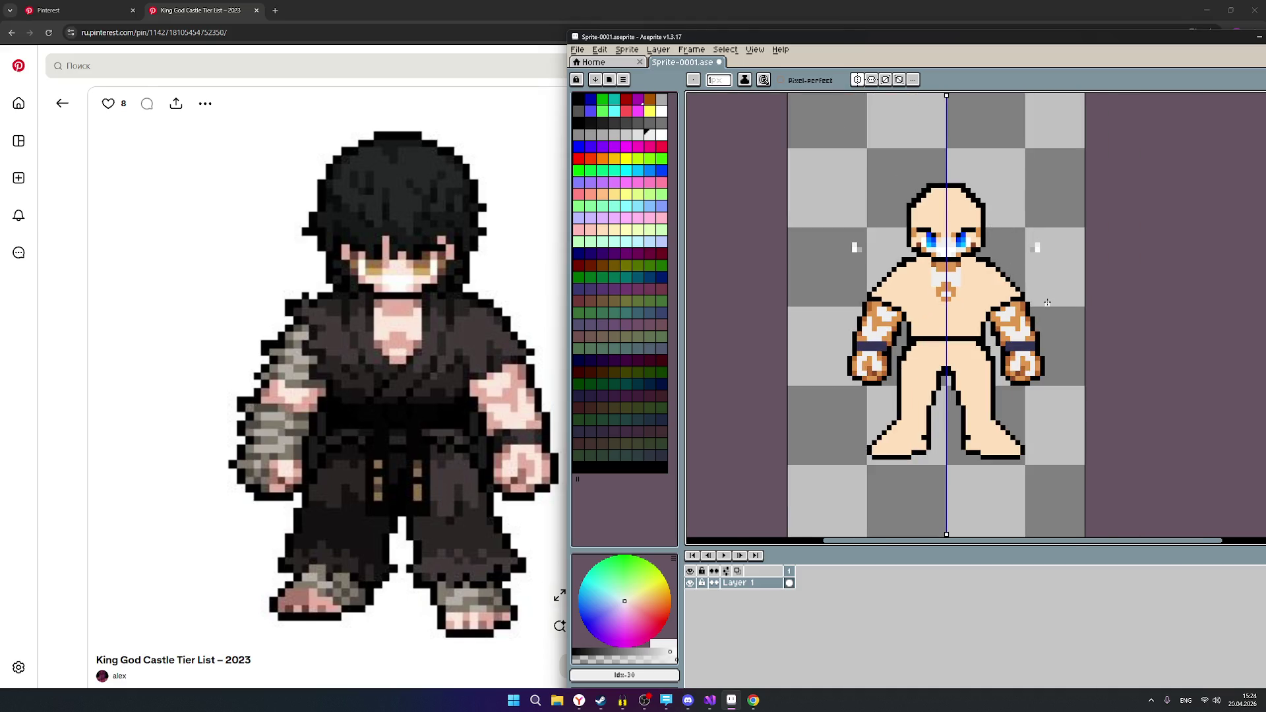
pyautogui.scroll(2, 1047, 304)
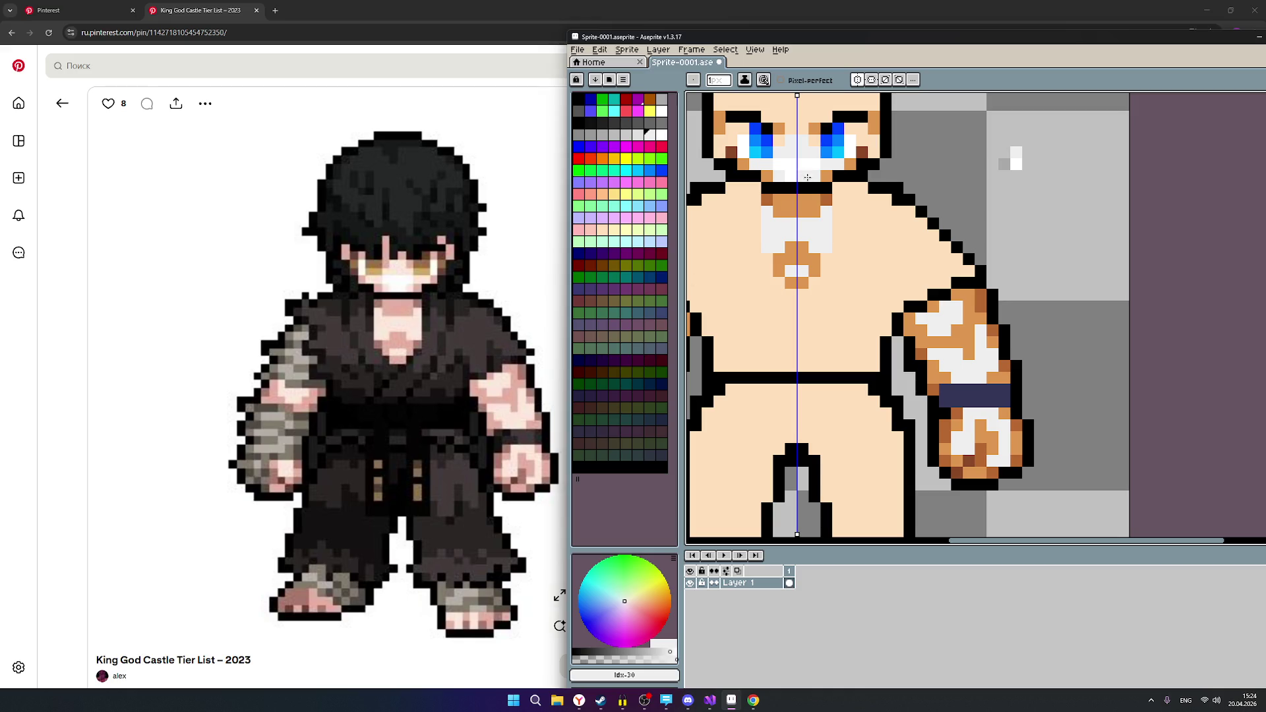
# Turn a pixel below the nose band orange and recentre the figure.
pyautogui.click(809, 216)
pyautogui.scroll(-2, 885, 260)
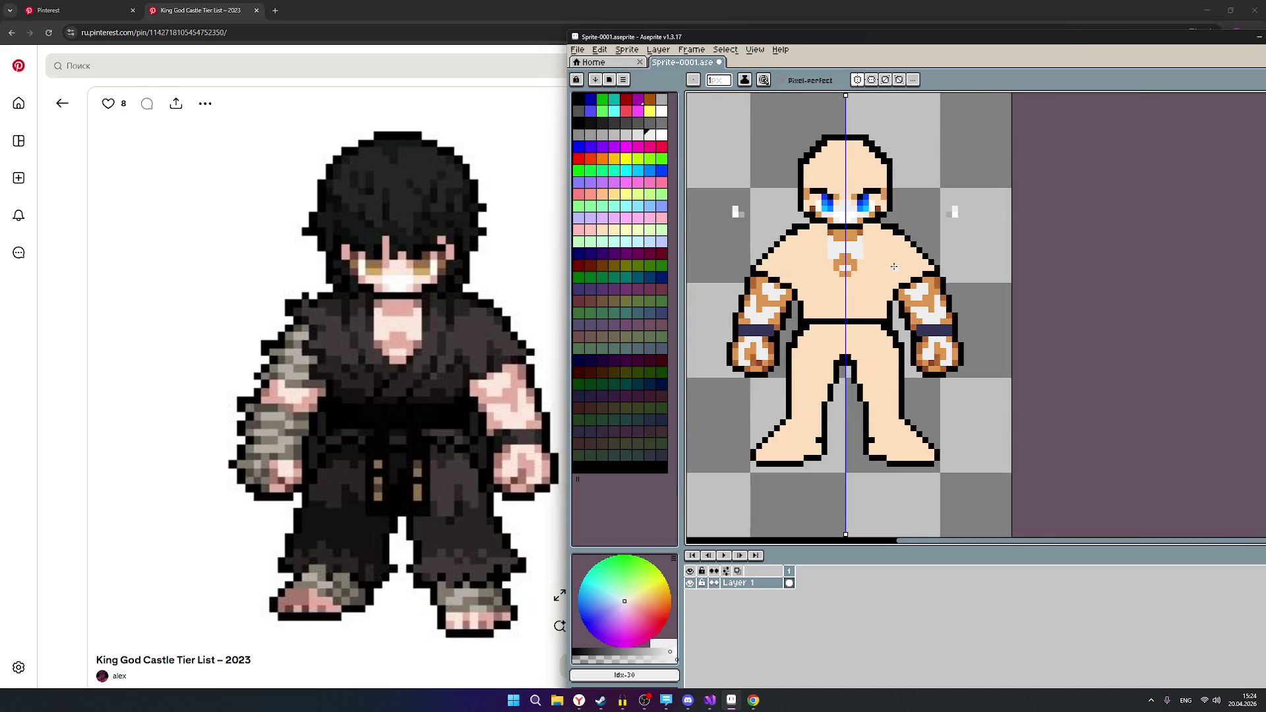
pyautogui.scroll(1, 894, 267)
pyautogui.moveTo(911, 195); pyautogui.dragTo(932, 216)
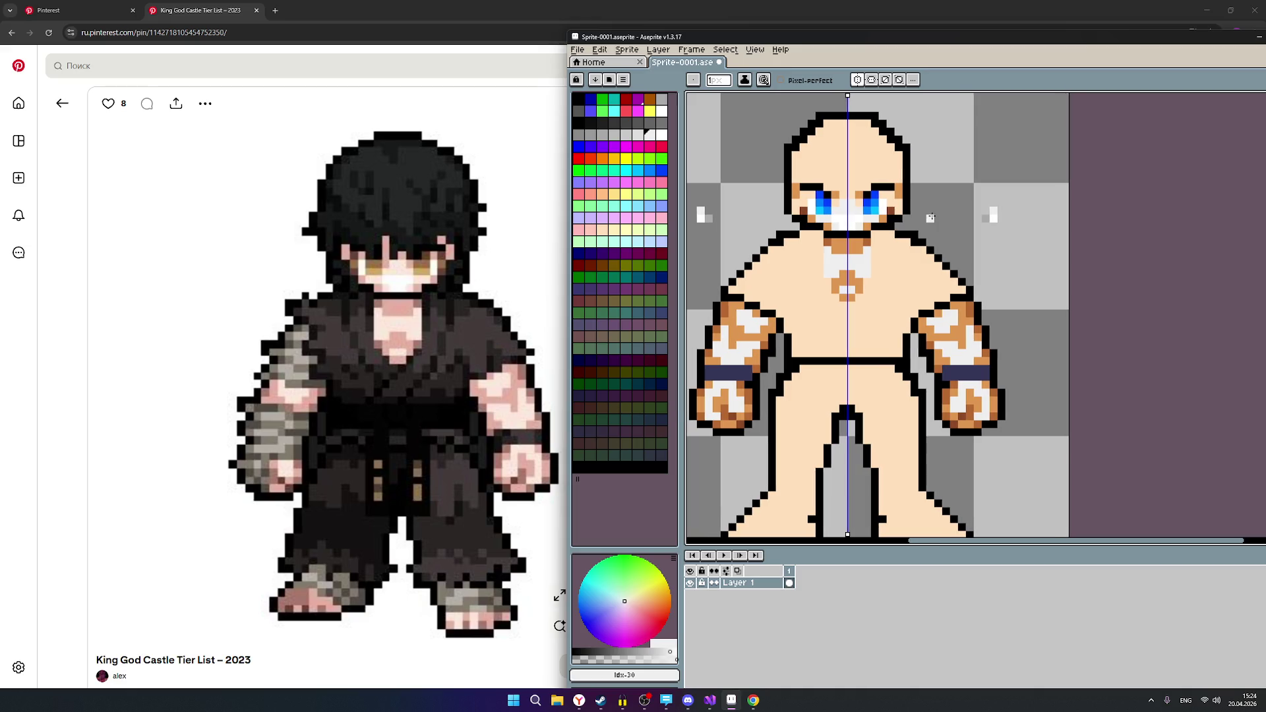
pyautogui.scroll(1, 863, 185)
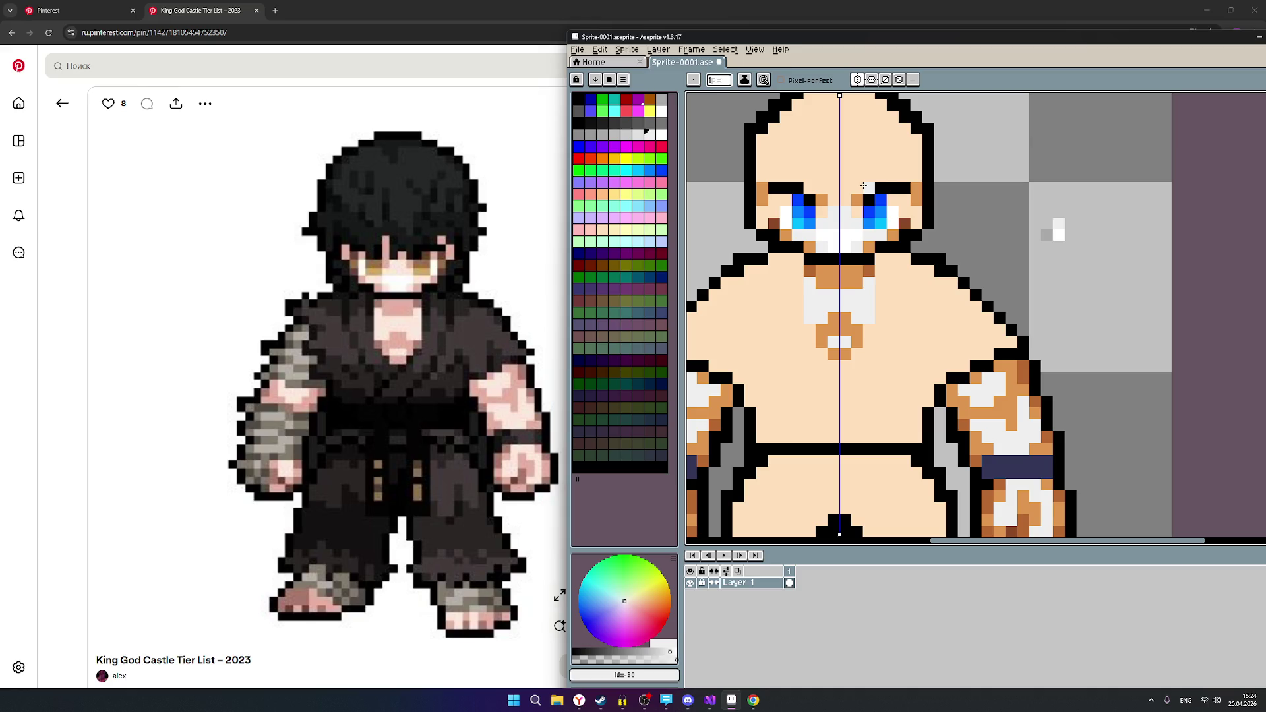
pyautogui.scroll(-2, 863, 185)
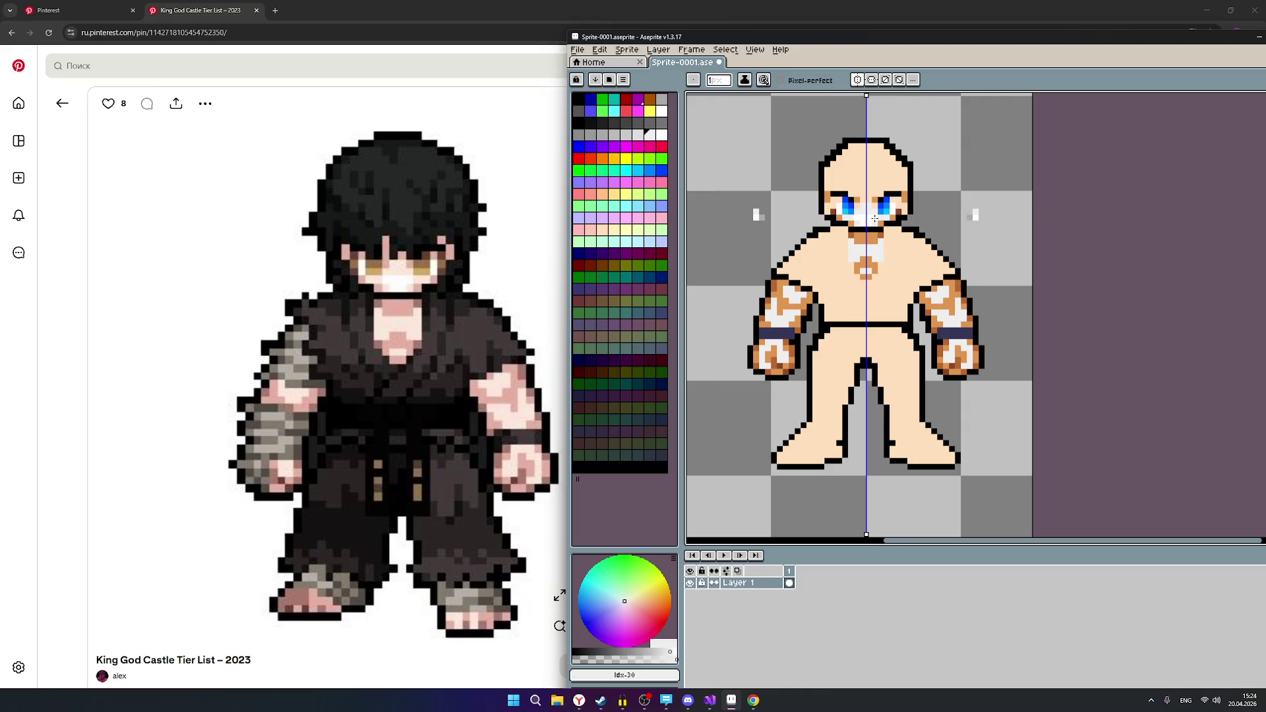
pyautogui.scroll(2, 885, 221)
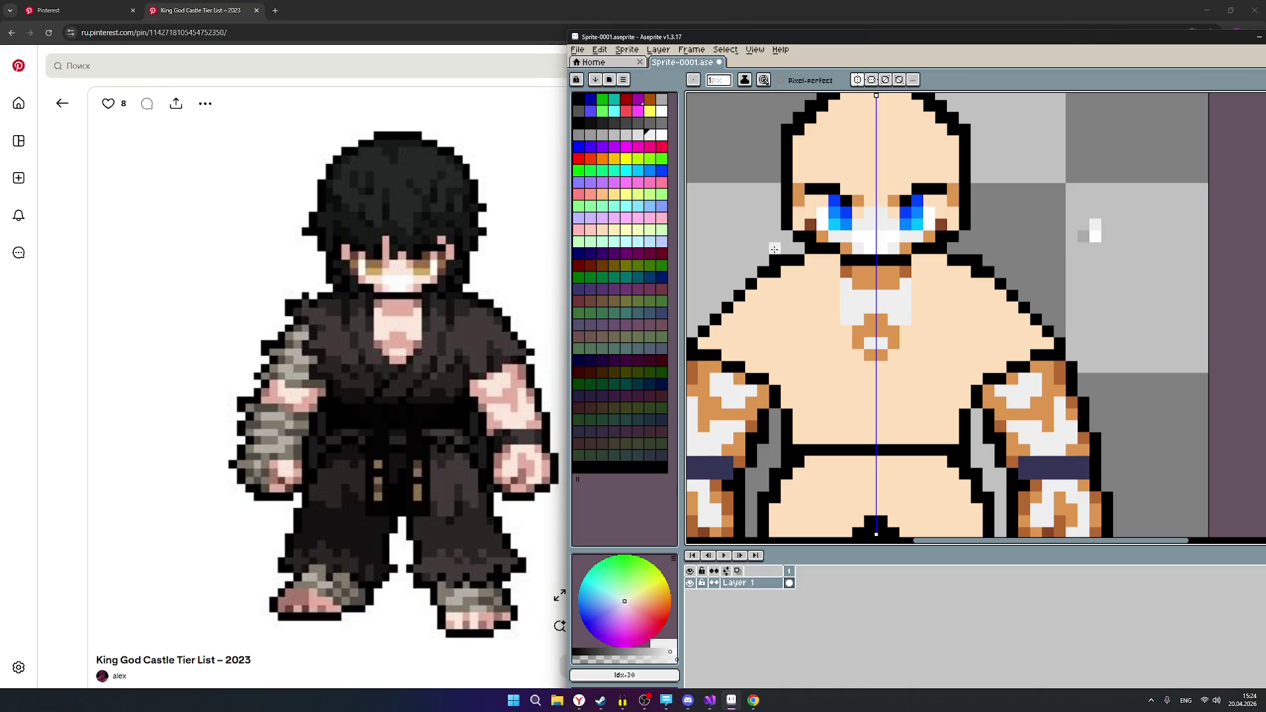
# Repaint the orange and tan pixels on the chin, mouth line and beside the eyes light grey.
pyautogui.click(639, 136)
pyautogui.click(841, 258)
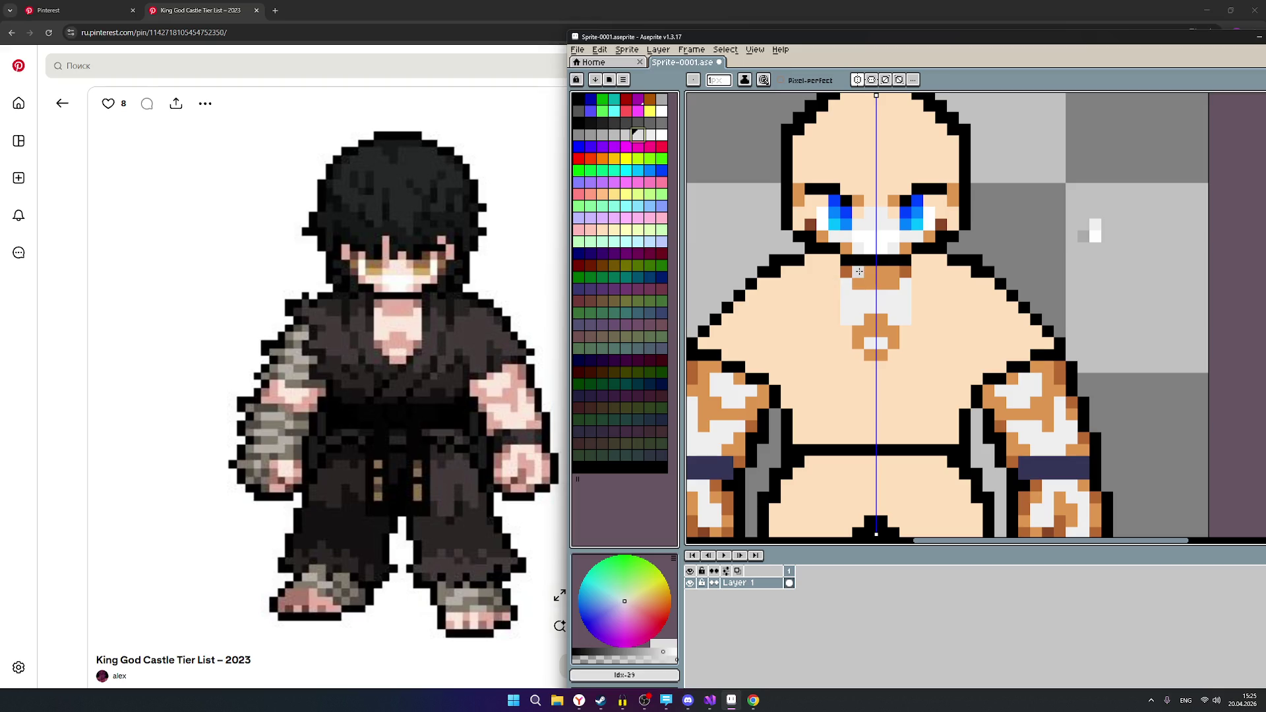
pyautogui.moveTo(859, 271)
pyautogui.mouseDown()
pyautogui.moveTo(864, 284)
pyautogui.moveTo(876, 273)
pyautogui.mouseUp()
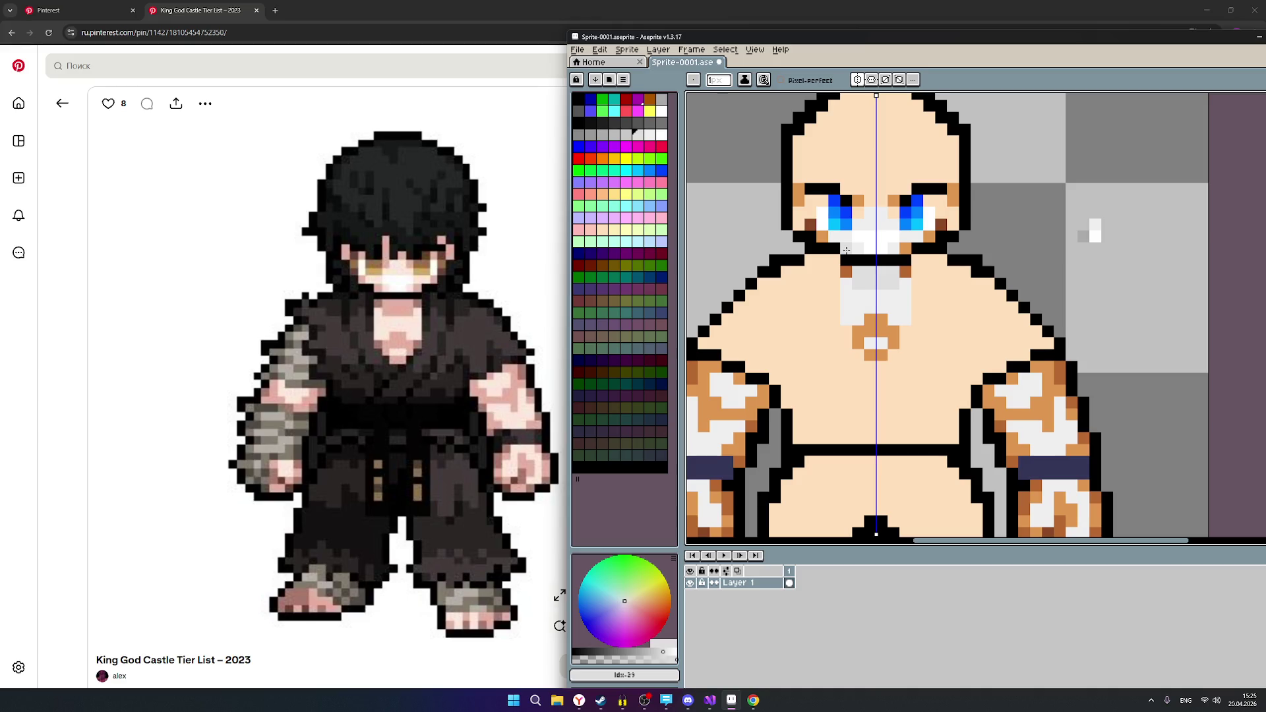
pyautogui.moveTo(846, 251); pyautogui.dragTo(810, 236)
pyautogui.click(798, 201)
pyautogui.click(798, 189)
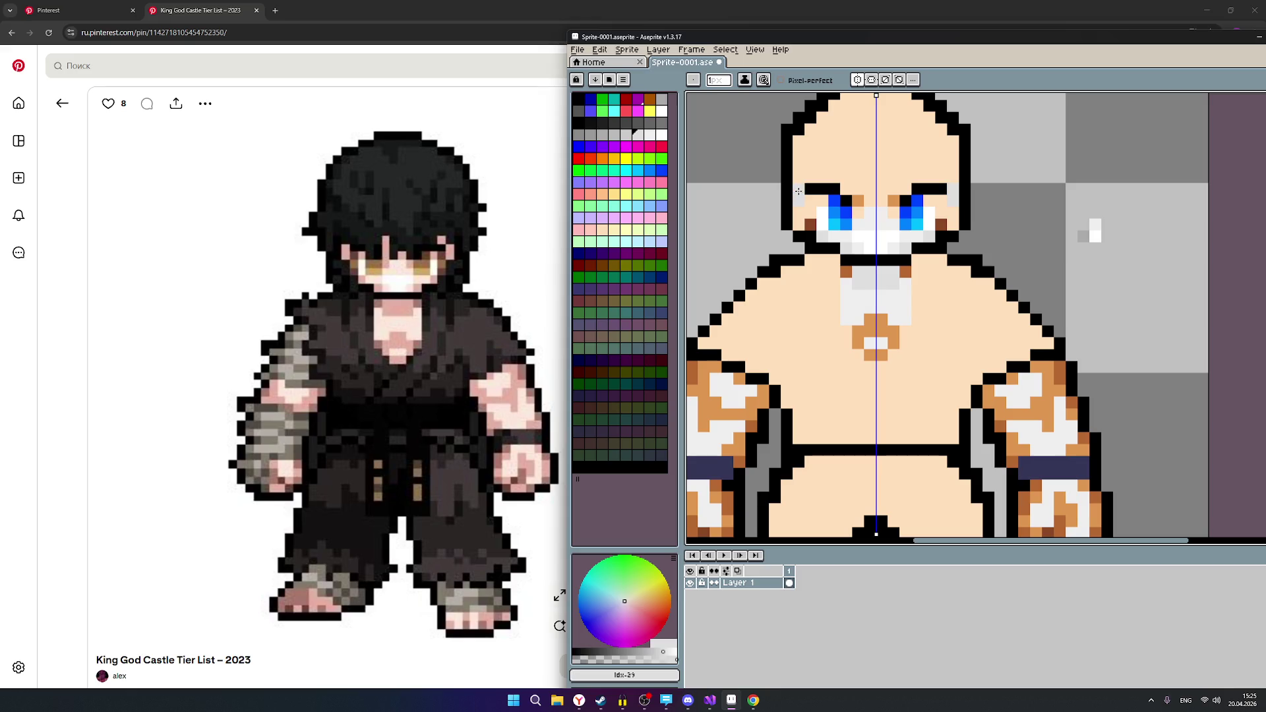
pyautogui.scroll(-1, 987, 297)
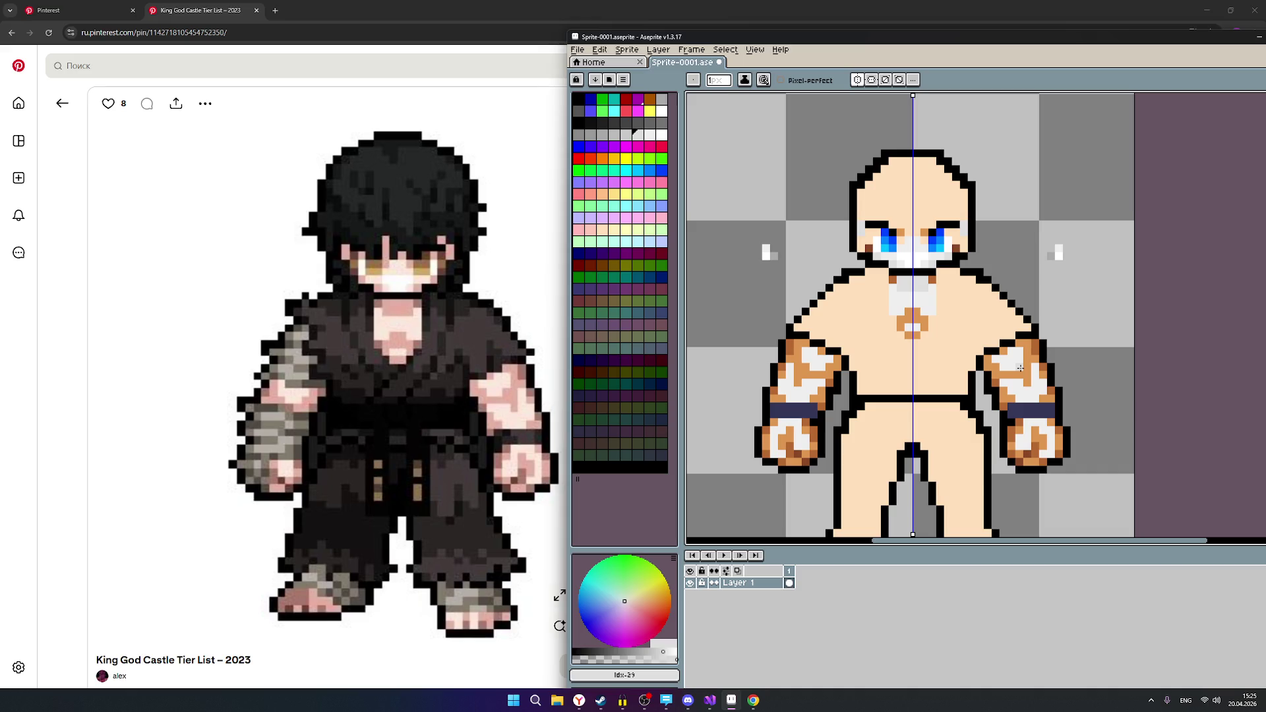
pyautogui.scroll(1, 1025, 369)
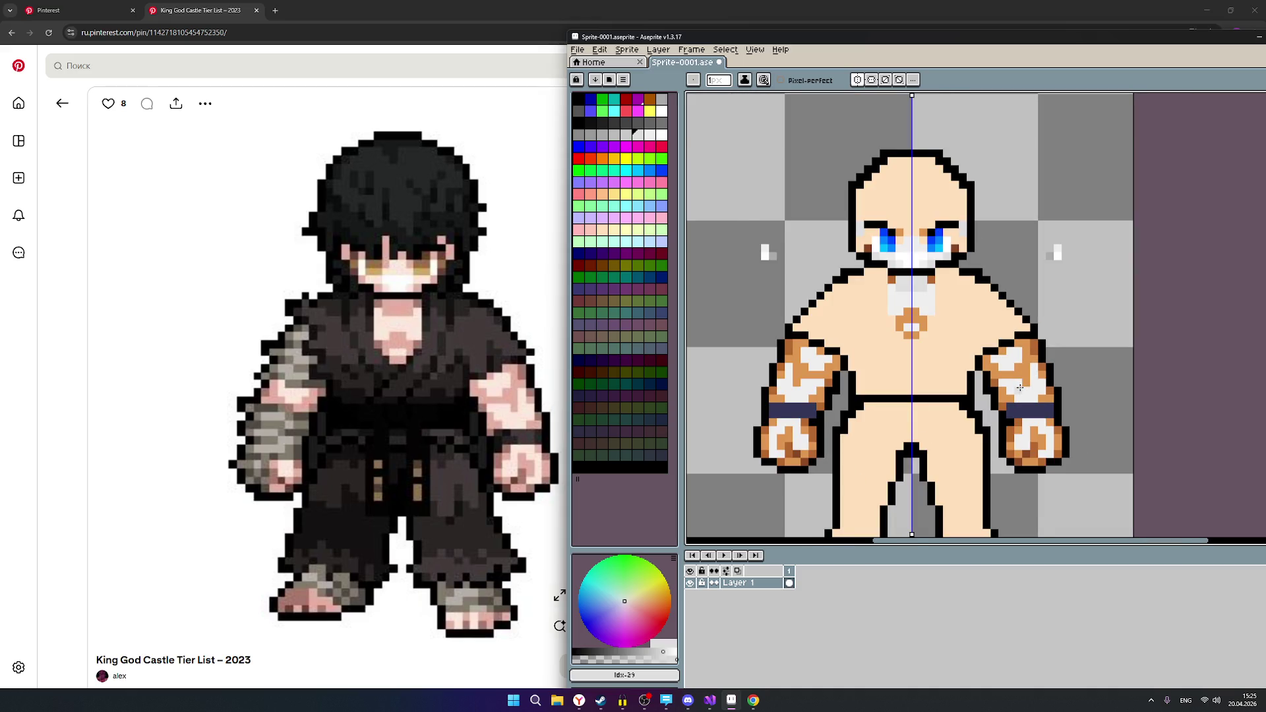
pyautogui.scroll(1, 1023, 386)
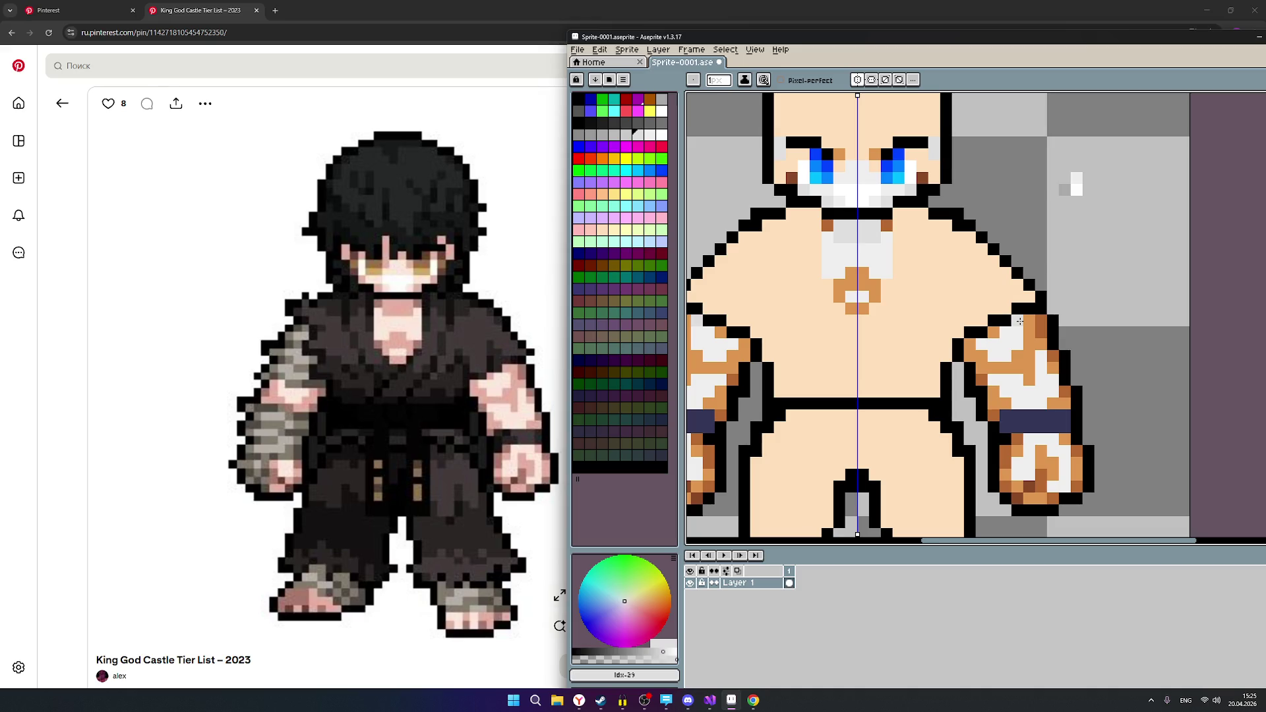
pyautogui.moveTo(851, 276)
pyautogui.mouseDown()
pyautogui.moveTo(861, 283)
pyautogui.moveTo(839, 297)
pyautogui.moveTo(866, 313)
pyautogui.mouseUp()
pyautogui.scroll(-2, 958, 330)
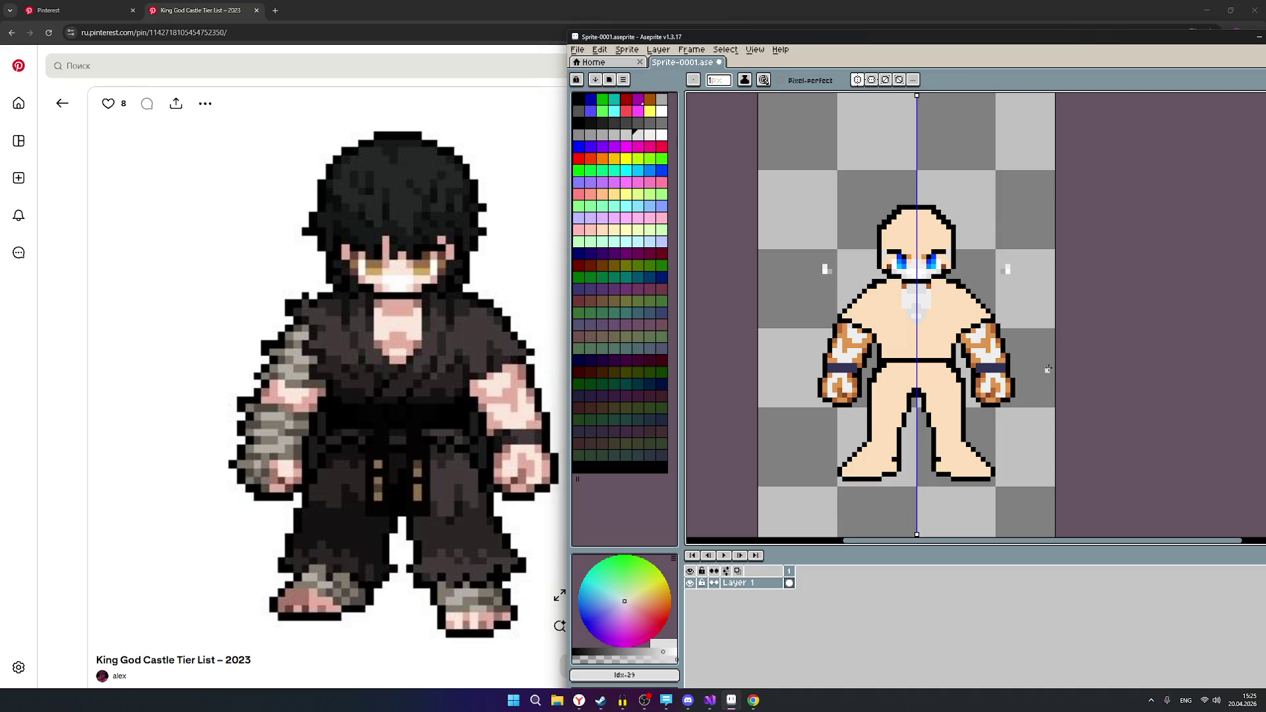
pyautogui.scroll(3, 1048, 370)
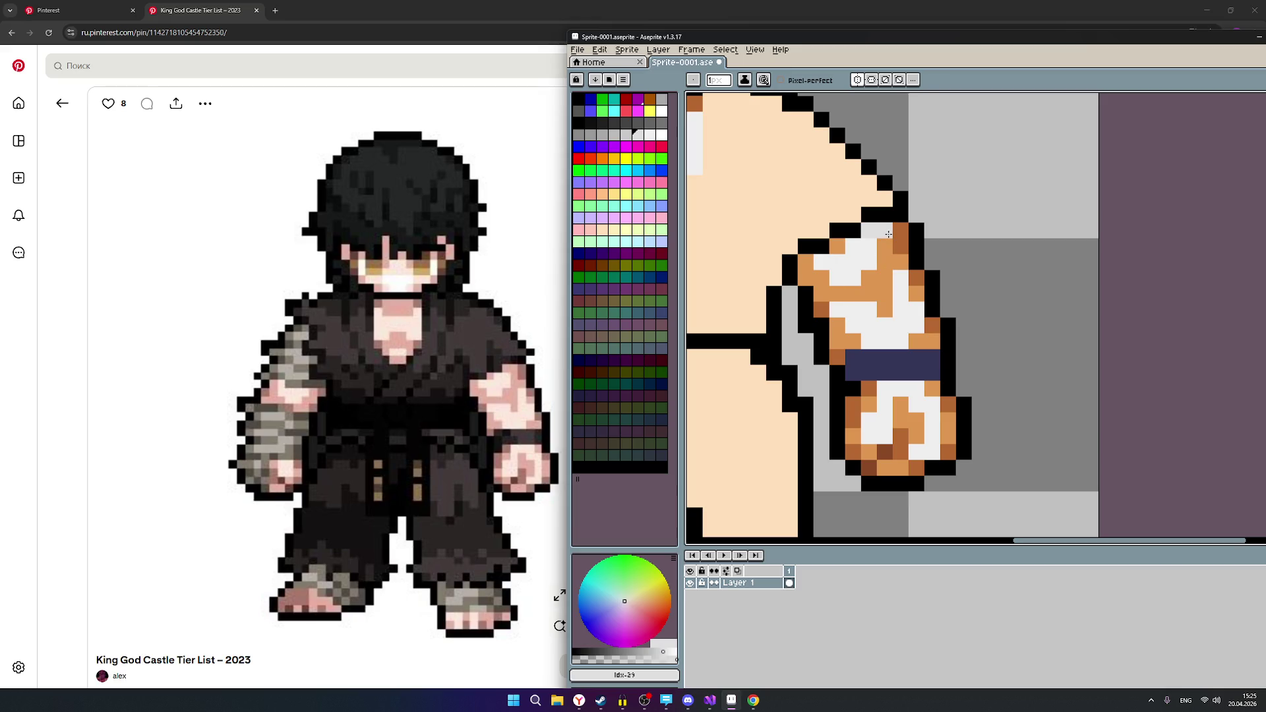
# Repaint the fist and the orange pixels above the wristband and on the fist's left edge light grey.
pyautogui.moveTo(889, 234)
pyautogui.mouseDown()
pyautogui.moveTo(899, 263)
pyautogui.moveTo(869, 294)
pyautogui.moveTo(885, 310)
pyautogui.moveTo(824, 294)
pyautogui.moveTo(804, 271)
pyautogui.moveTo(839, 246)
pyautogui.mouseUp()
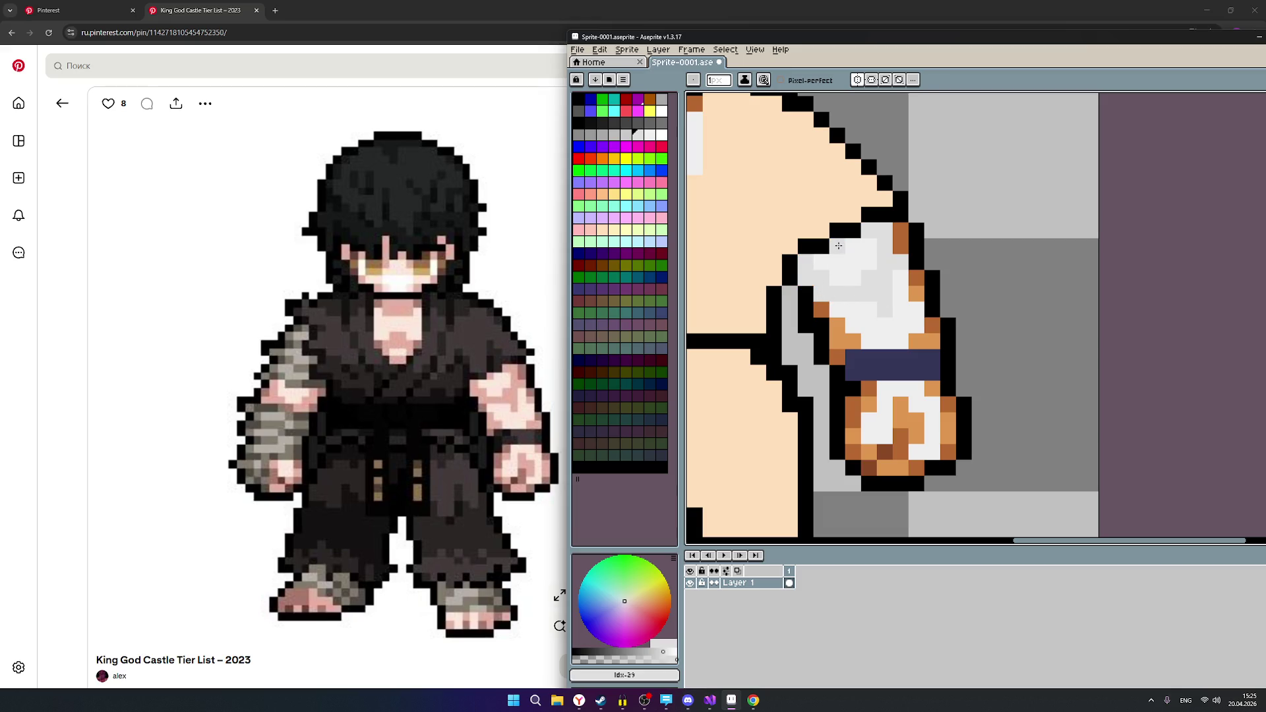
pyautogui.scroll(-3, 917, 310)
pyautogui.scroll(3, 917, 310)
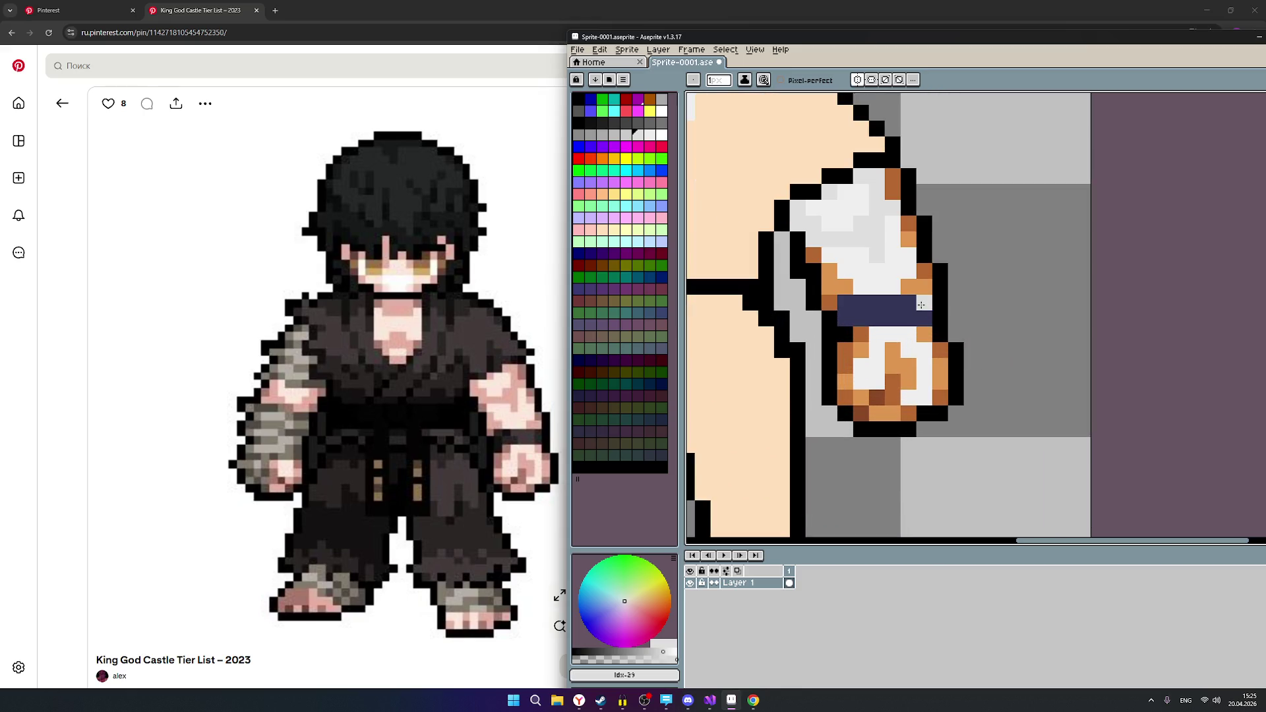
pyautogui.moveTo(912, 290); pyautogui.dragTo(921, 293)
pyautogui.moveTo(841, 287); pyautogui.dragTo(829, 271)
# Recolour the orange pixels below the wristband and along the fist's lower and right edges light grey.
pyautogui.click(860, 345)
pyautogui.click(846, 382)
pyautogui.click(861, 398)
pyautogui.click(876, 412)
pyautogui.moveTo(881, 412)
pyautogui.mouseDown()
pyautogui.moveTo(908, 366)
pyautogui.moveTo(892, 366)
pyautogui.moveTo(926, 338)
pyautogui.mouseUp()
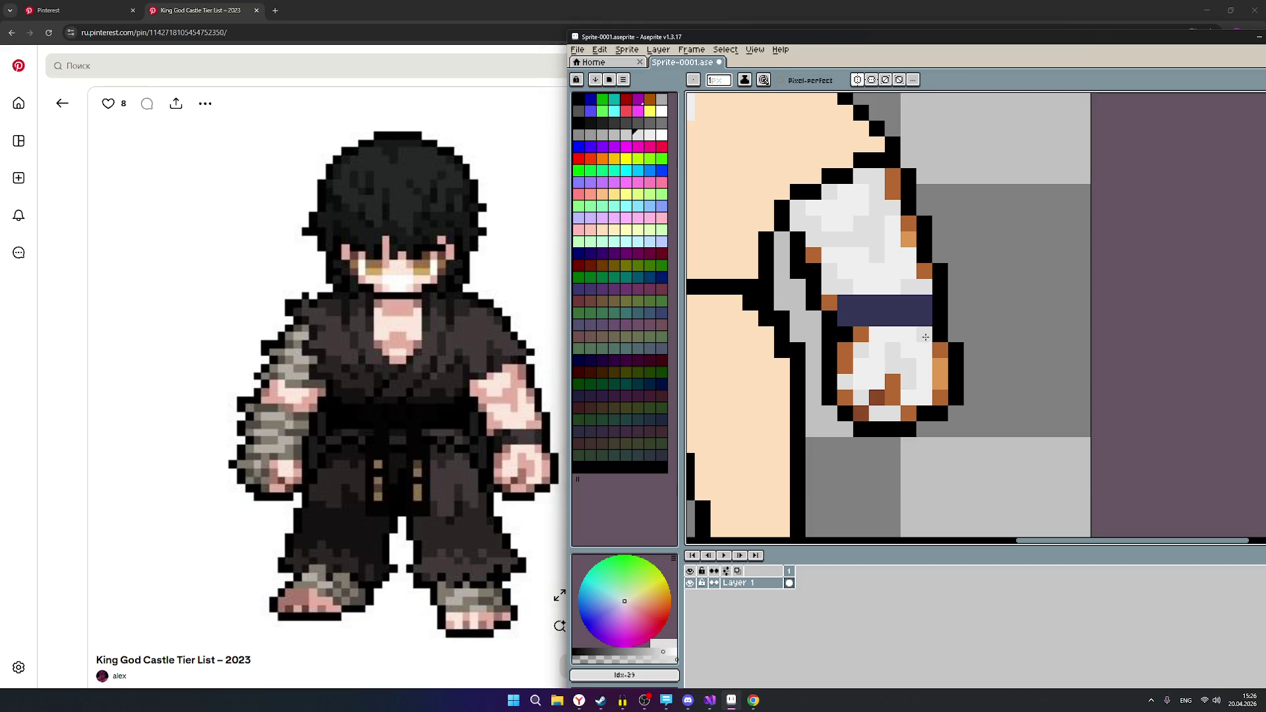
pyautogui.click(941, 366)
pyautogui.click(941, 381)
pyautogui.click(908, 413)
pyautogui.scroll(-4, 924, 404)
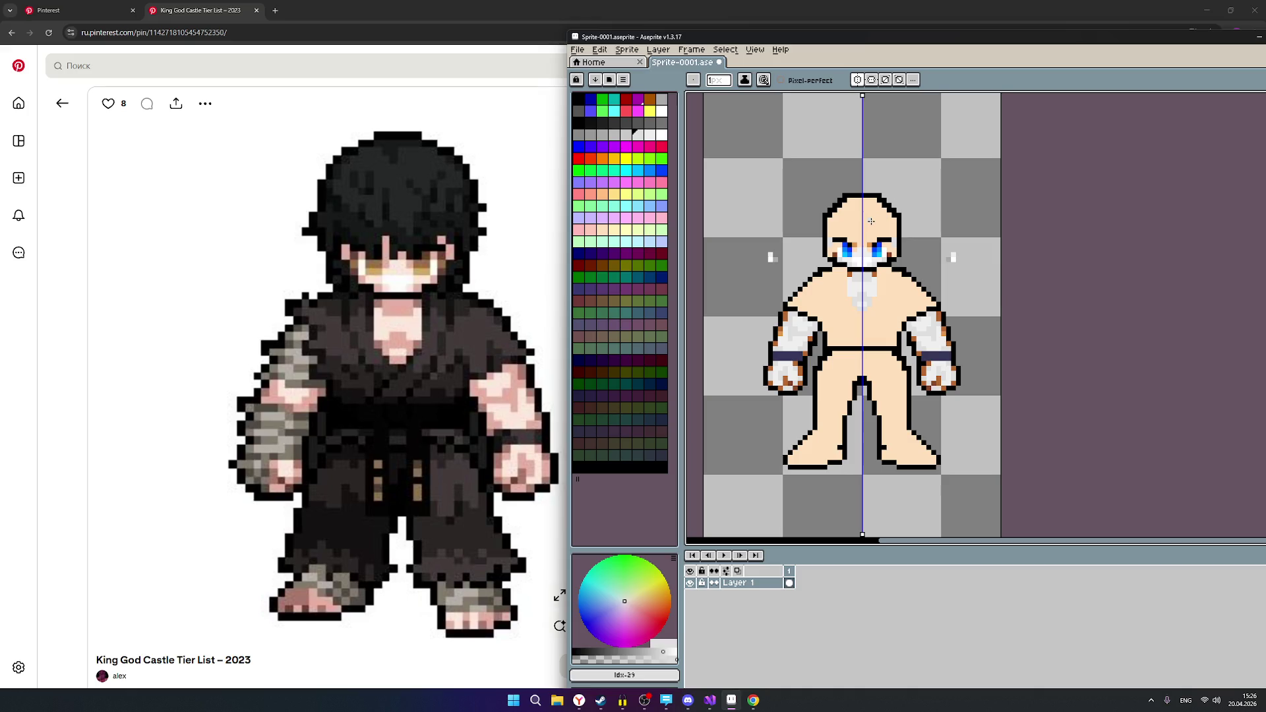
# Add a blue pixel at the right eye's outer corner and turn both orange pixels between the eyes grey.
pyautogui.scroll(2, 872, 221)
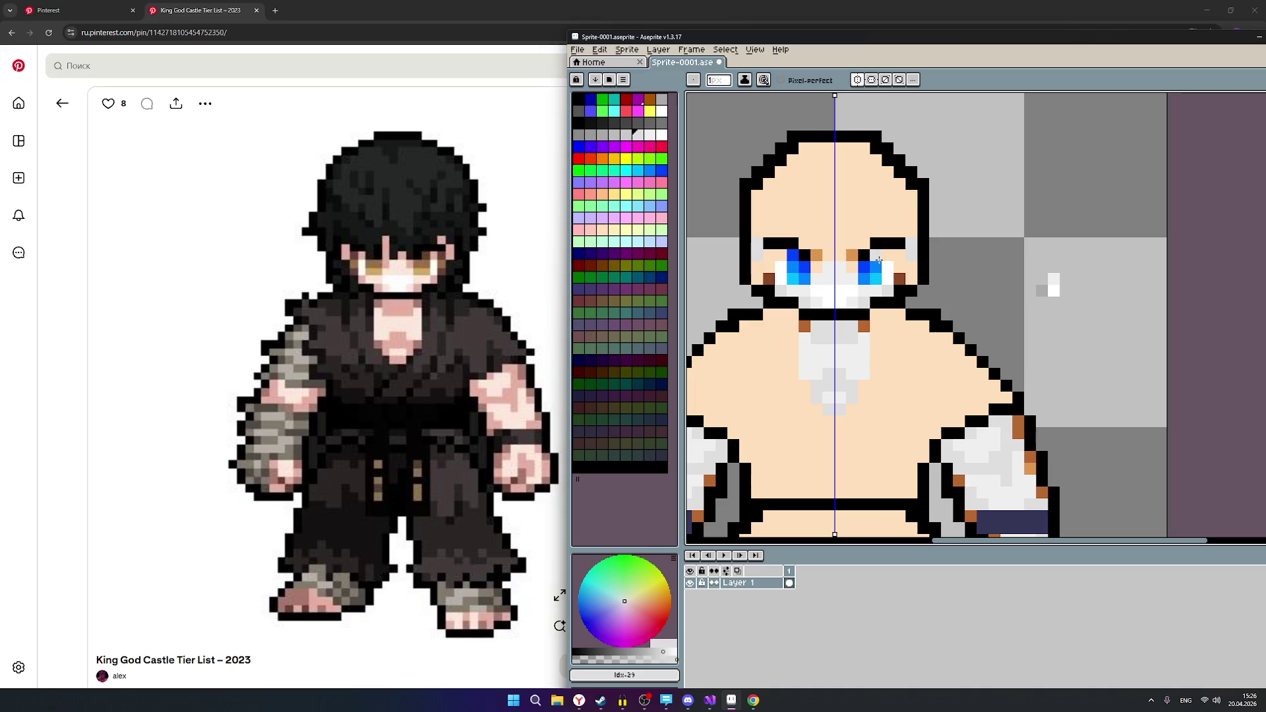
pyautogui.click(876, 255)
pyautogui.rightClick(852, 255)
pyautogui.rightClick(817, 255)
# Blacken the stray pixel on the face edge and pick grey palette swatch 21.
pyautogui.click(908, 289)
pyautogui.scroll(-3, 967, 256)
pyautogui.scroll(-2, 991, 336)
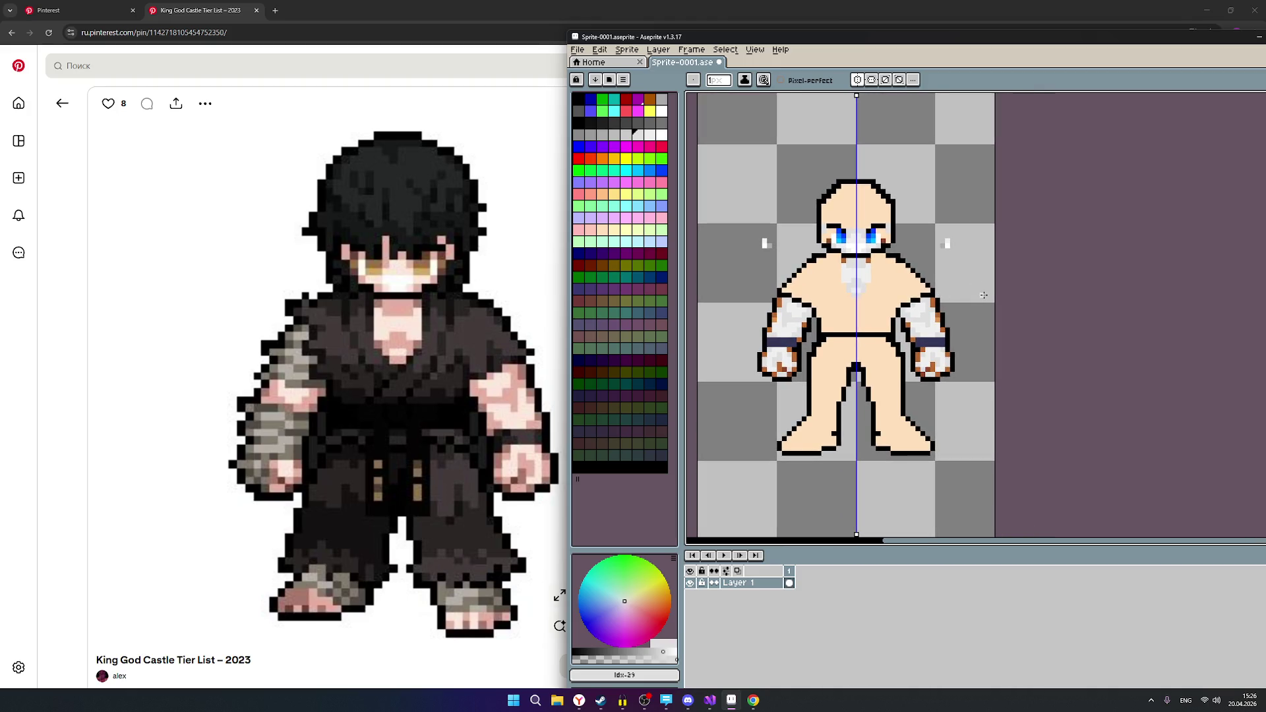
pyautogui.scroll(3, 944, 241)
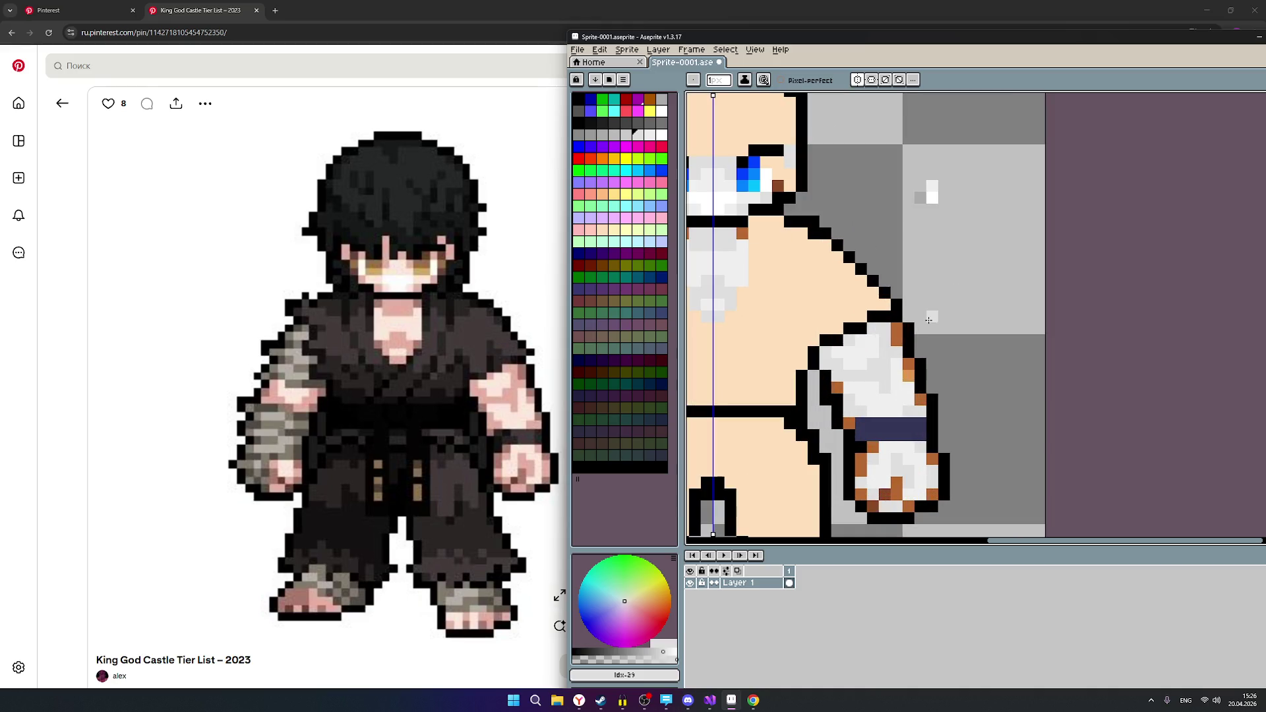
pyautogui.scroll(-1, 927, 320)
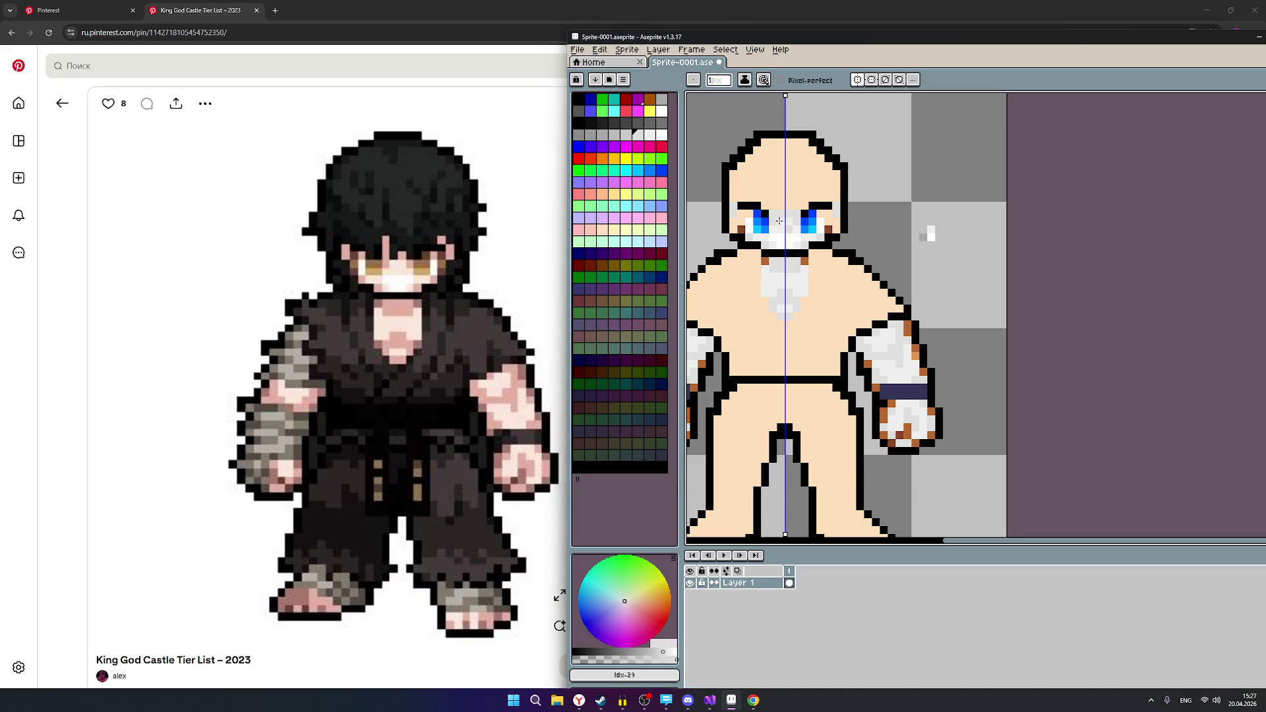
pyautogui.click(627, 136)
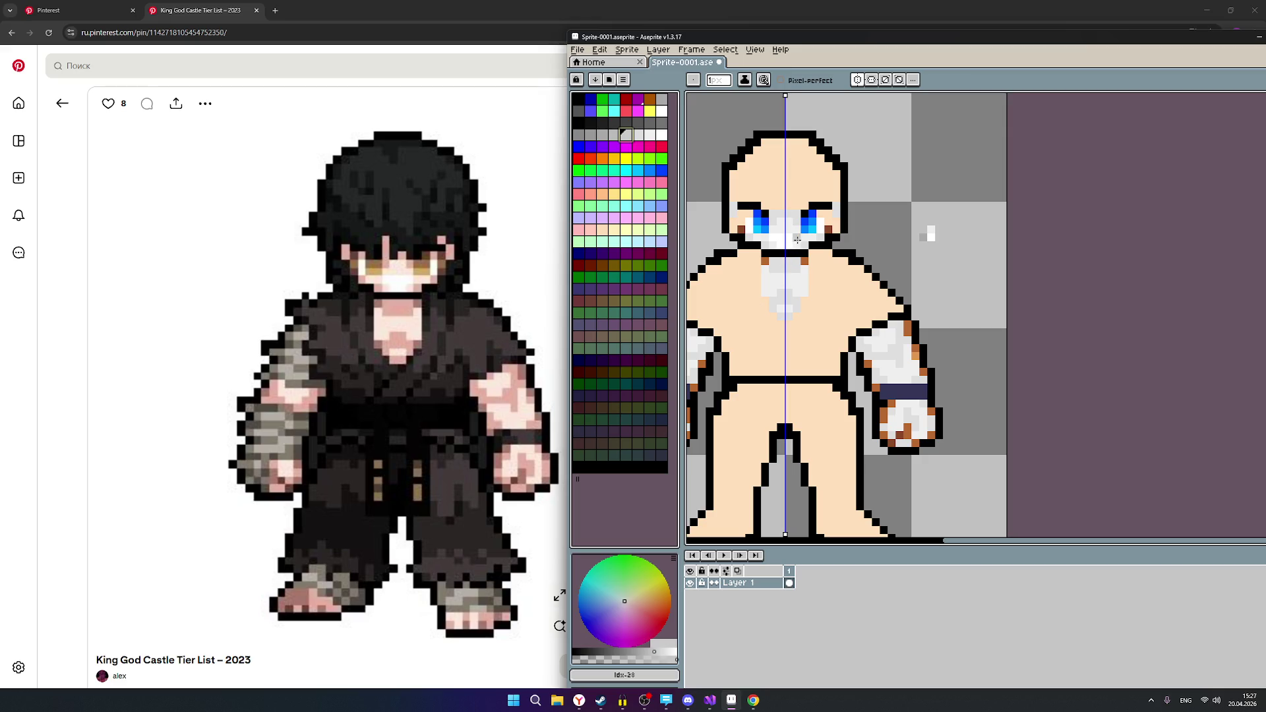
# Turn the brown chin pixel light grey and add grey pixels at the bottom of the beard.
pyautogui.scroll(1, 796, 237)
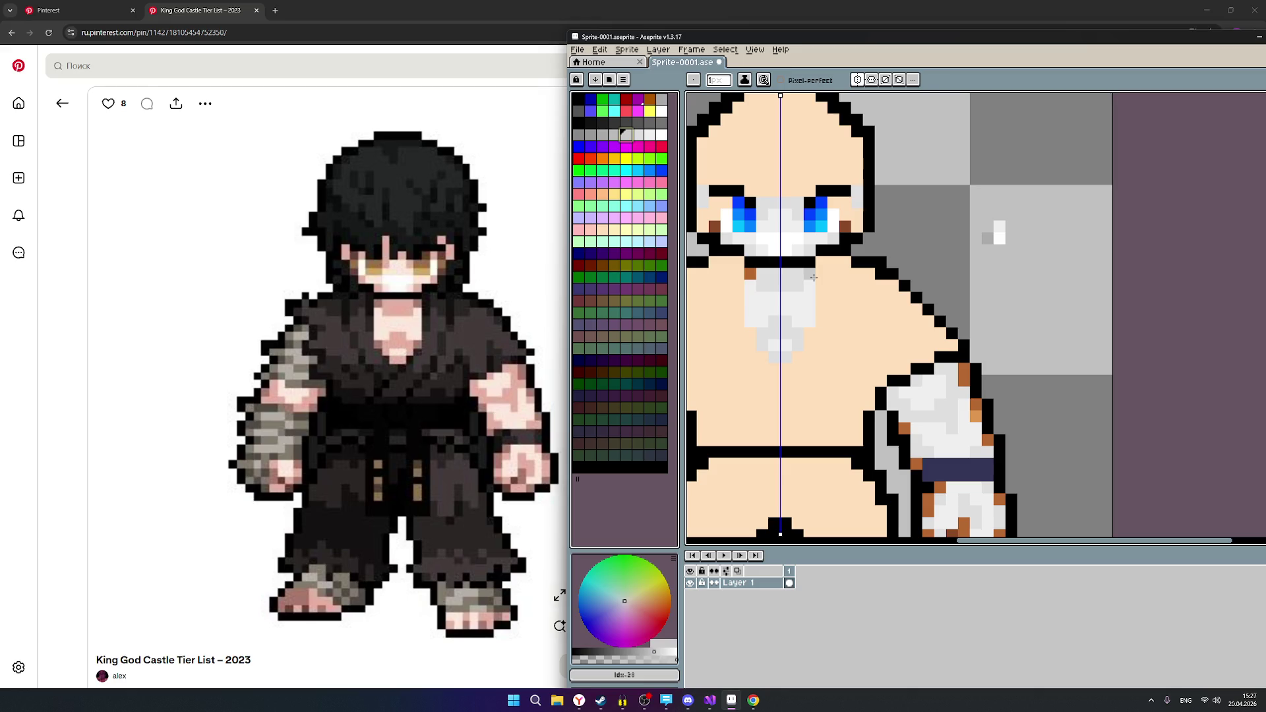
pyautogui.click(751, 273)
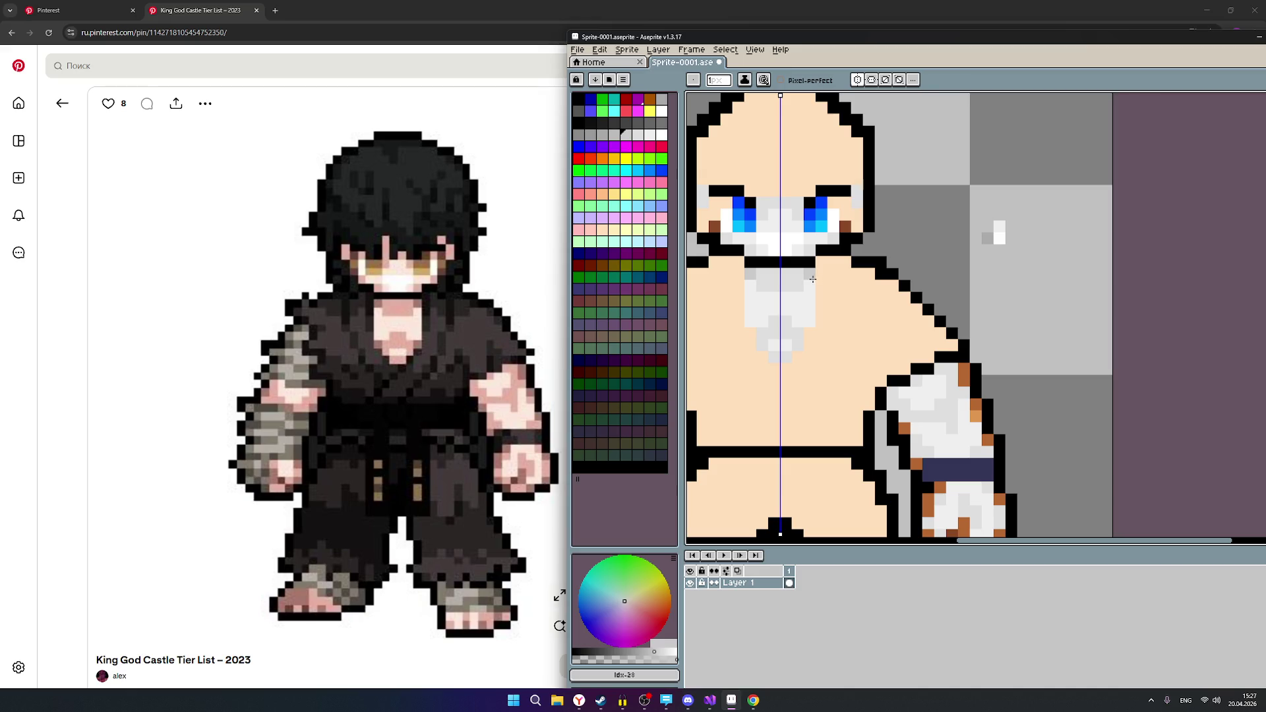
pyautogui.click(807, 334)
pyautogui.scroll(-2, 882, 346)
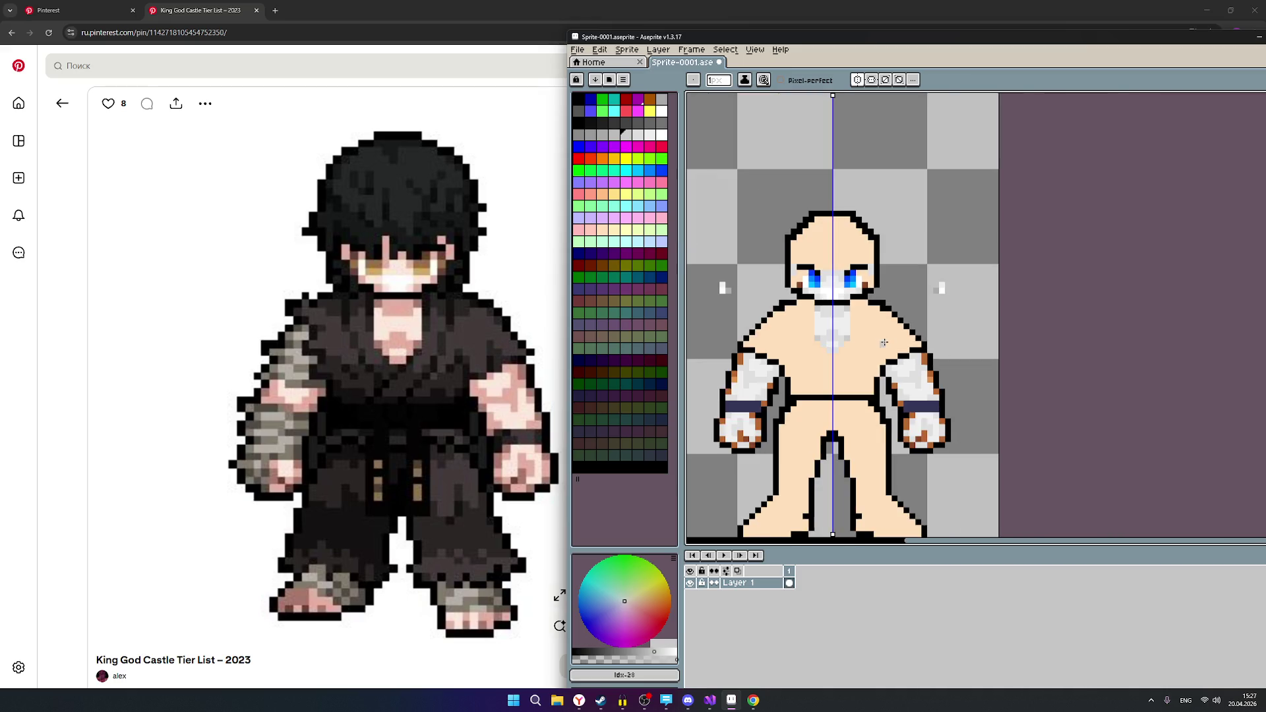
pyautogui.scroll(1, 900, 357)
pyautogui.scroll(1, 900, 357)
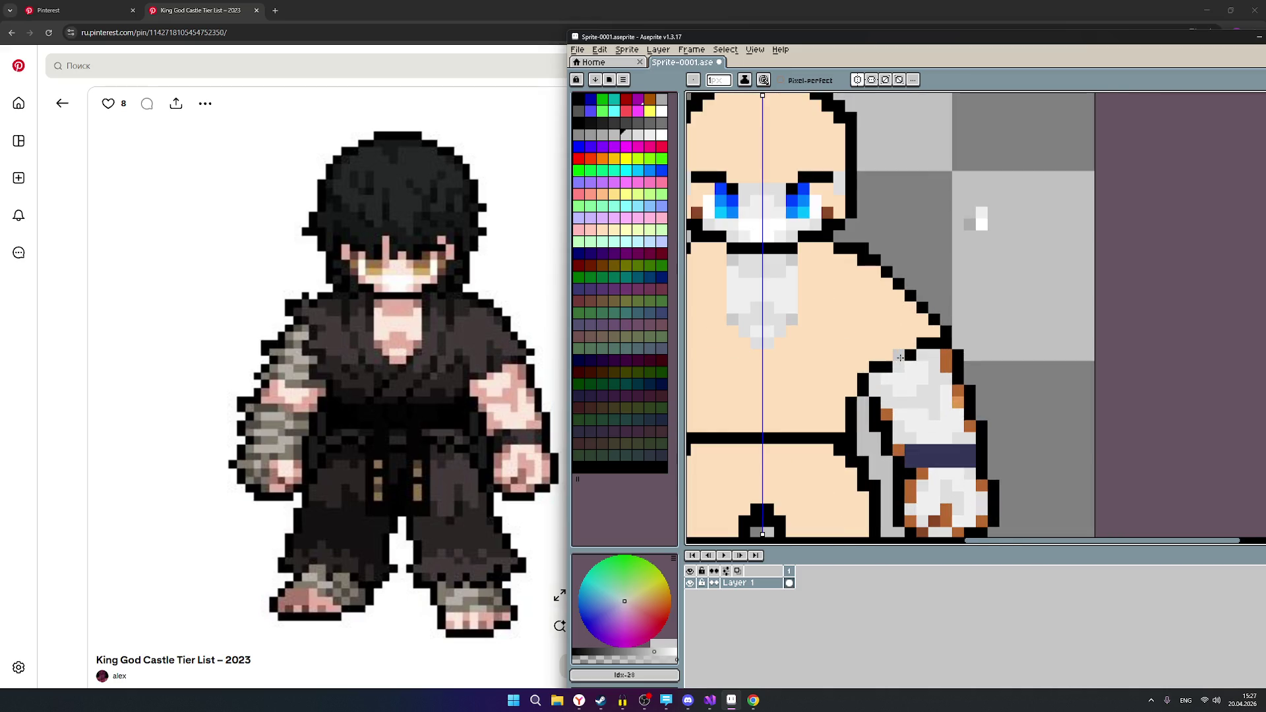
pyautogui.scroll(-1, 900, 358)
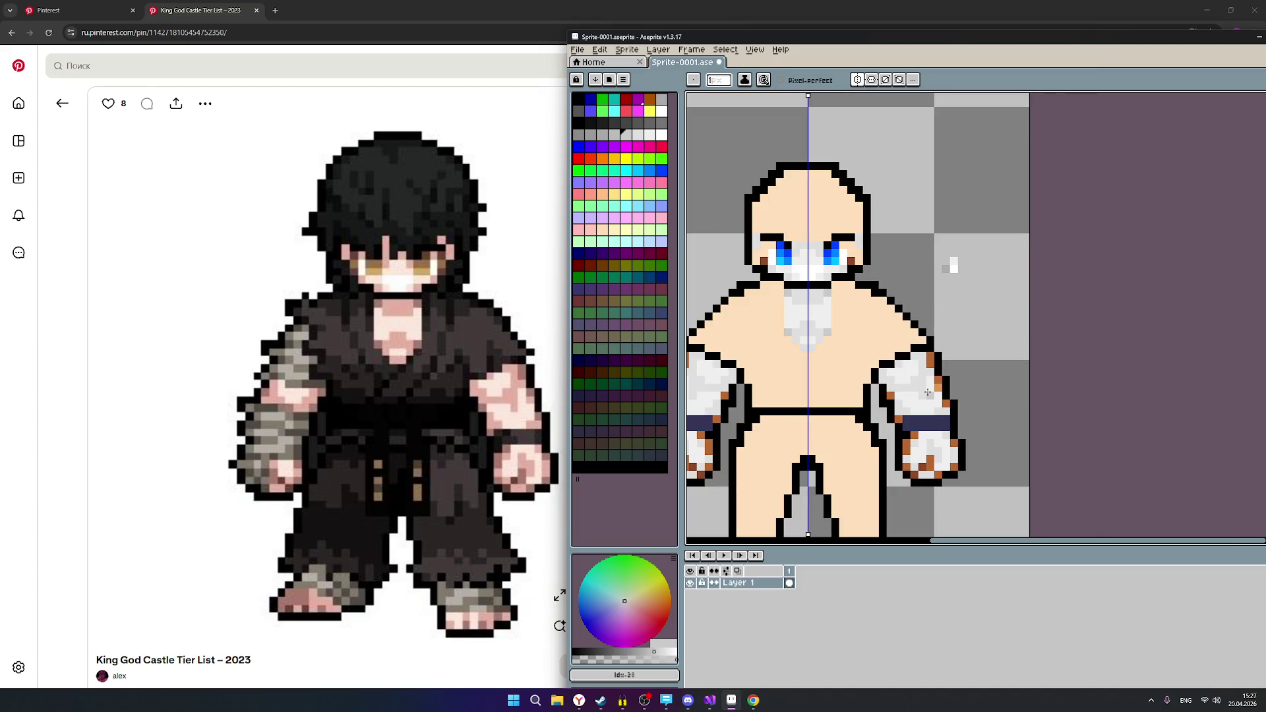
pyautogui.scroll(1, 954, 404)
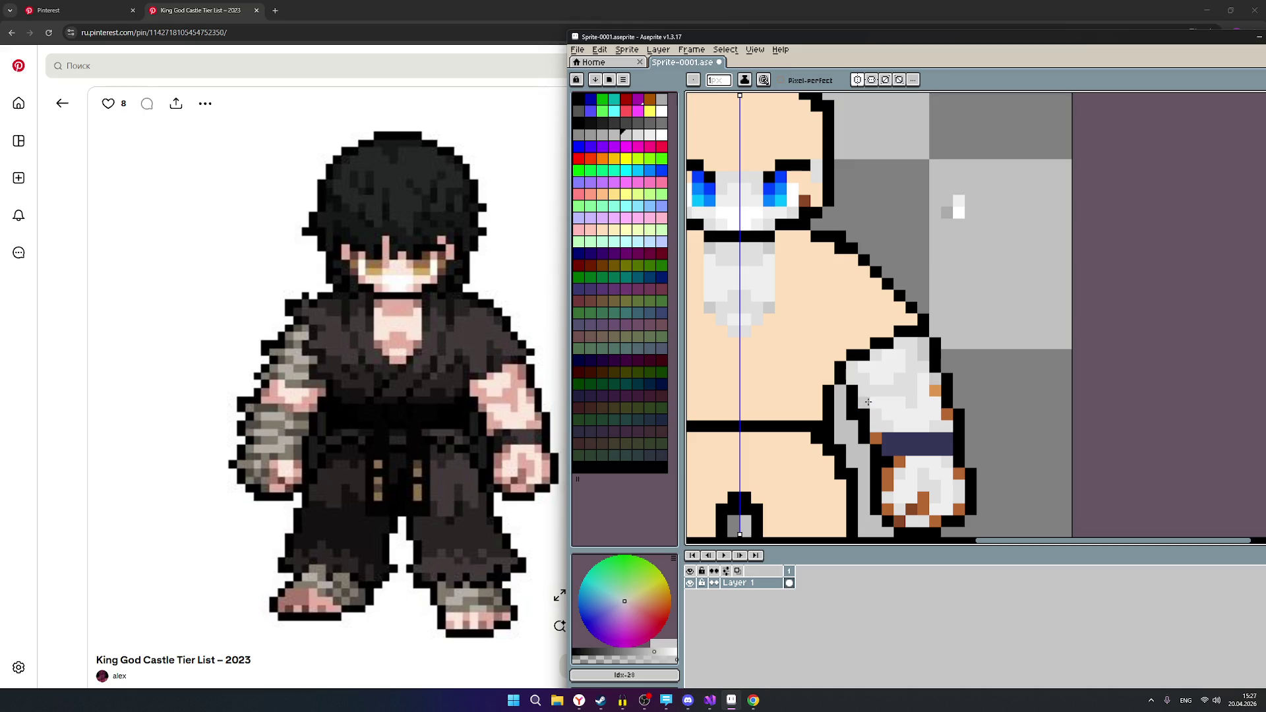
# Try extending the brown stripe on the fist, undo the last hand pixels, and repaint one.
pyautogui.click(920, 513)
pyautogui.scroll(-3, 828, 492)
pyautogui.scroll(2, 881, 503)
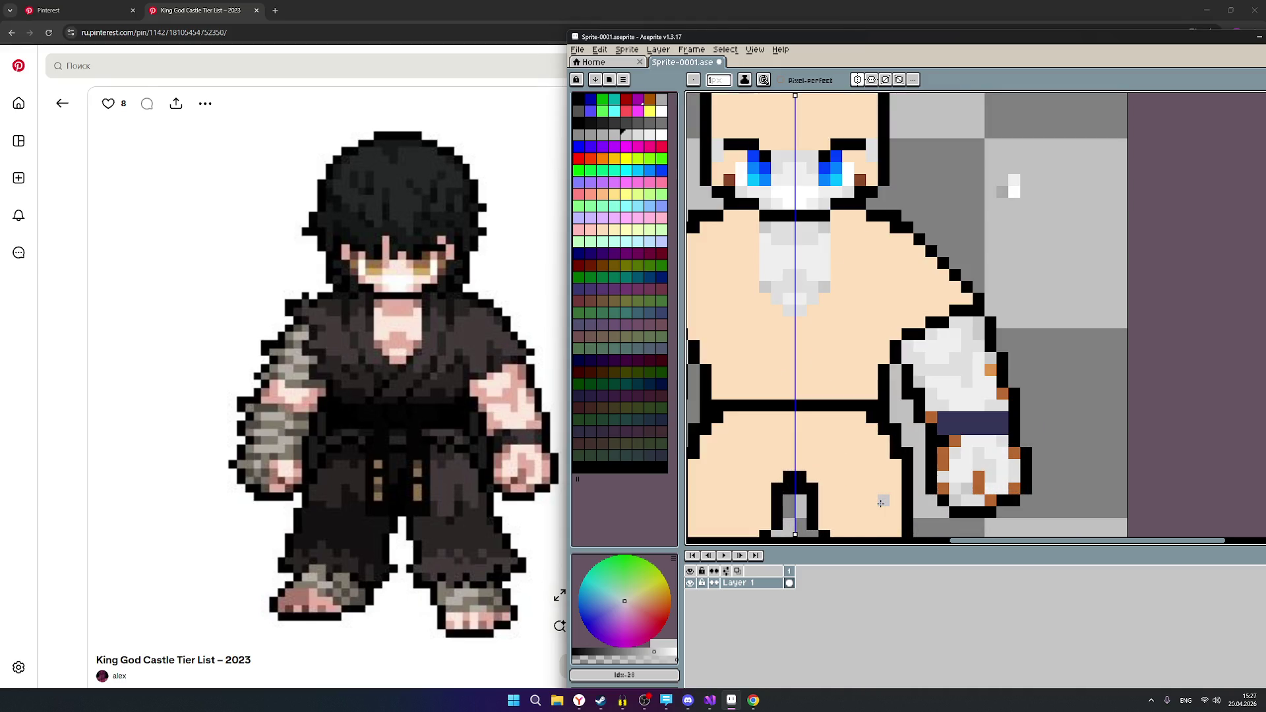
pyautogui.scroll(-1, 881, 503)
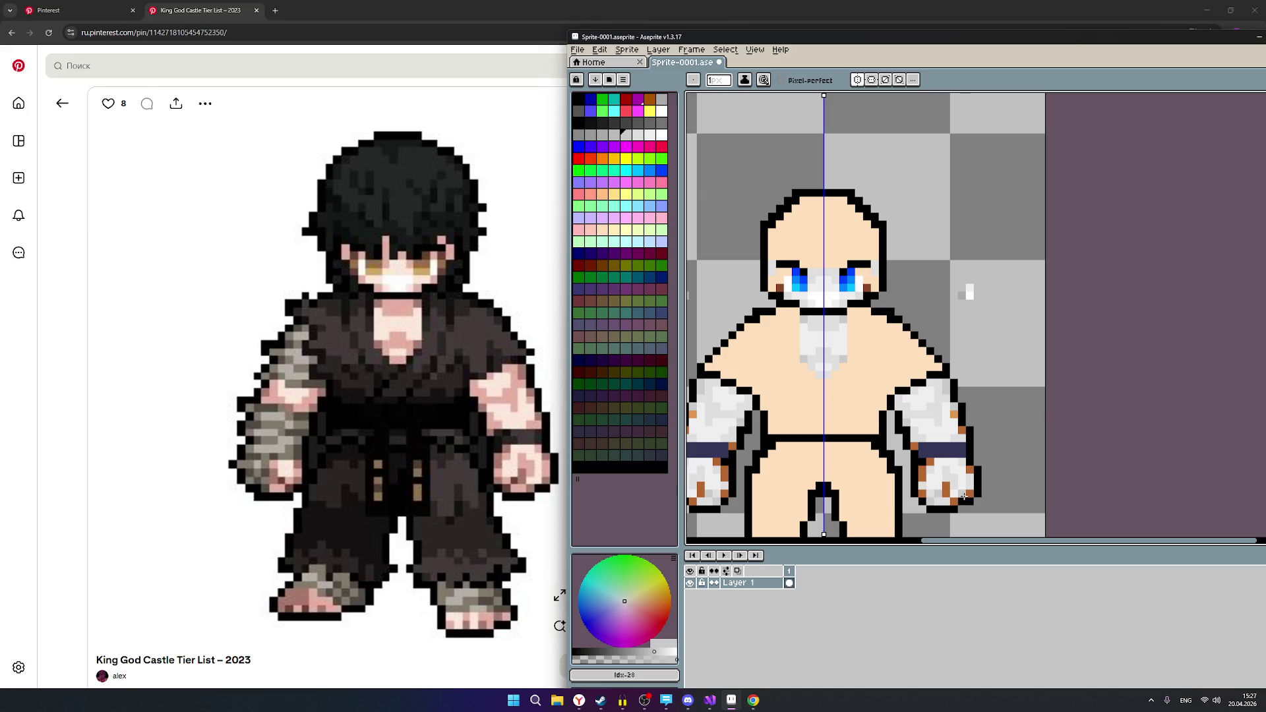
pyautogui.scroll(2, 965, 496)
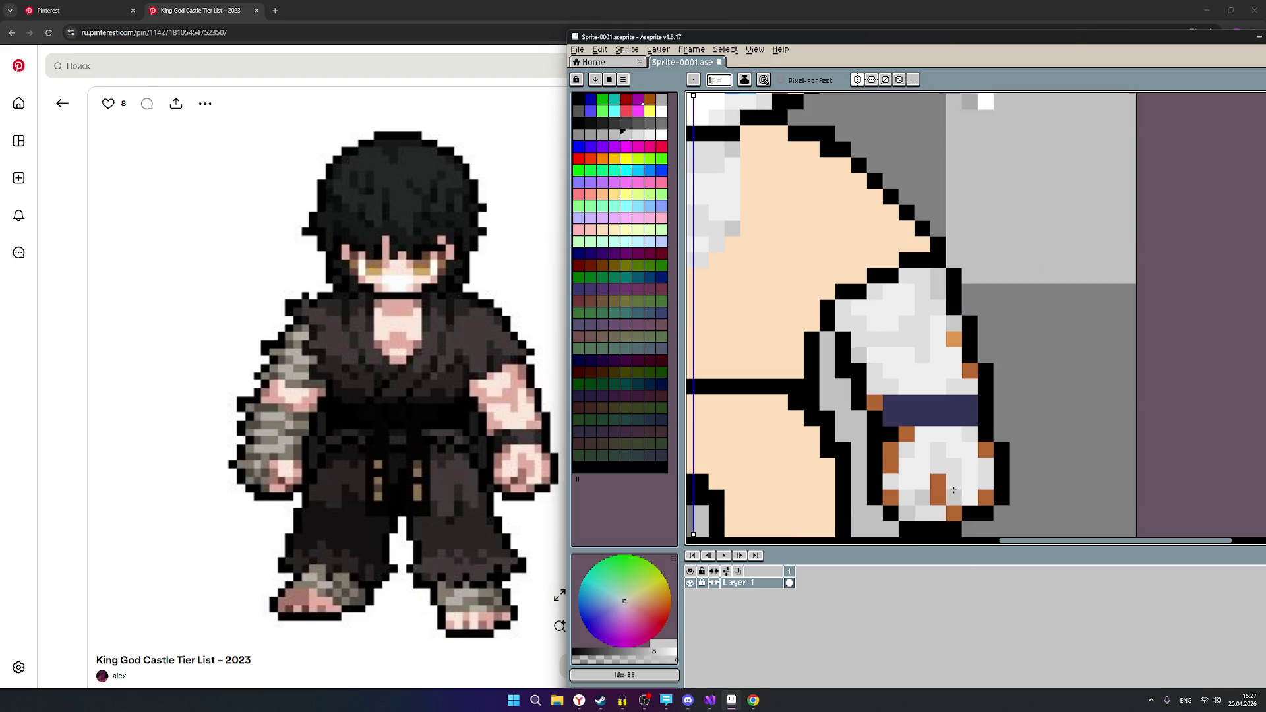
pyautogui.hotkey('ctrl', 'z')
pyautogui.hotkey('ctrl', 'z')
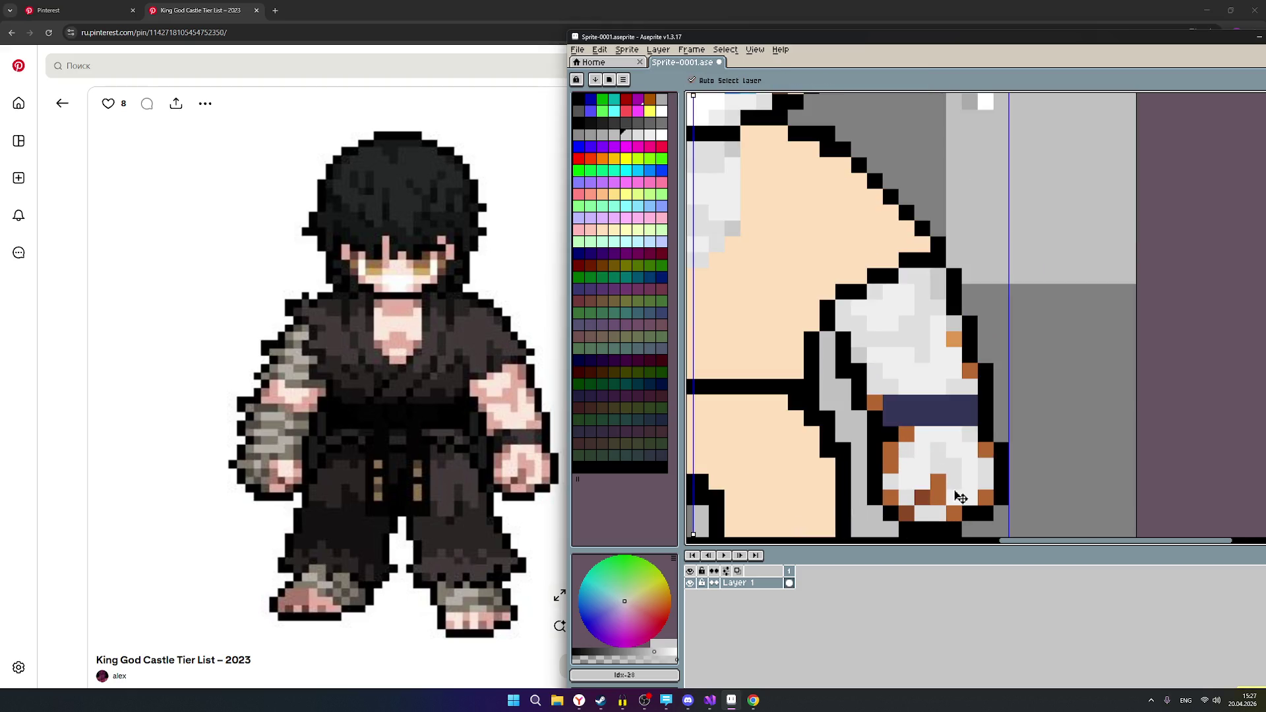
pyautogui.hotkey('ctrl', 'z')
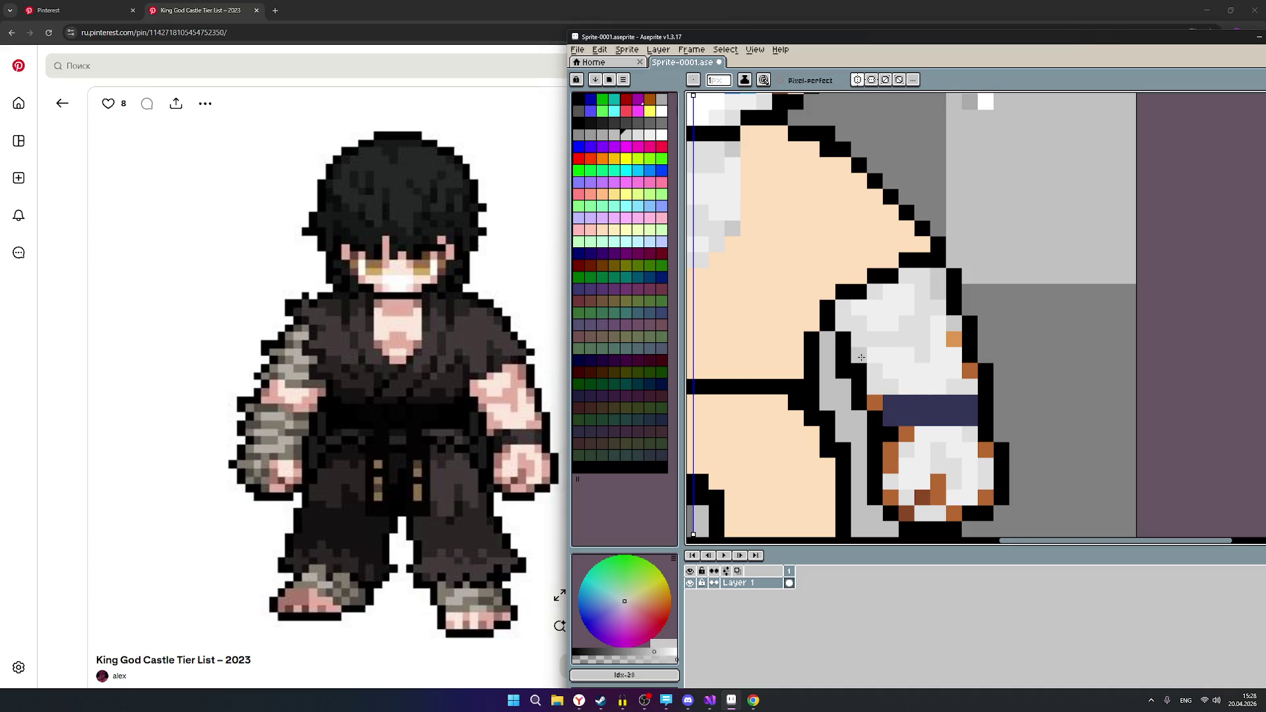
pyautogui.click(861, 357)
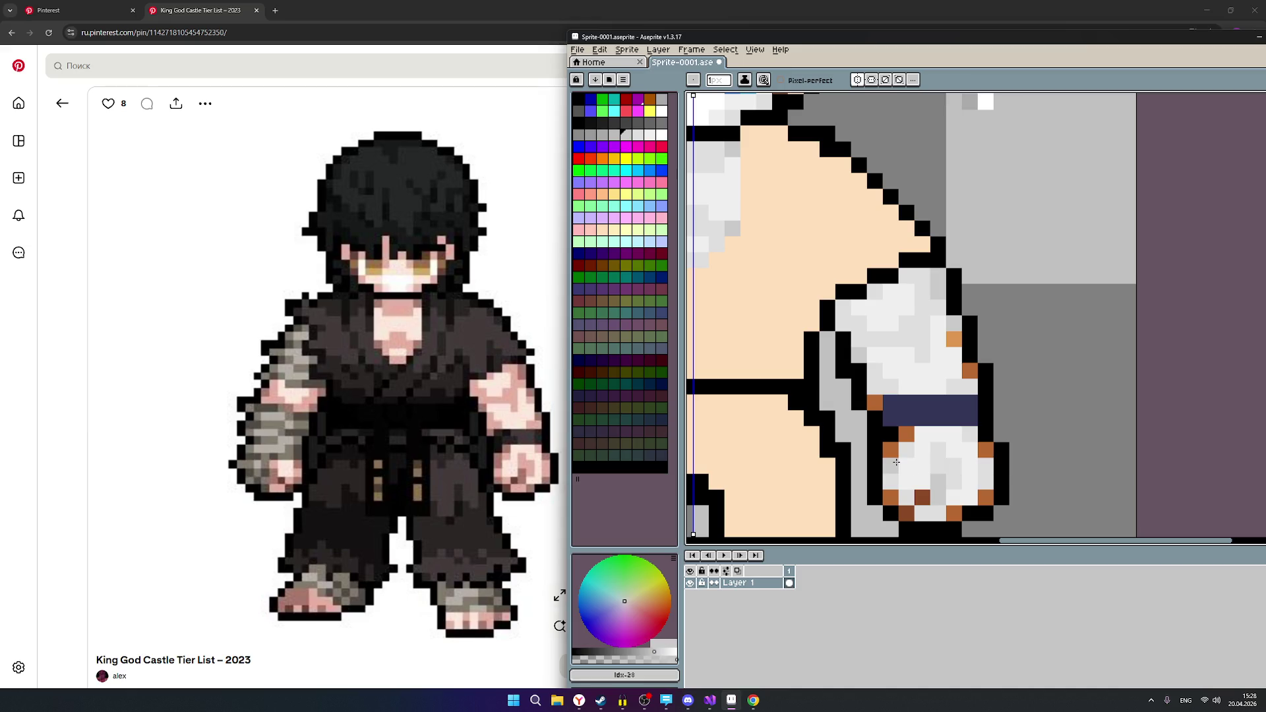
# Repaint the orange pixels below the wristband and across the hand light grey.
pyautogui.scroll(-2, 896, 462)
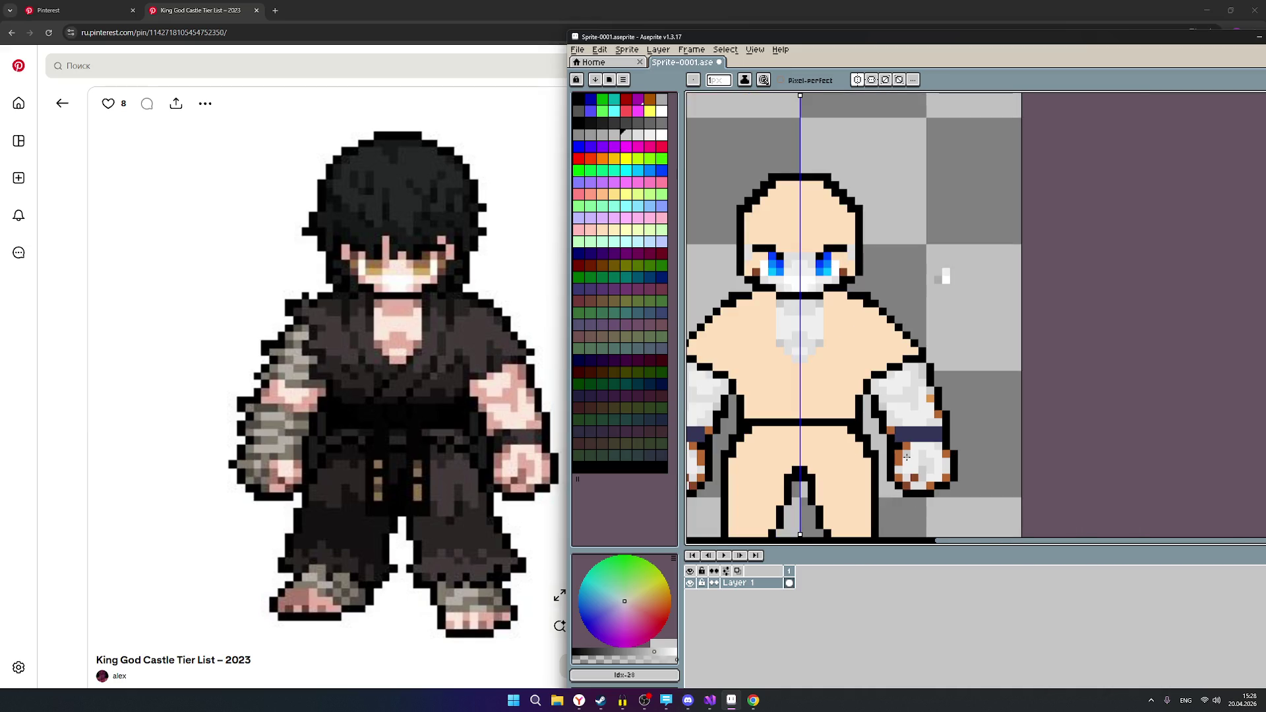
pyautogui.scroll(2, 887, 456)
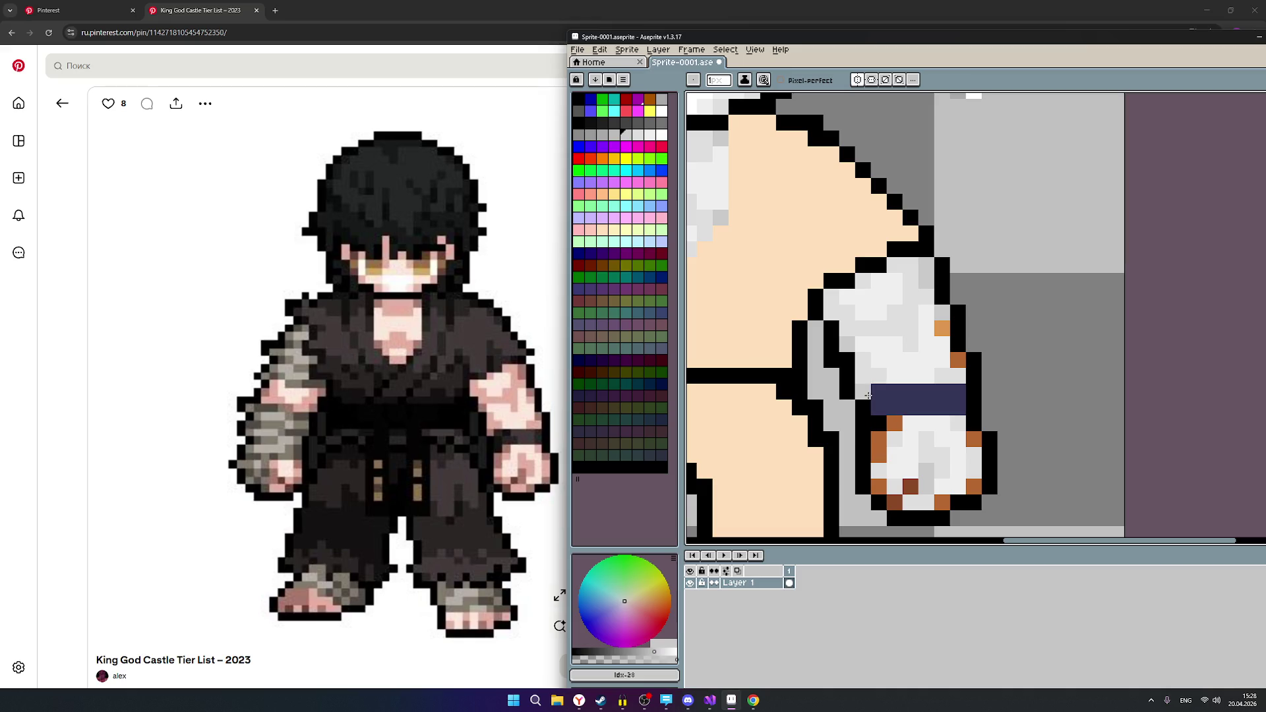
pyautogui.click(894, 423)
pyautogui.click(878, 438)
pyautogui.click(878, 455)
pyautogui.click(882, 486)
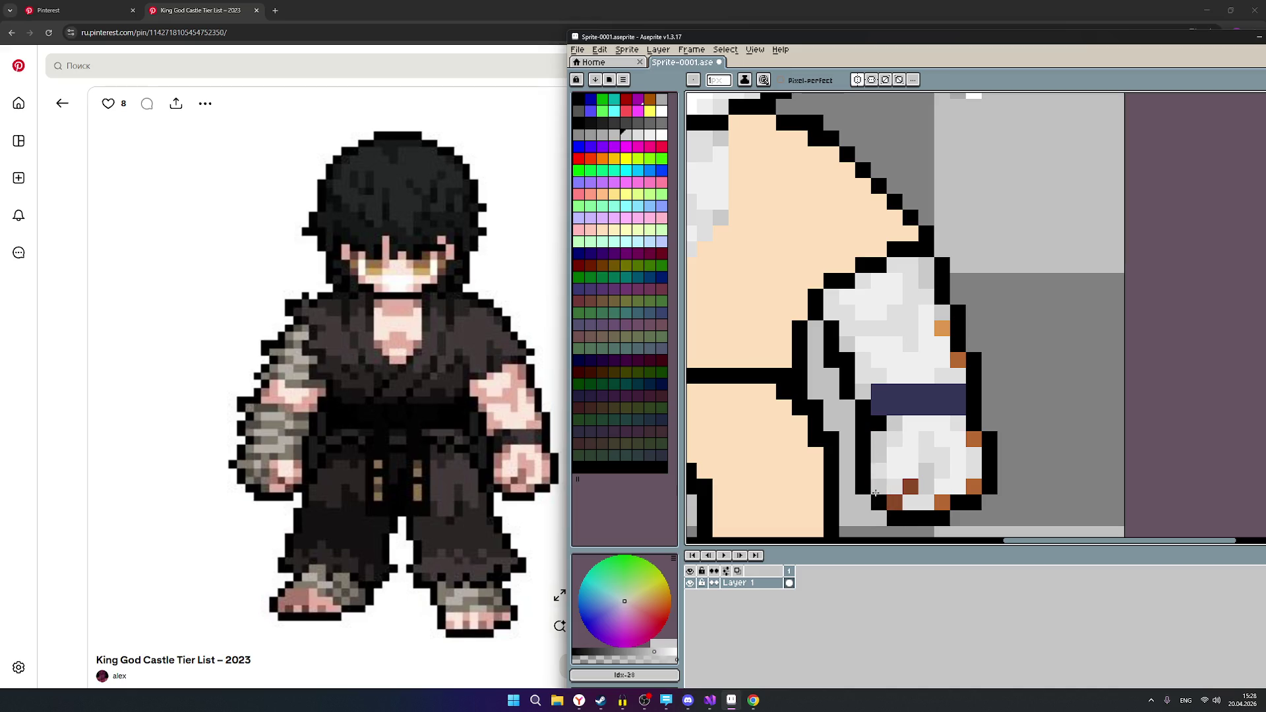
pyautogui.click(942, 502)
pyautogui.click(974, 487)
pyautogui.click(975, 439)
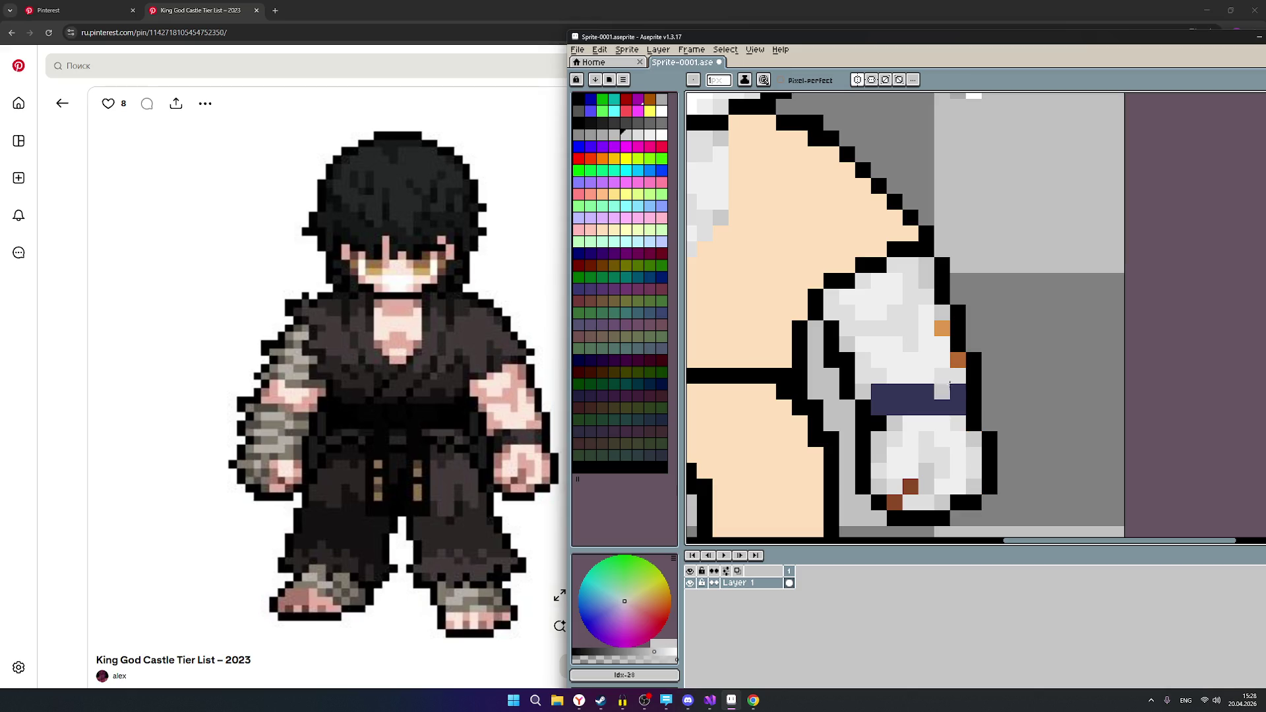
# Turn the brown and orange arm-edge pixels grey and pick the neighbouring grey swatch.
pyautogui.click(955, 365)
pyautogui.click(946, 331)
pyautogui.scroll(-3, 943, 330)
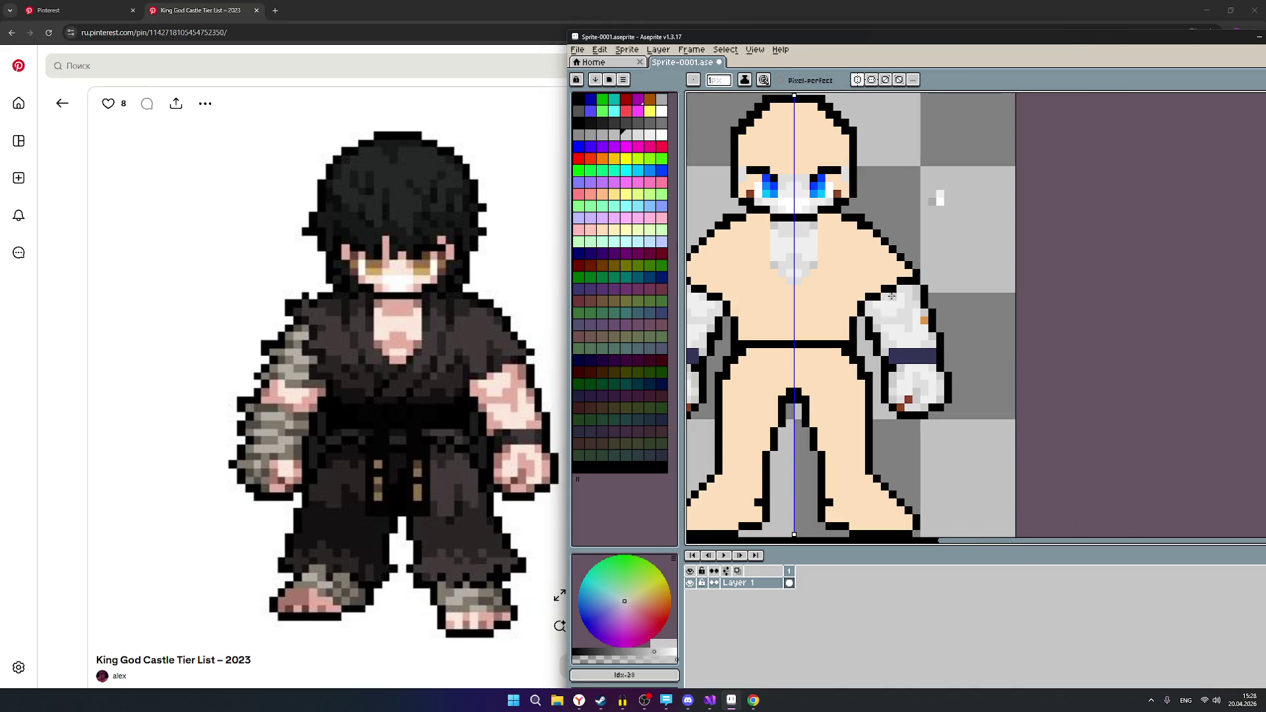
pyautogui.scroll(2, 889, 289)
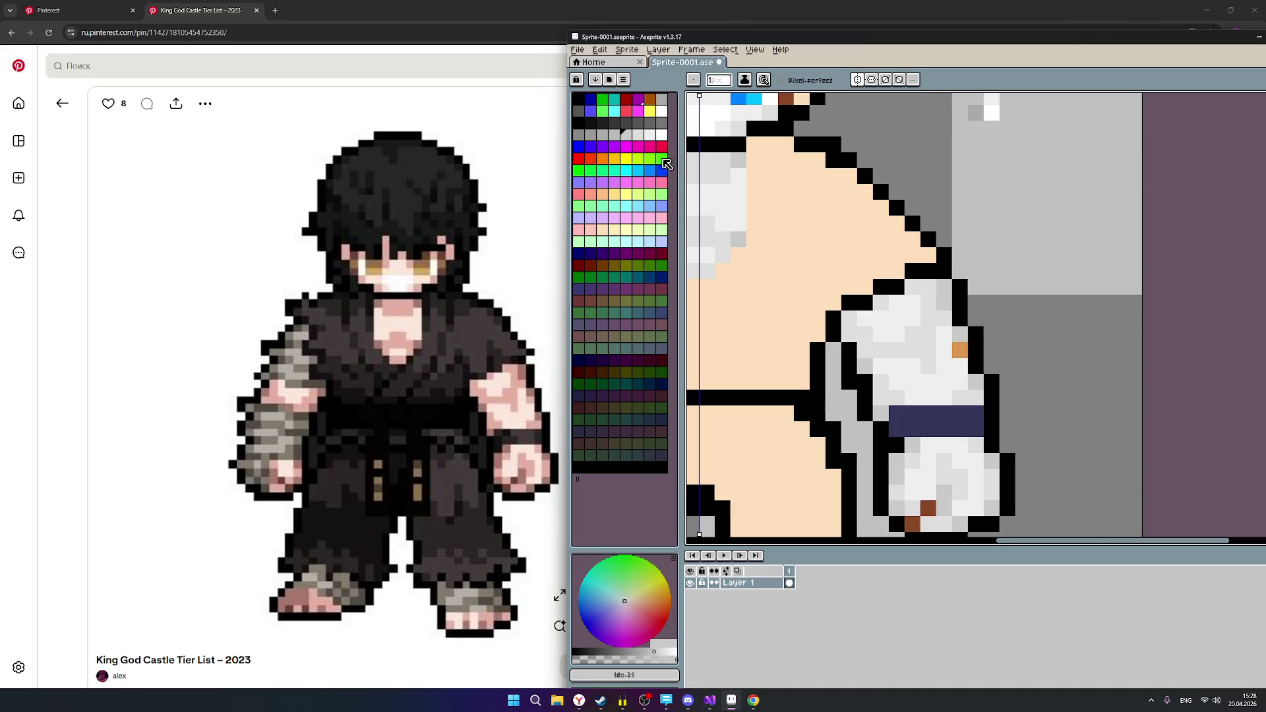
pyautogui.click(638, 136)
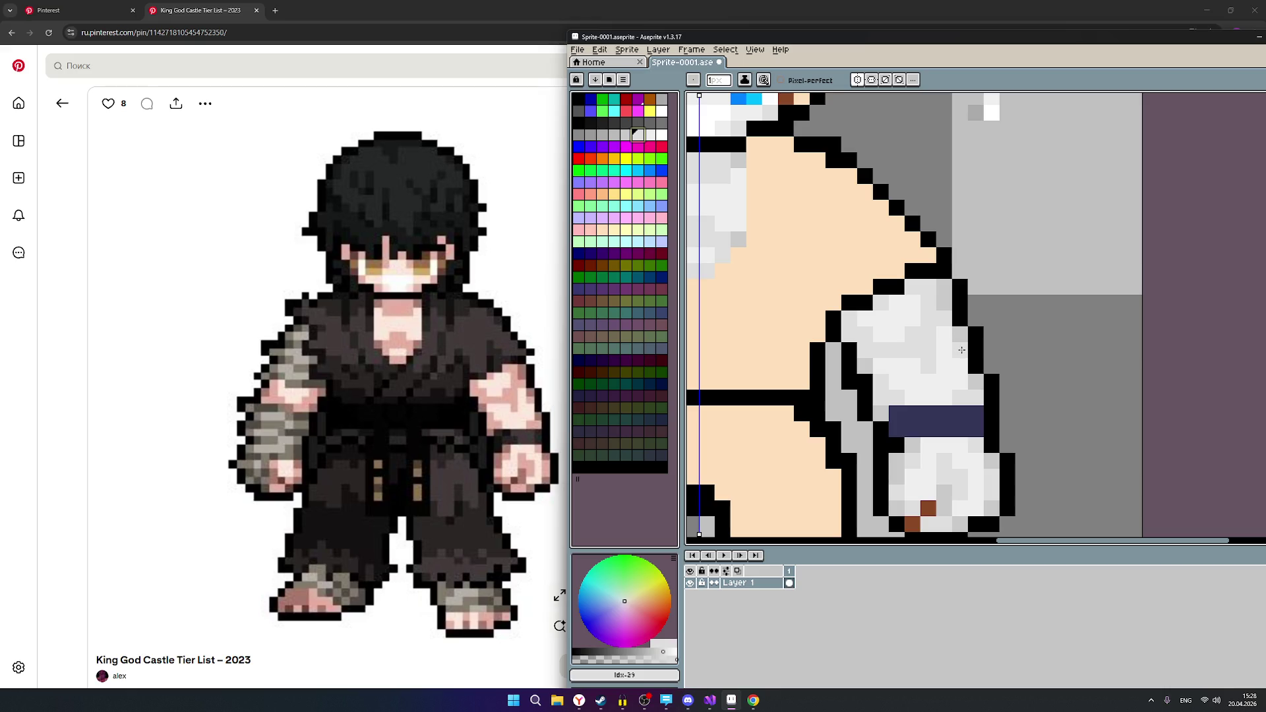
pyautogui.scroll(-2, 904, 396)
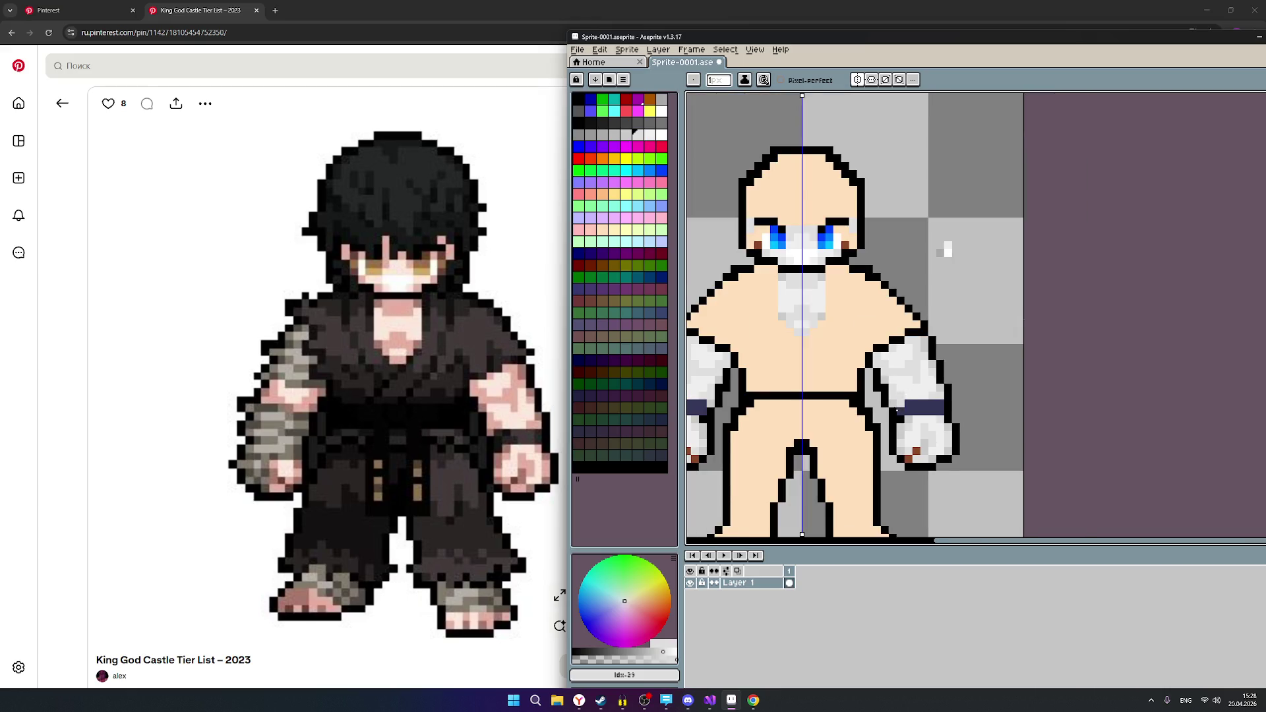
pyautogui.scroll(-1, 885, 426)
pyautogui.scroll(-1, 878, 459)
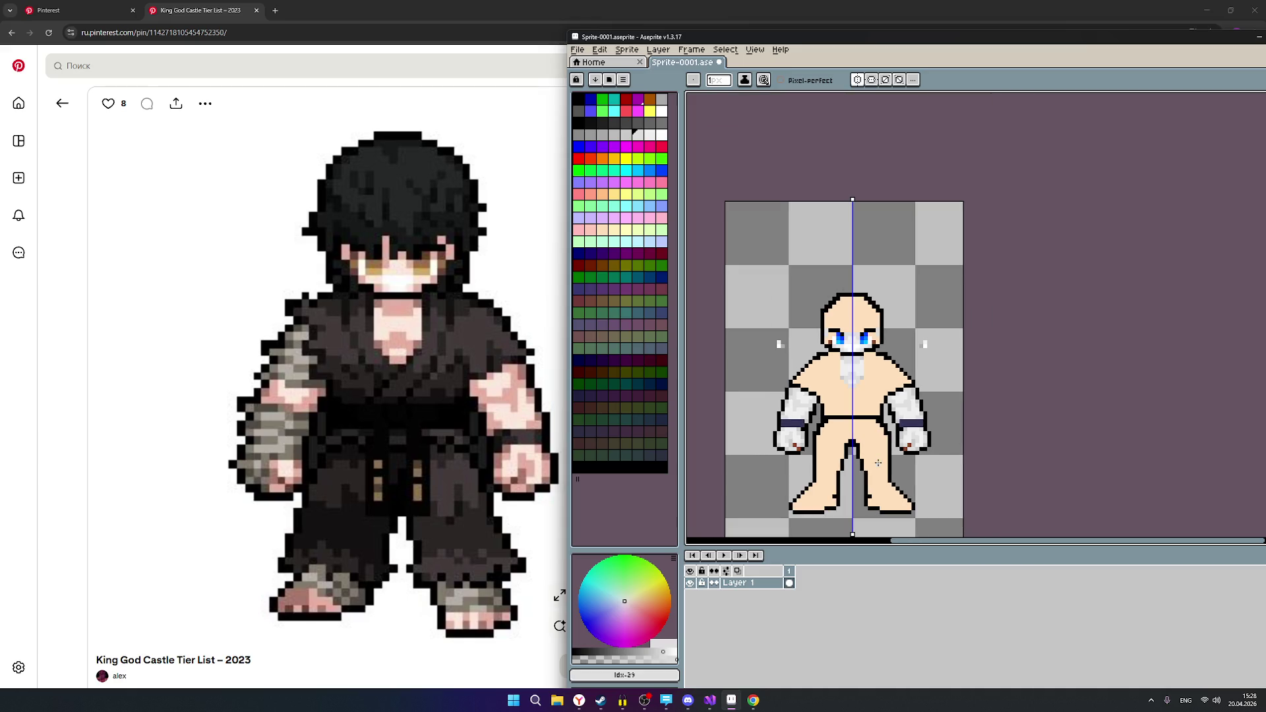
pyautogui.scroll(1, 895, 472)
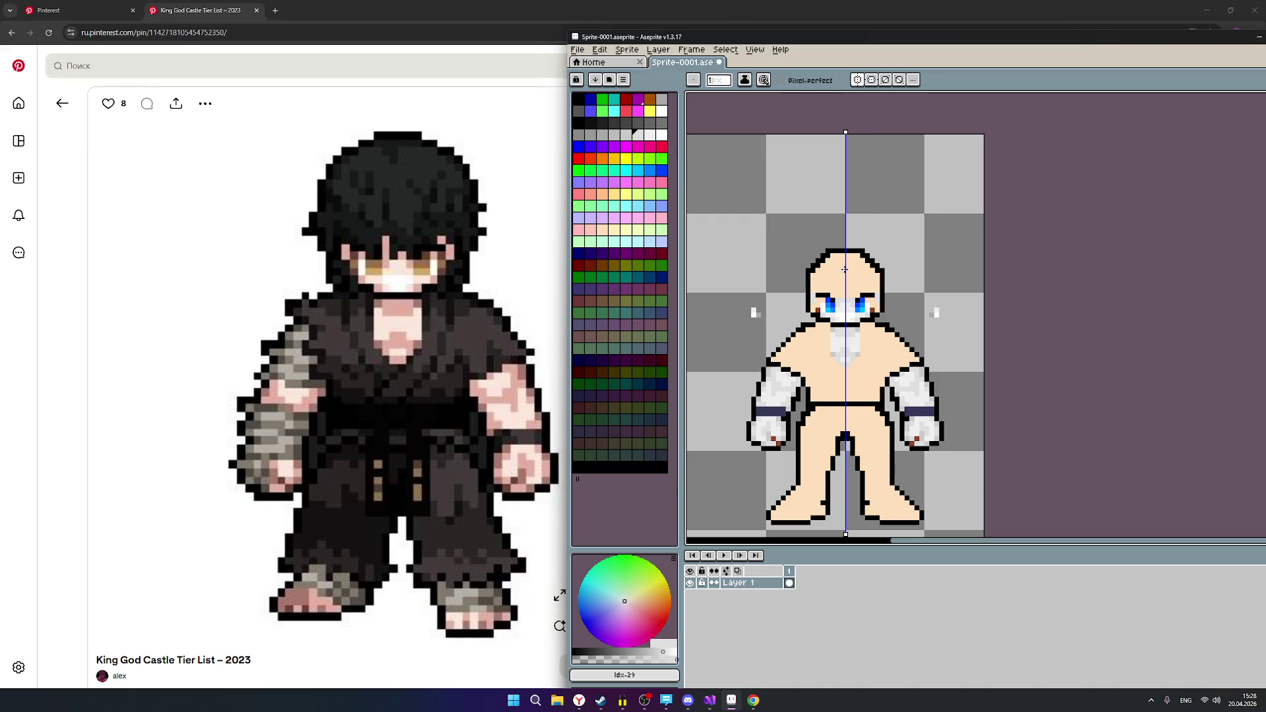
pyautogui.scroll(1, 845, 270)
pyautogui.scroll(1, 849, 305)
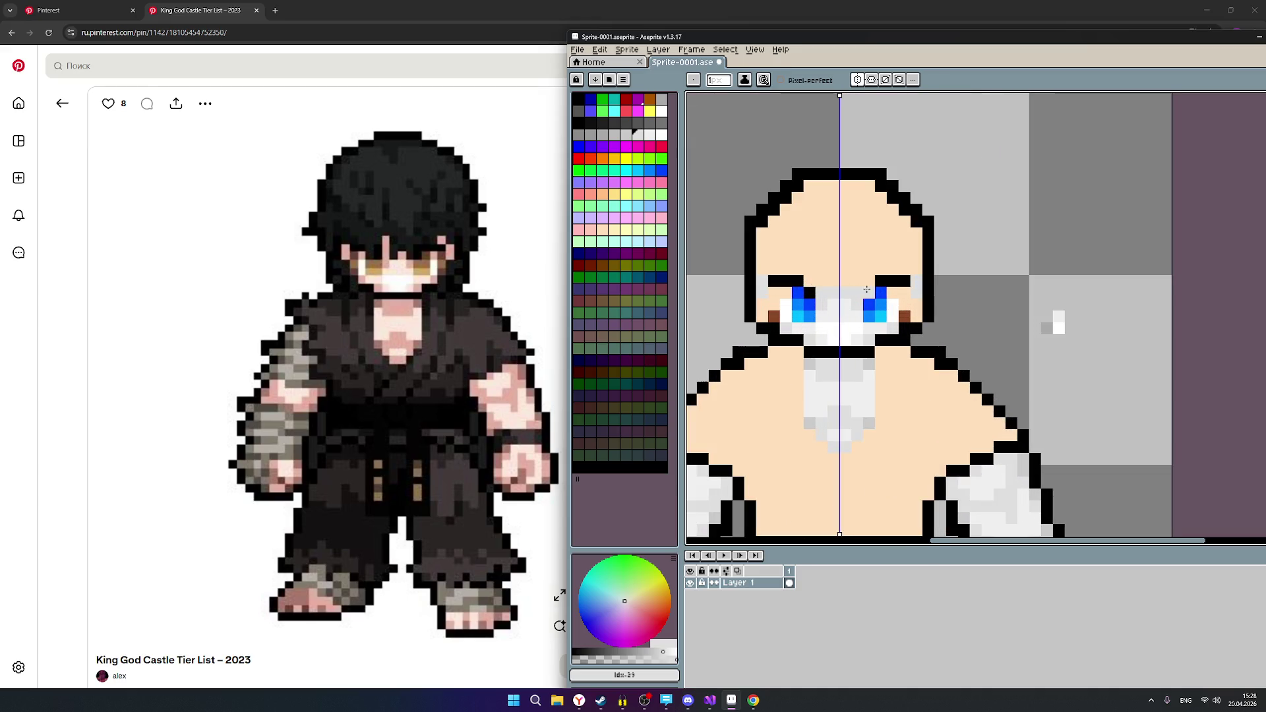
pyautogui.scroll(-1, 900, 292)
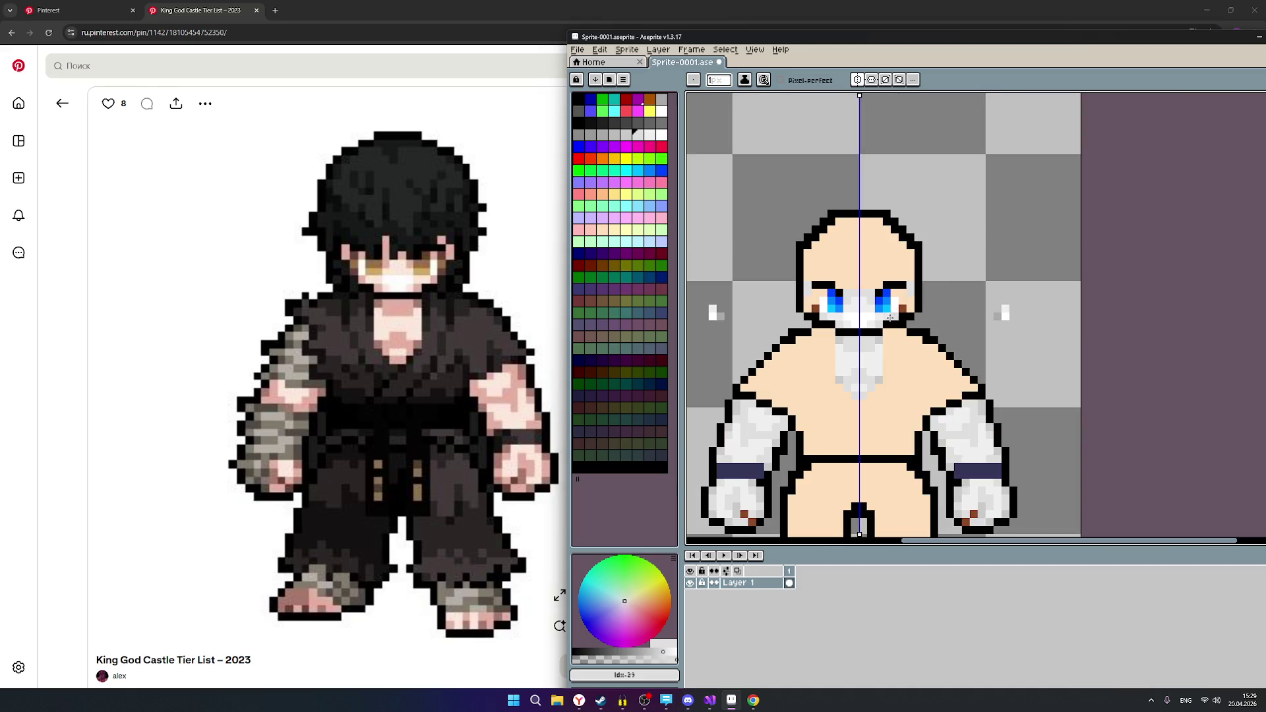
pyautogui.click(626, 134)
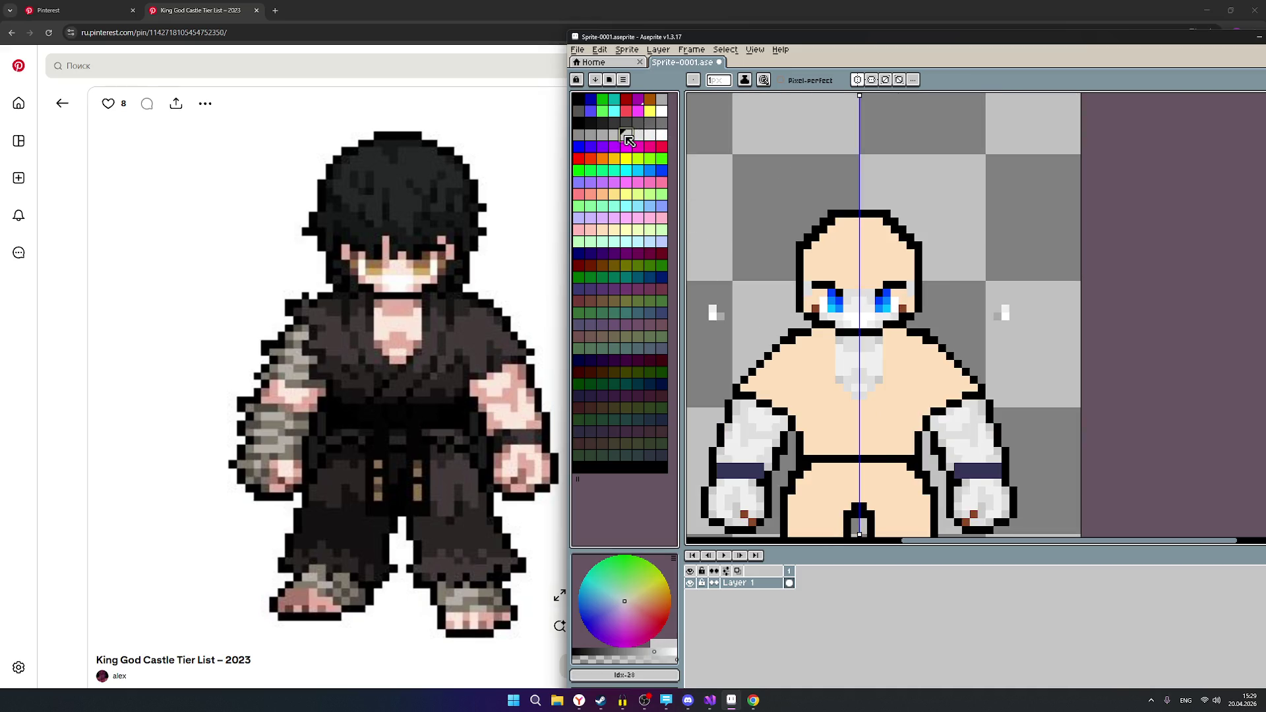
pyautogui.scroll(2, 841, 340)
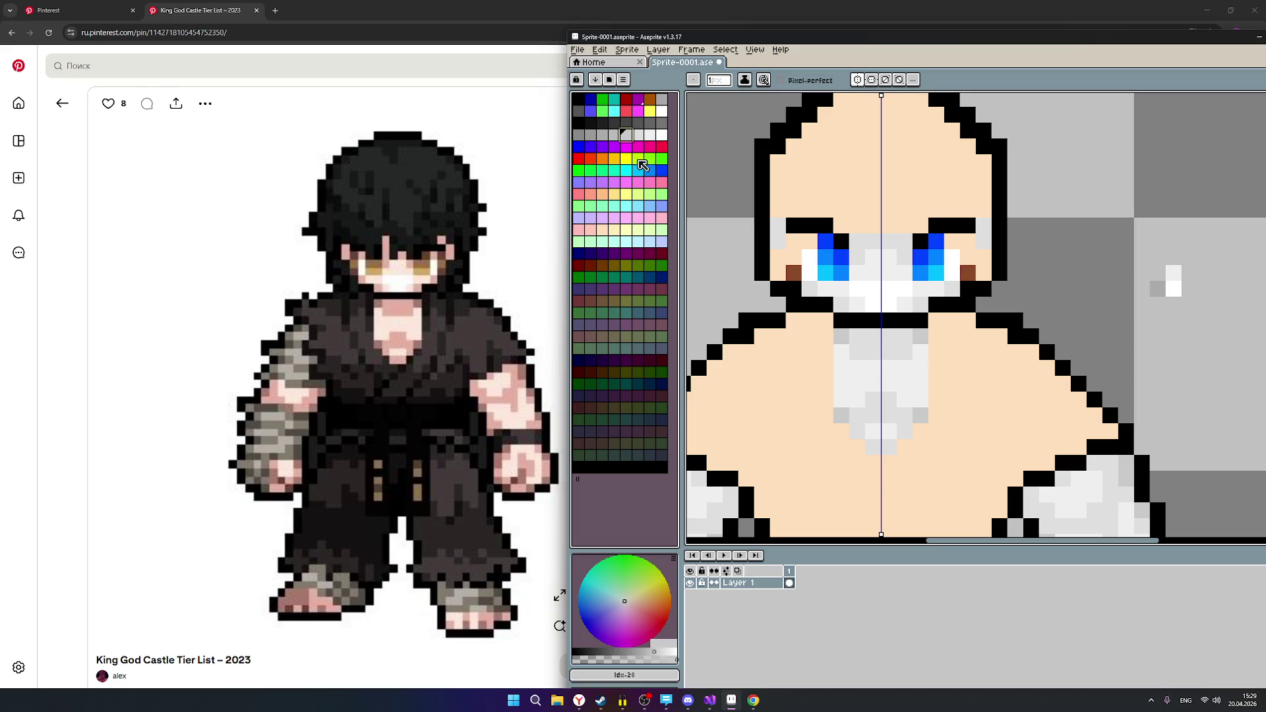
# Pick a grey swatch and turn the brown cheek pixels beside both eyes grey.
pyautogui.click(614, 134)
pyautogui.click(795, 277)
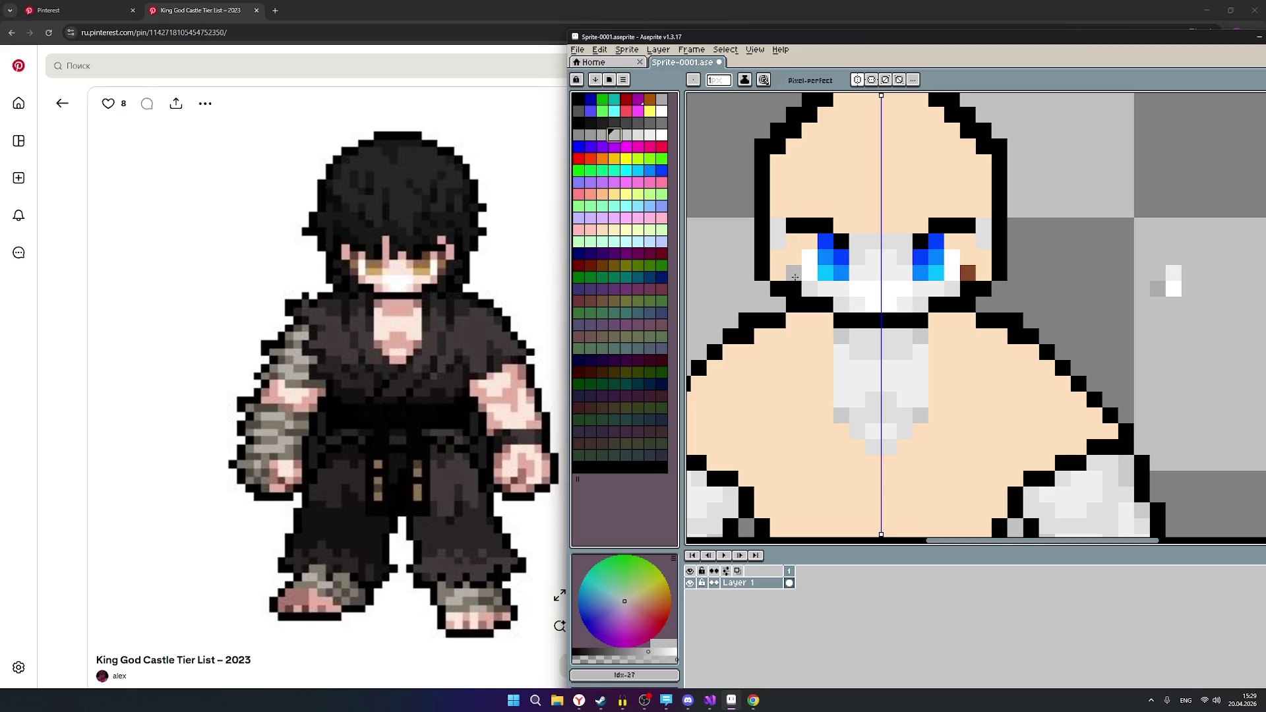
pyautogui.click(796, 277)
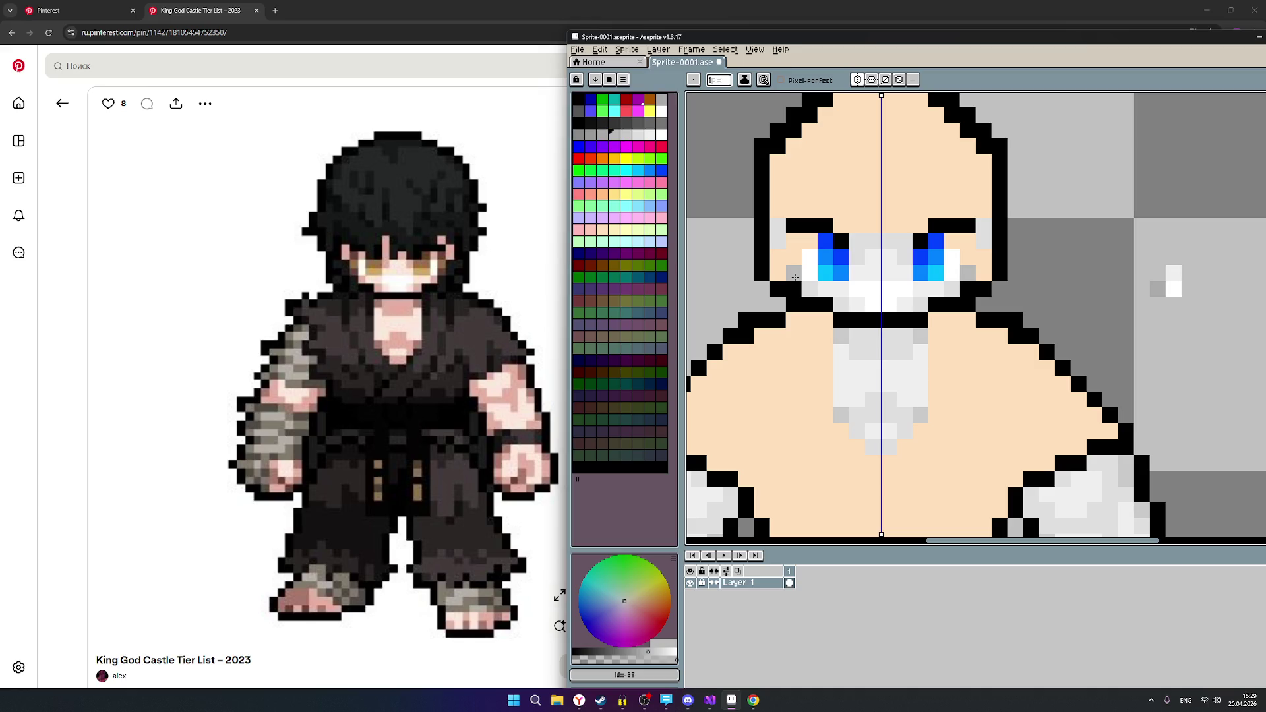
pyautogui.click(795, 243)
# Undo the brown marks on the hand and shift the Aseprite window left beside the reference.
pyautogui.scroll(-2, 874, 320)
pyautogui.scroll(-2, 918, 360)
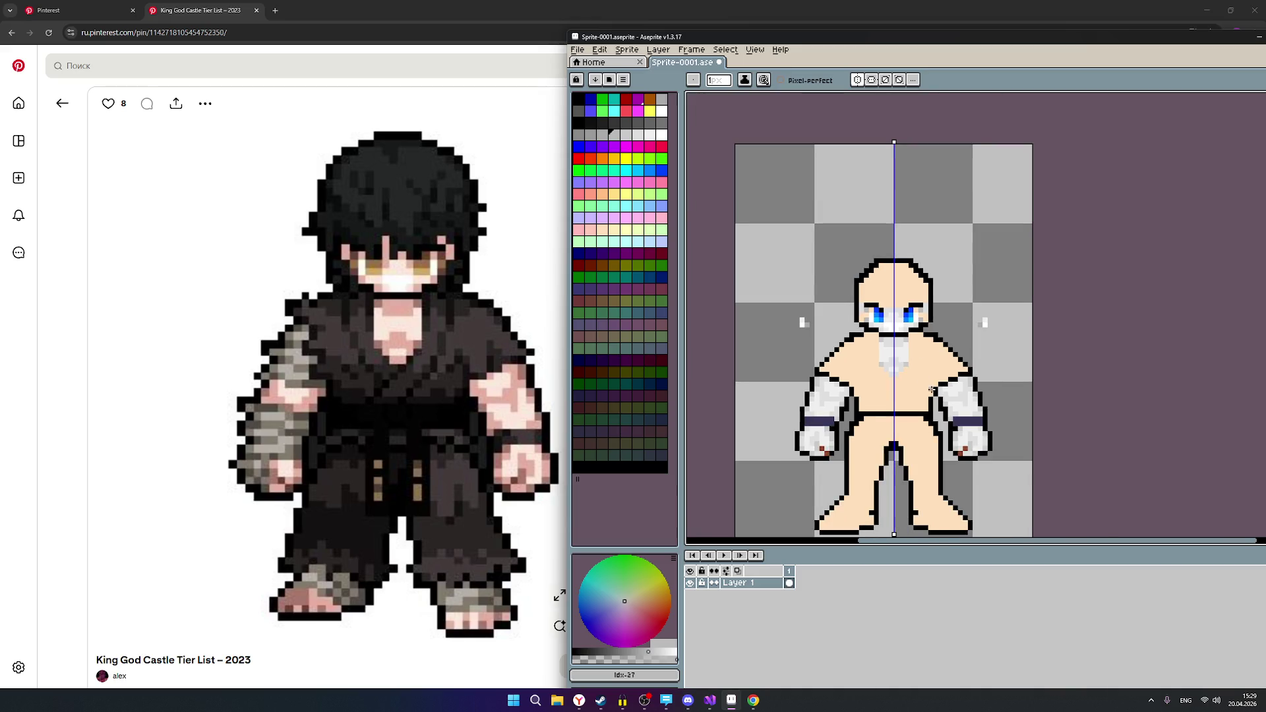
pyautogui.scroll(1, 932, 389)
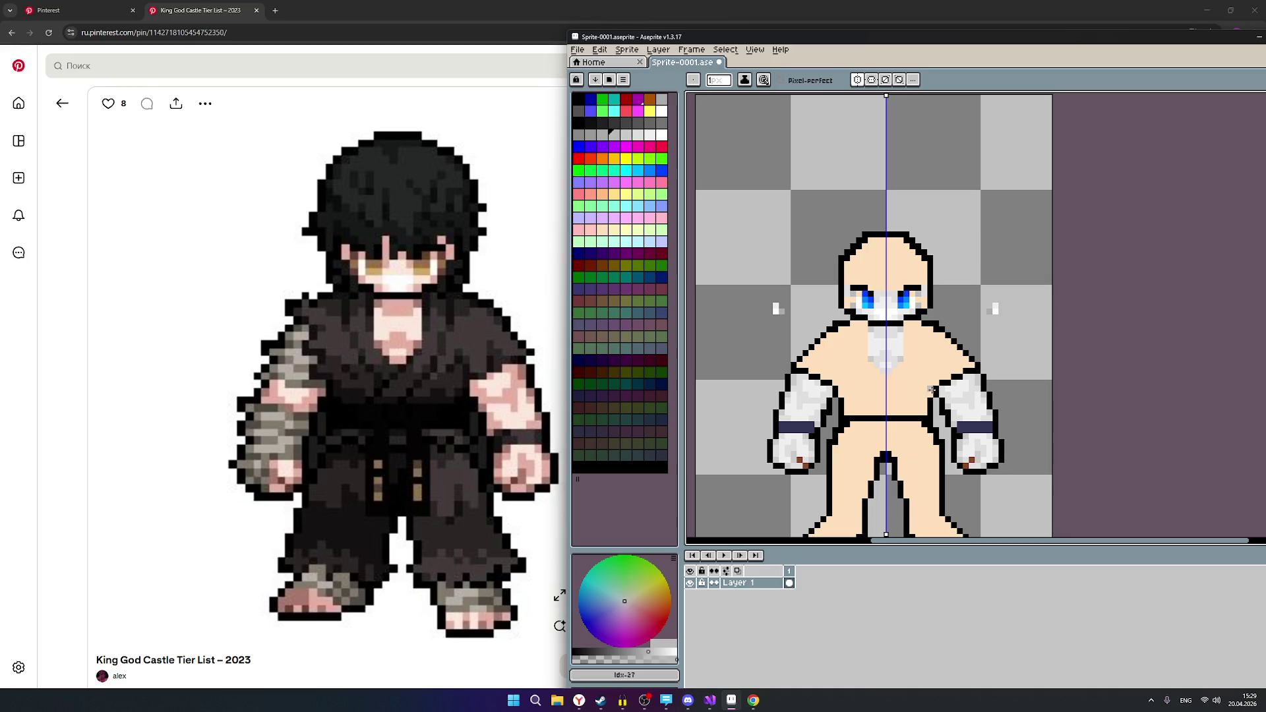
pyautogui.scroll(-1, 967, 455)
pyautogui.scroll(2, 967, 455)
pyautogui.hotkey('ctrl', 'z')
pyautogui.hotkey('ctrl', 'z')
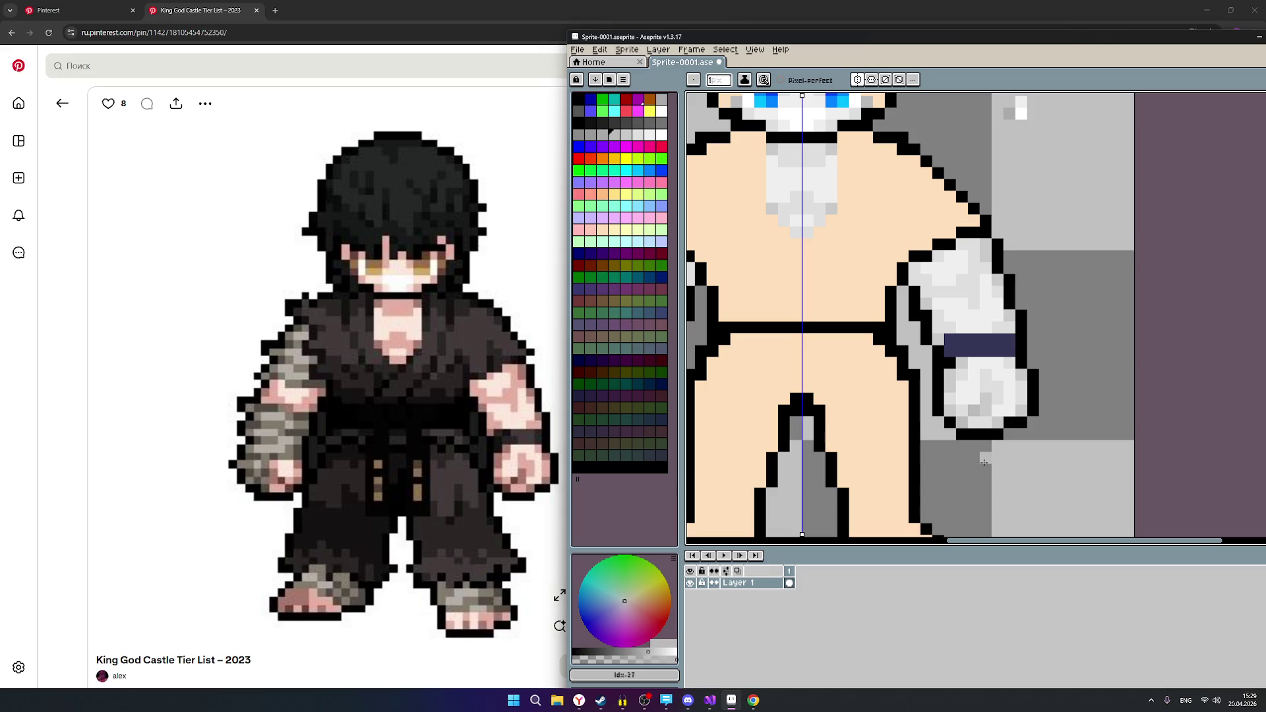
pyautogui.scroll(-2, 984, 463)
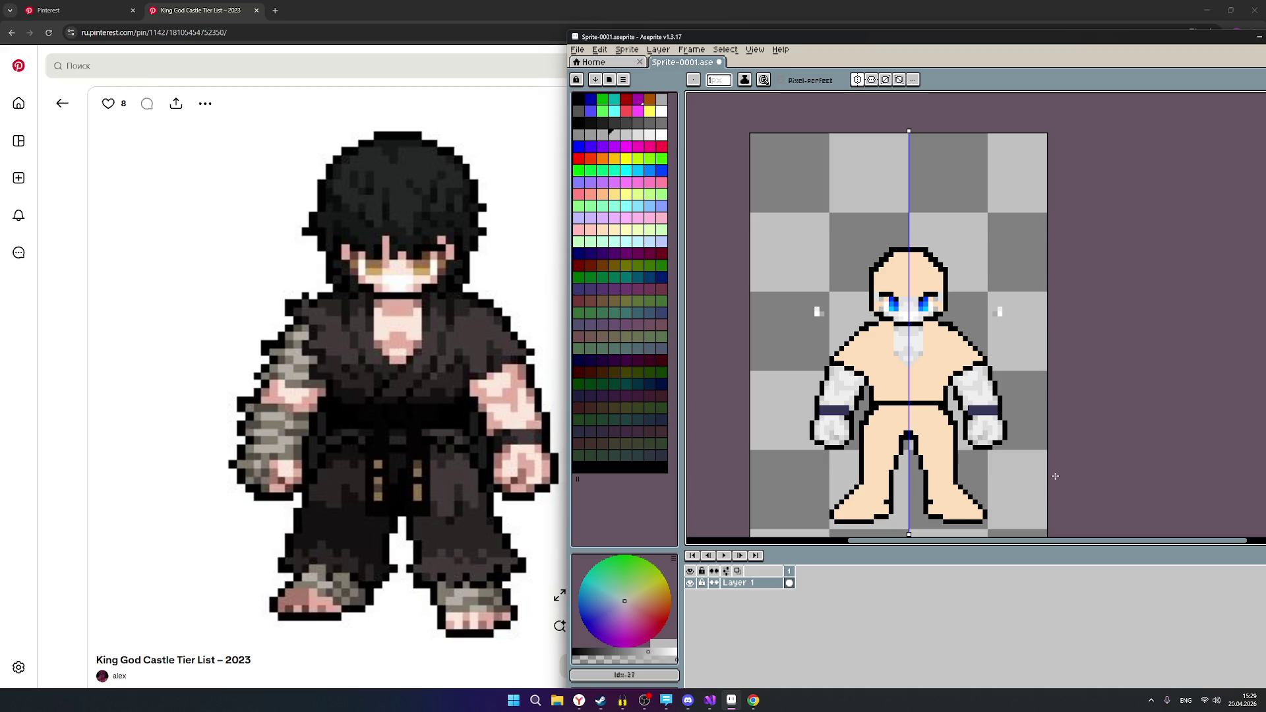
pyautogui.scroll(3, 812, 277)
pyautogui.scroll(-2, 821, 197)
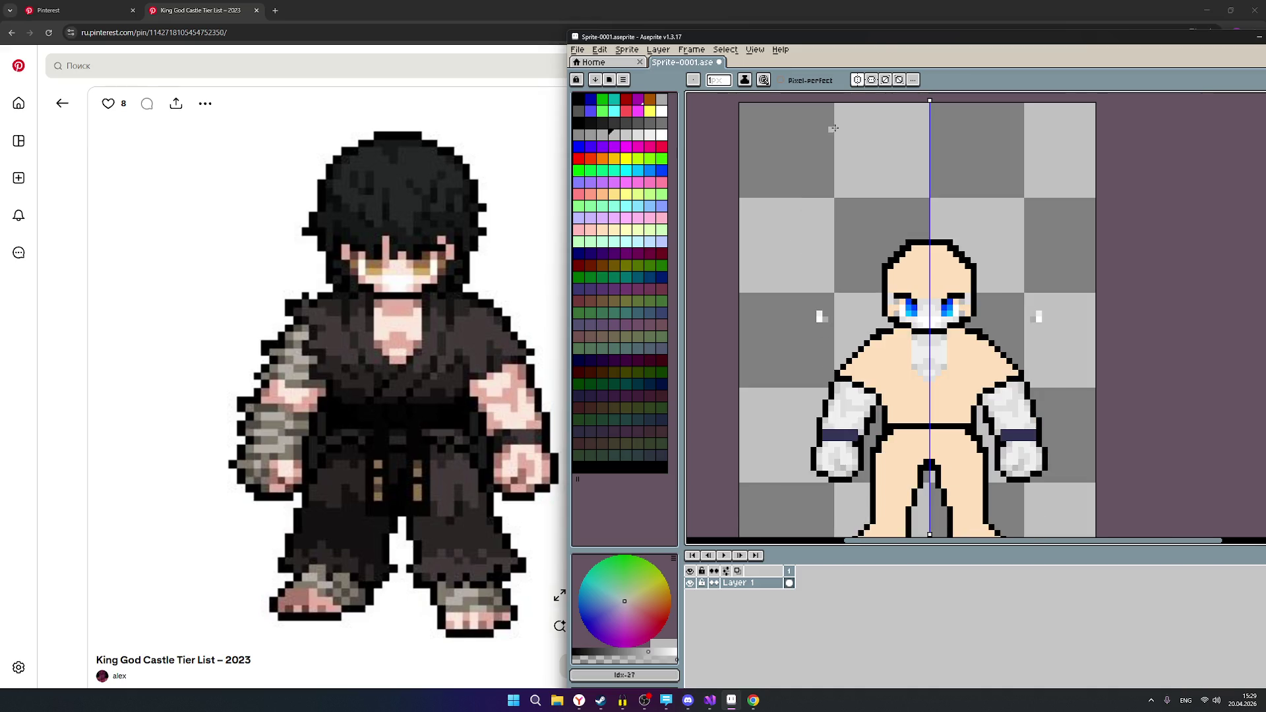
pyautogui.moveTo(868, 41)
pyautogui.mouseDown()
pyautogui.moveTo(630, 54)
pyautogui.moveTo(673, 57)
pyautogui.mouseUp()
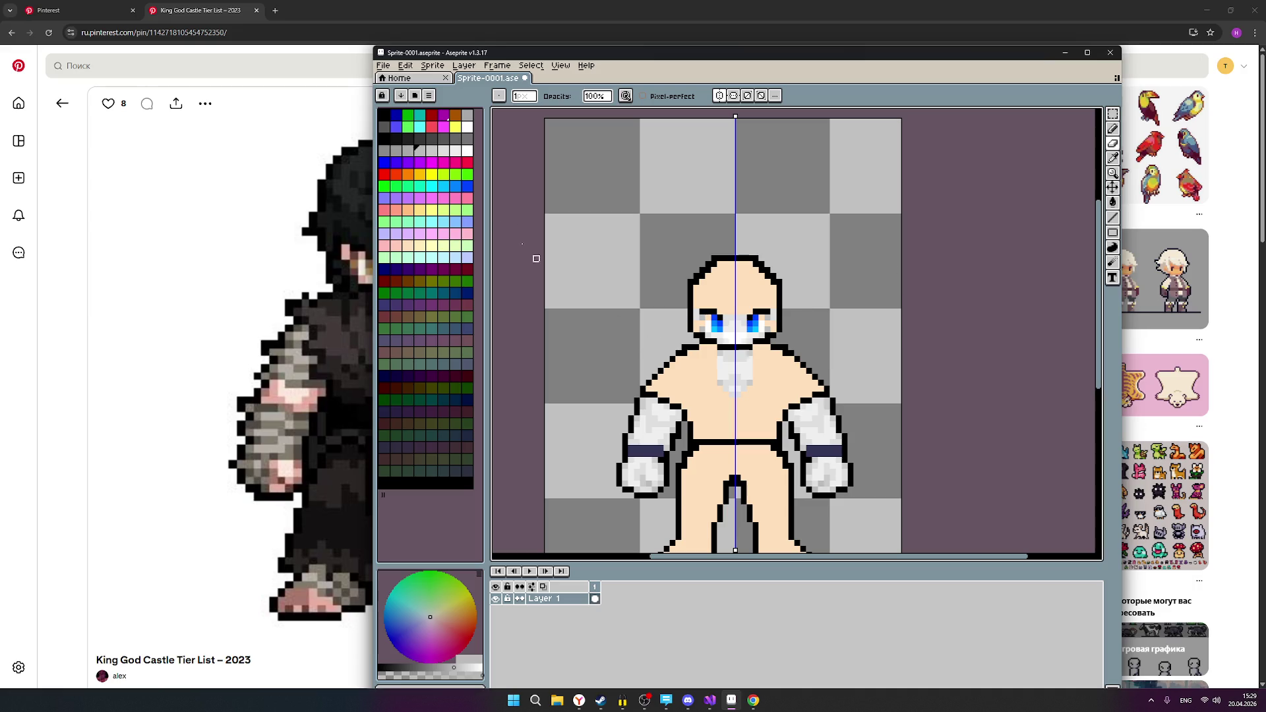
pyautogui.click(468, 127)
pyautogui.scroll(1, 637, 313)
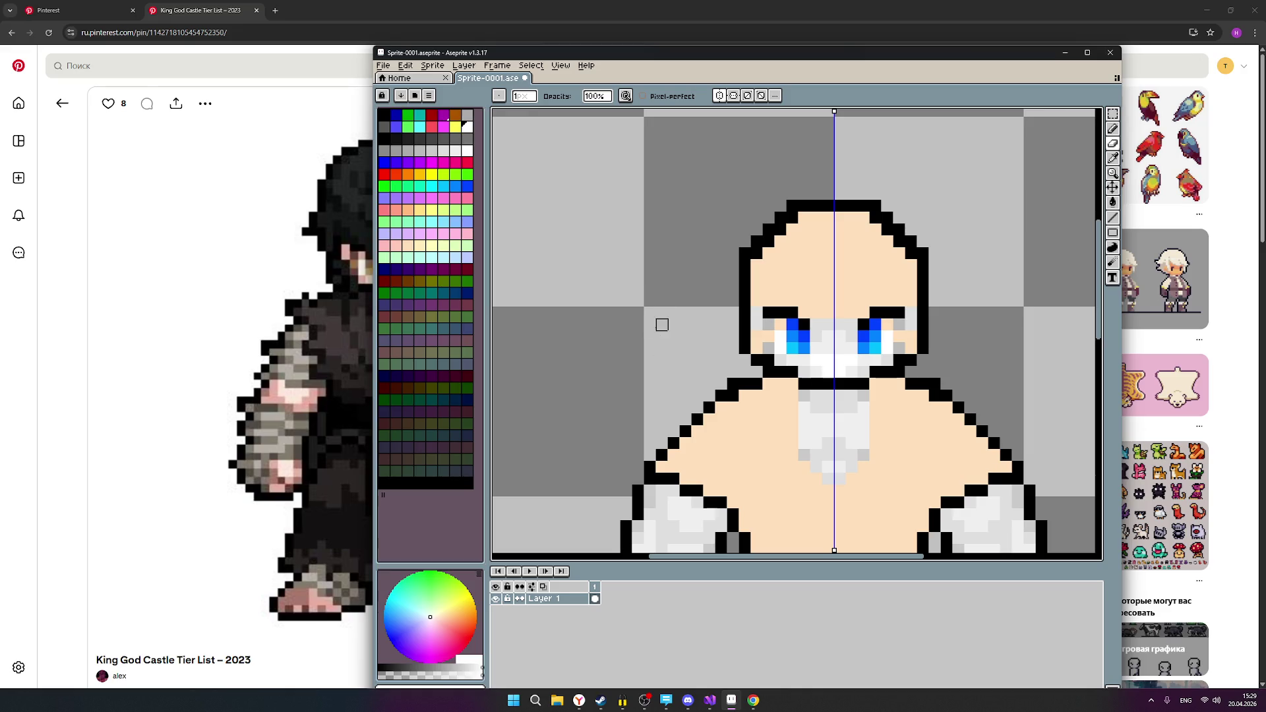
pyautogui.click(1113, 129)
pyautogui.click(649, 314)
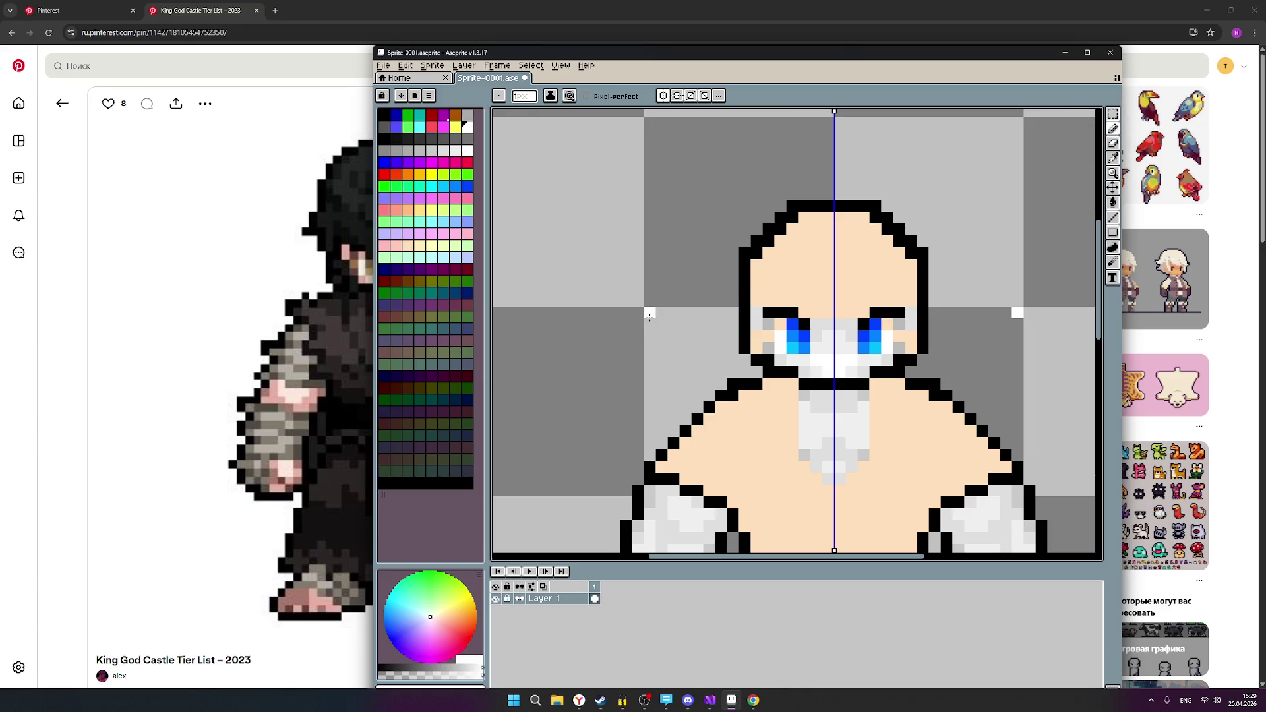
pyautogui.click(455, 151)
pyautogui.click(710, 325)
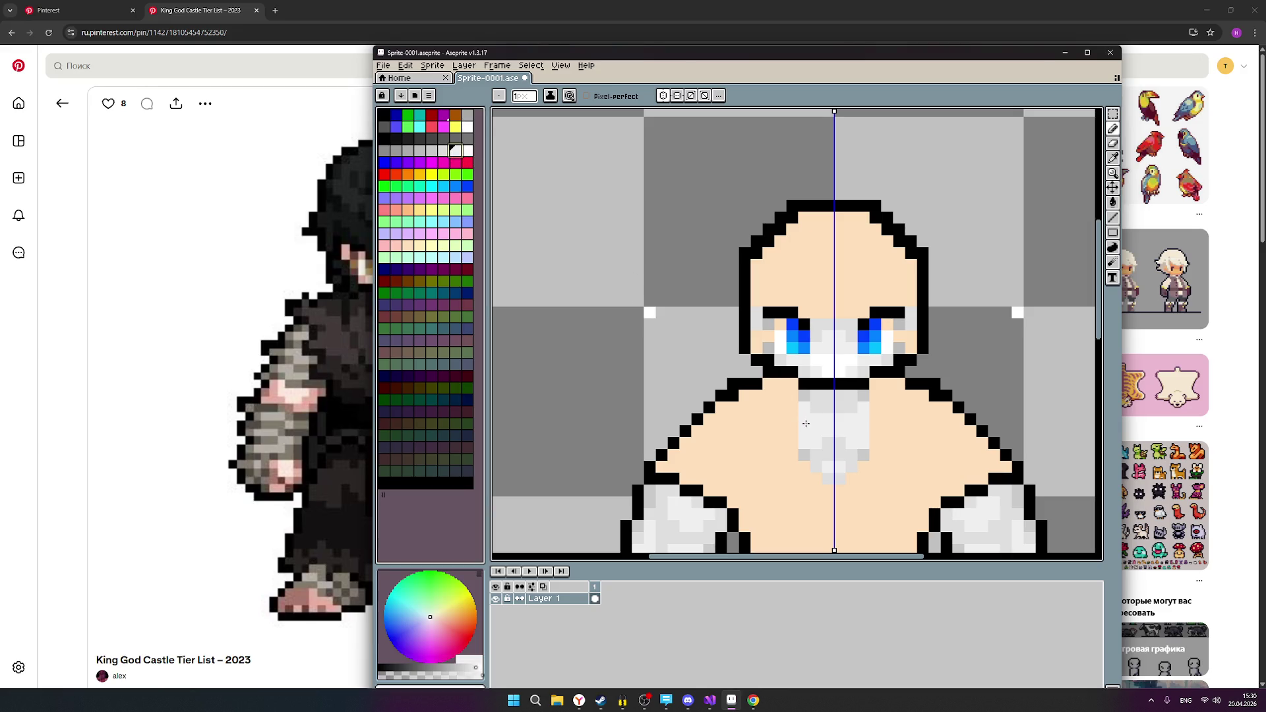
pyautogui.click(650, 301)
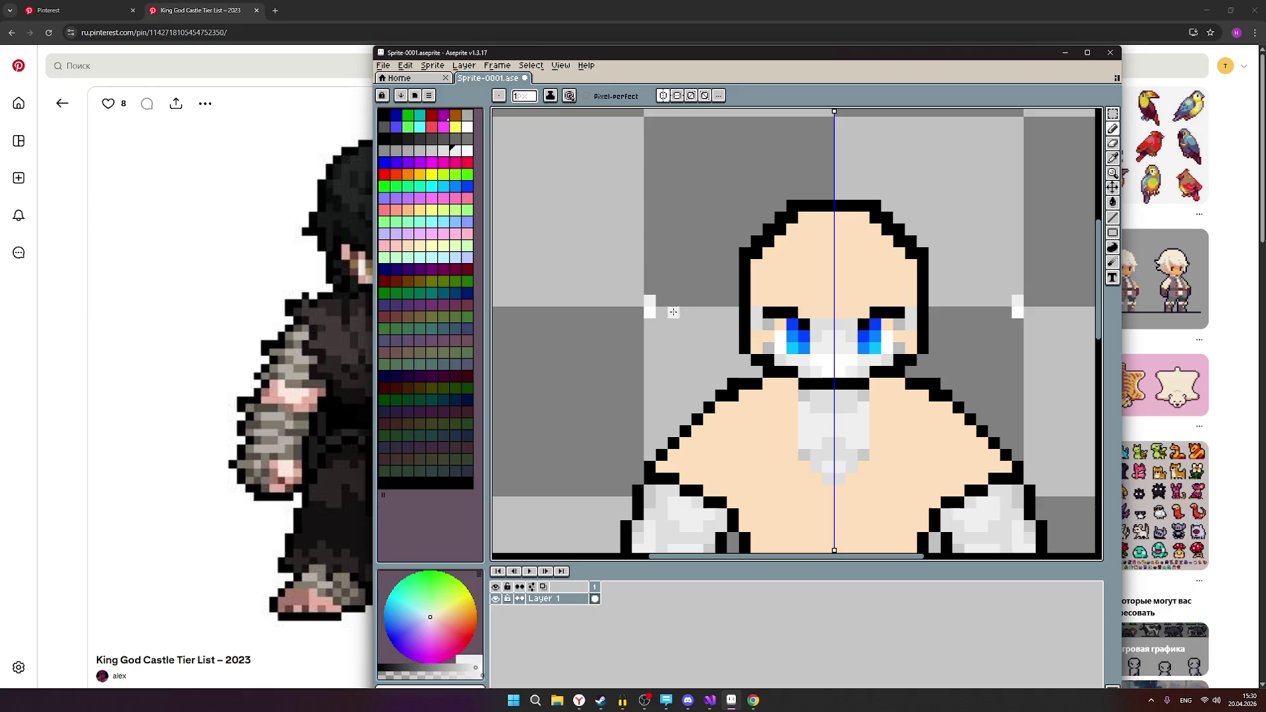
pyautogui.click(443, 150)
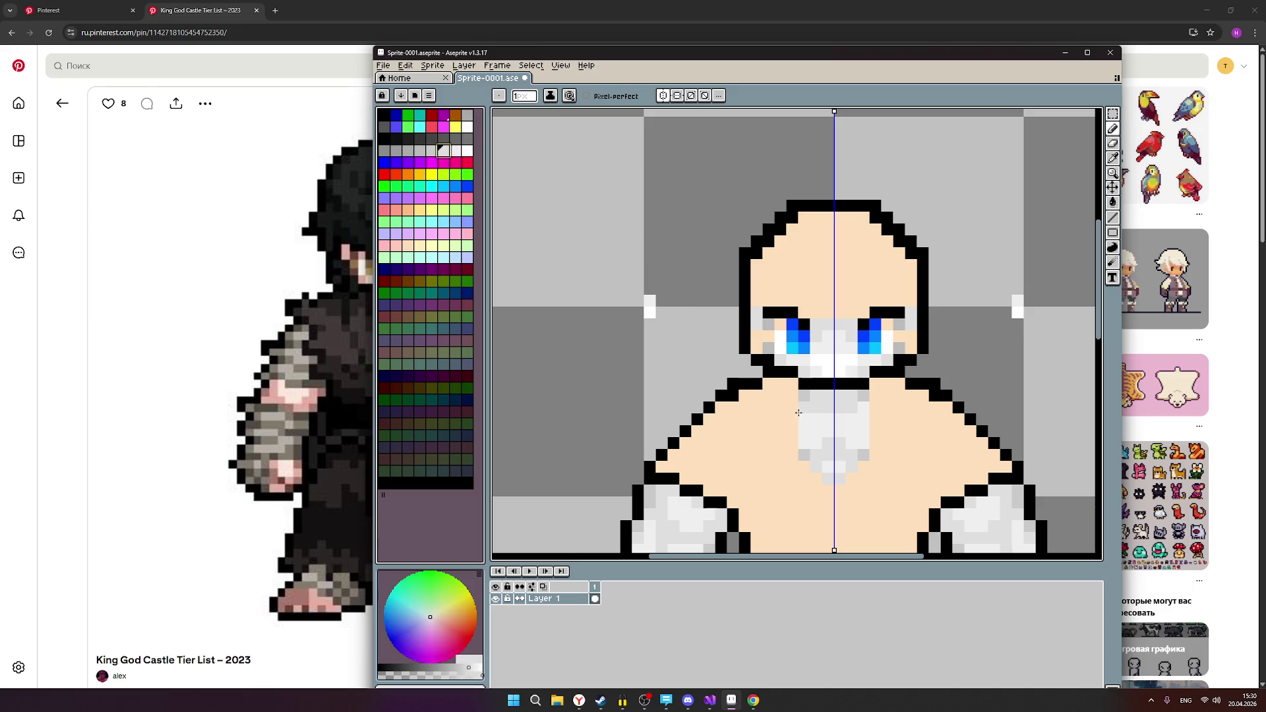
pyautogui.click(653, 289)
pyautogui.click(431, 151)
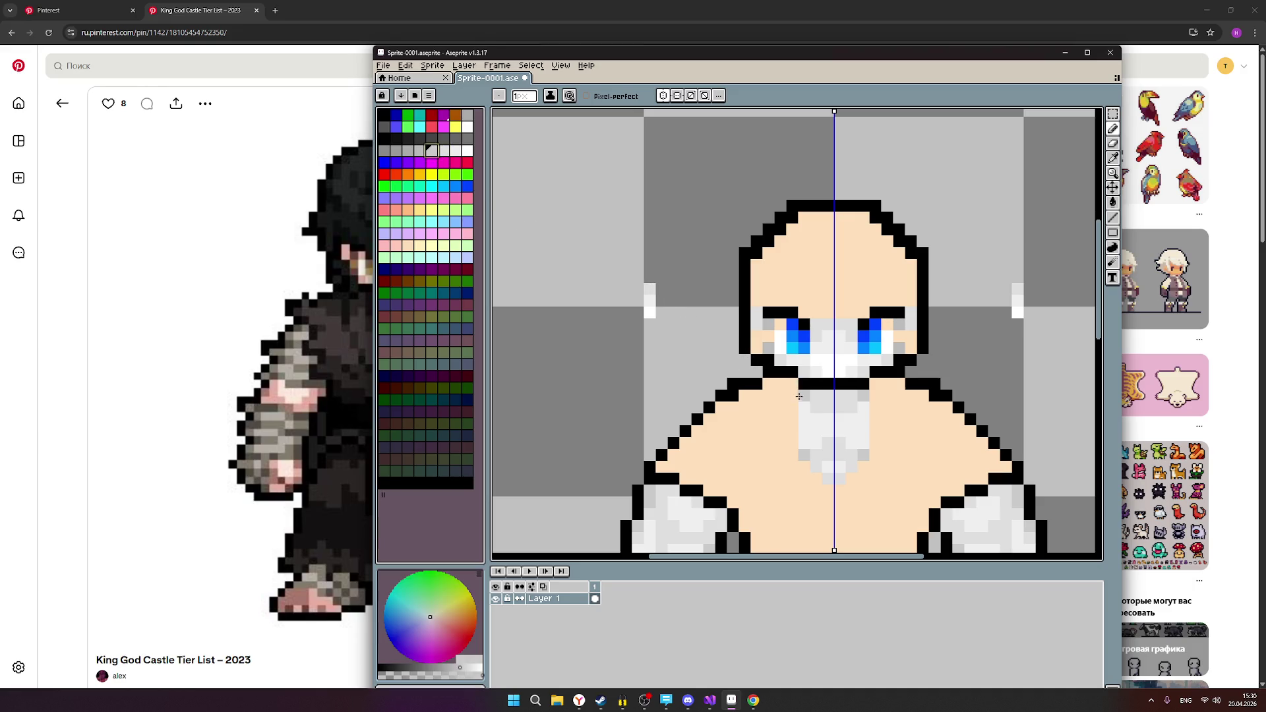
pyautogui.click(650, 277)
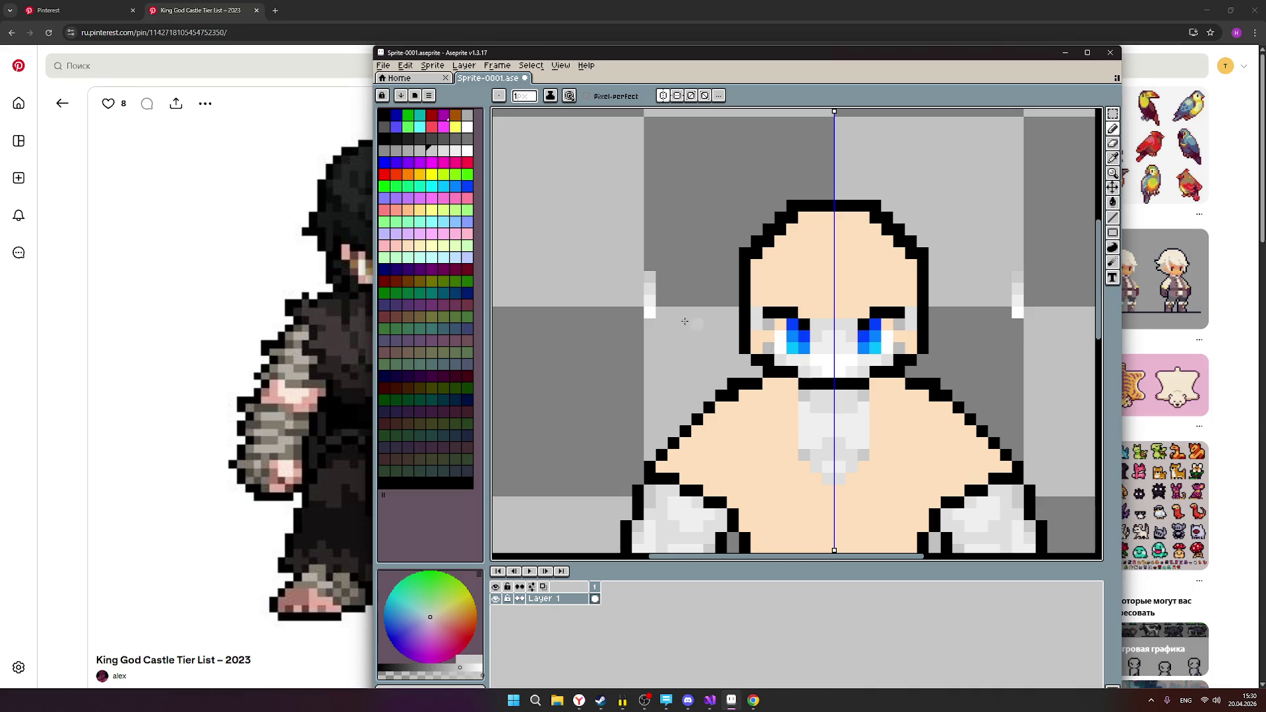
pyautogui.click(420, 151)
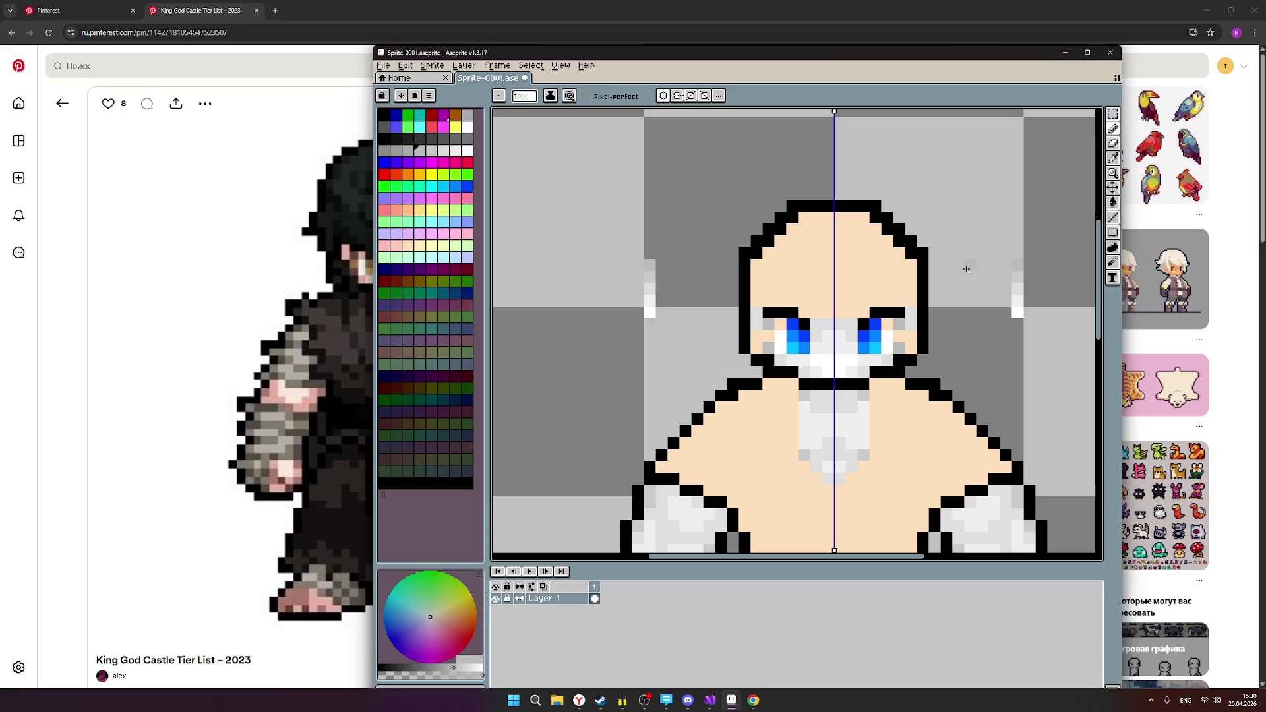
pyautogui.click(1112, 114)
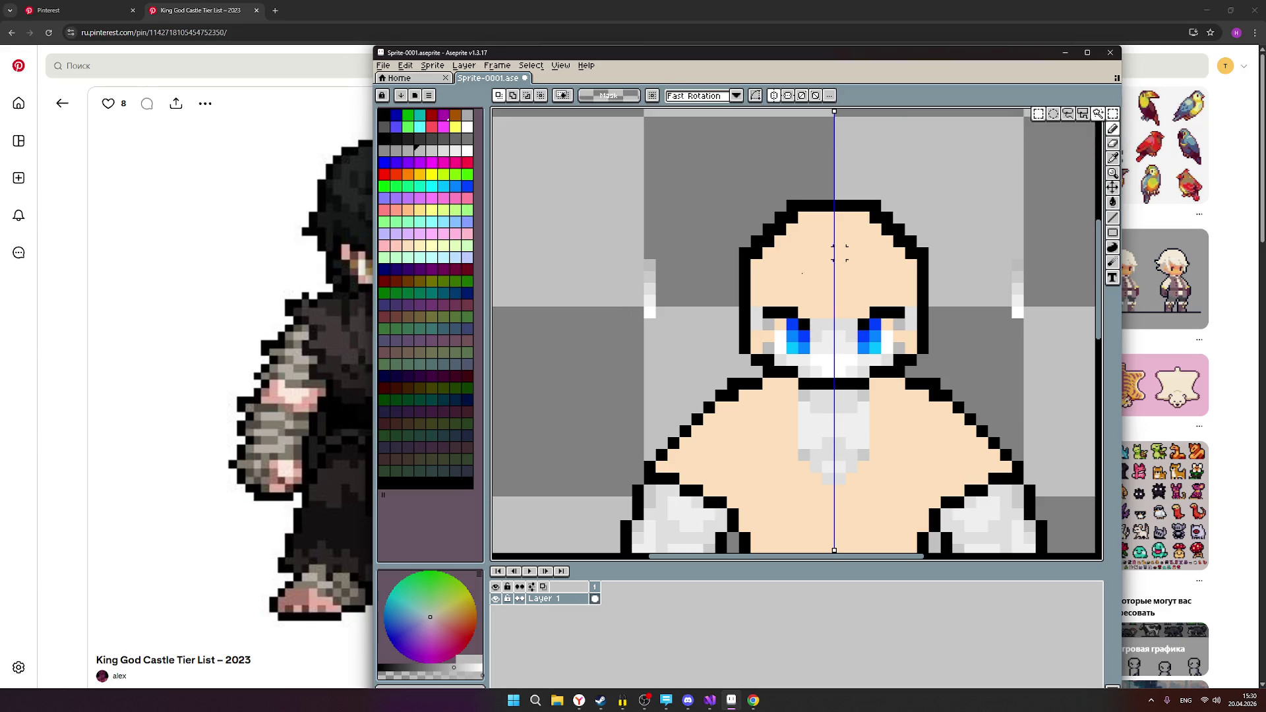
pyautogui.moveTo(614, 335); pyautogui.dragTo(681, 235)
pyautogui.moveTo(661, 308)
pyautogui.mouseDown()
pyautogui.moveTo(668, 293)
pyautogui.moveTo(686, 305)
pyautogui.moveTo(685, 275)
pyautogui.mouseUp()
pyautogui.click(582, 366)
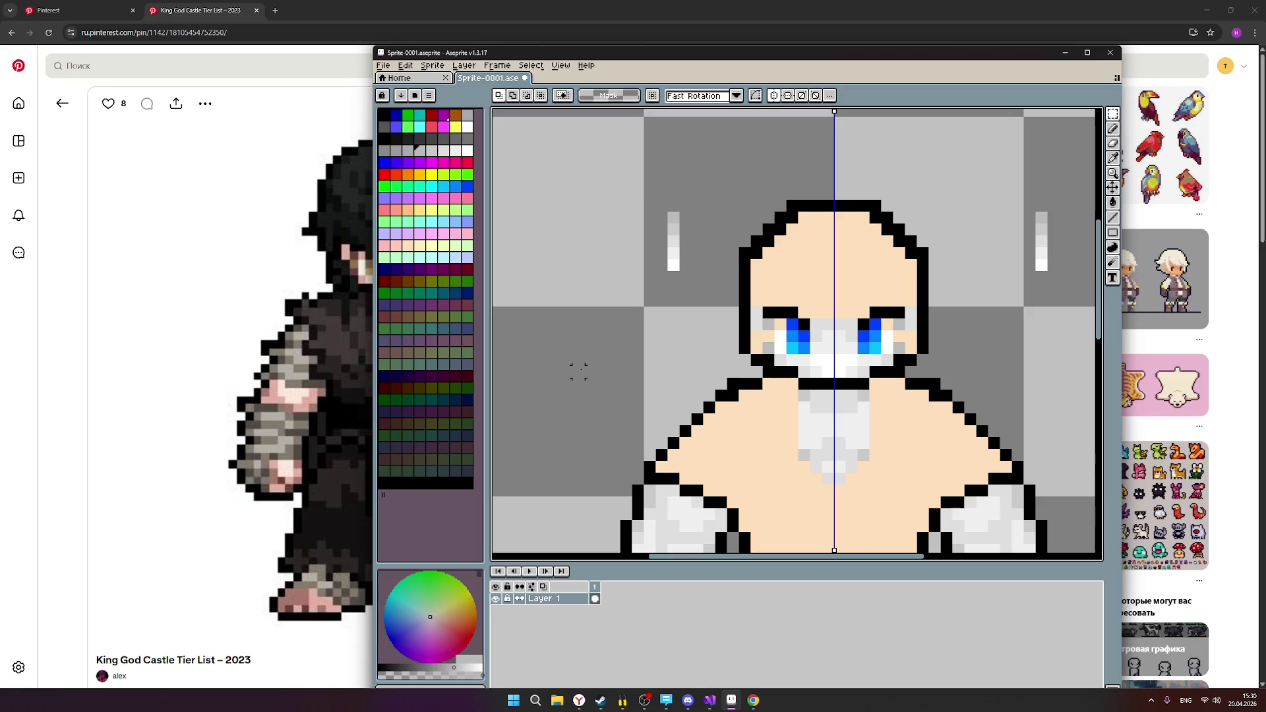
pyautogui.click(1113, 128)
pyautogui.scroll(-3, 920, 283)
pyautogui.scroll(1, 911, 306)
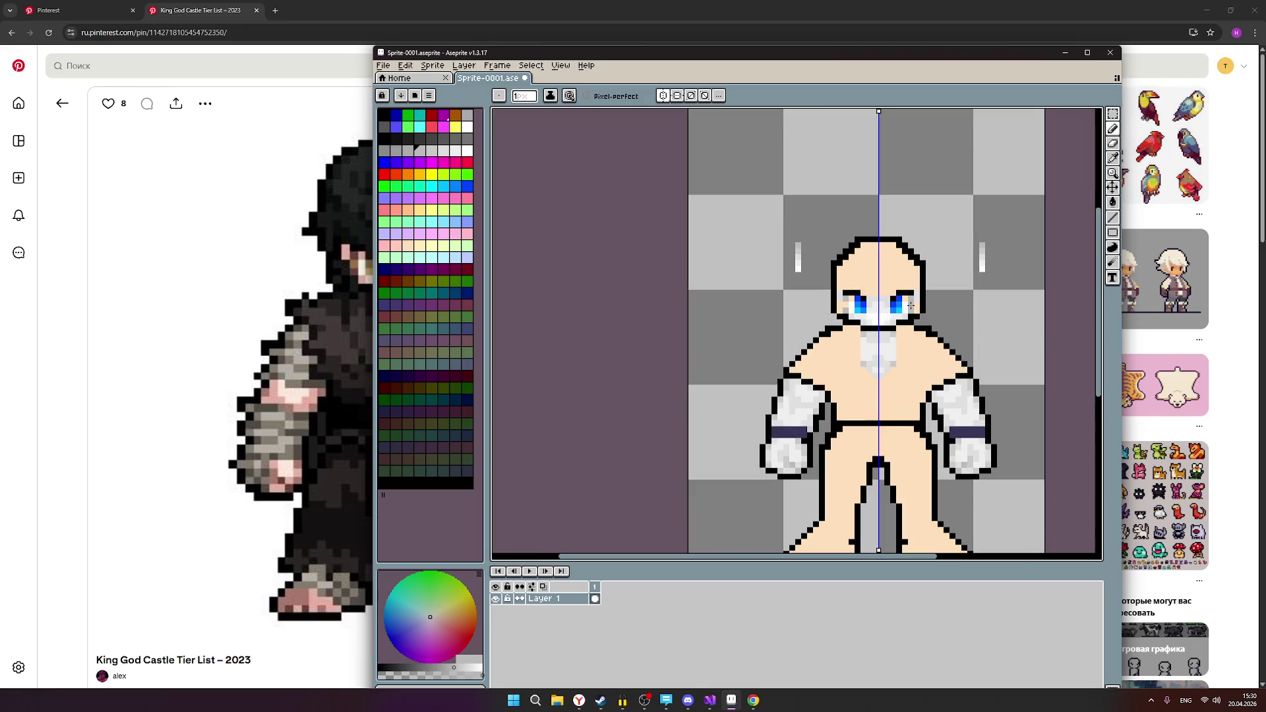
pyautogui.scroll(1, 912, 306)
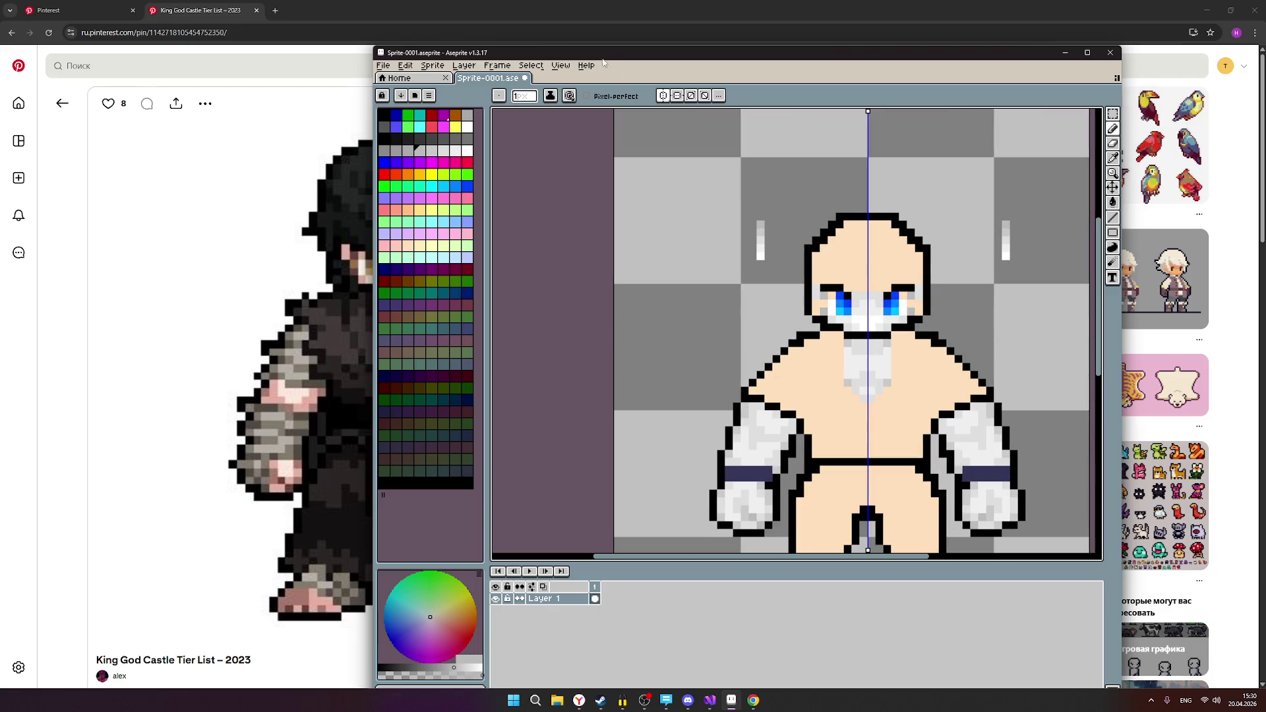
pyautogui.moveTo(615, 60); pyautogui.dragTo(833, 53)
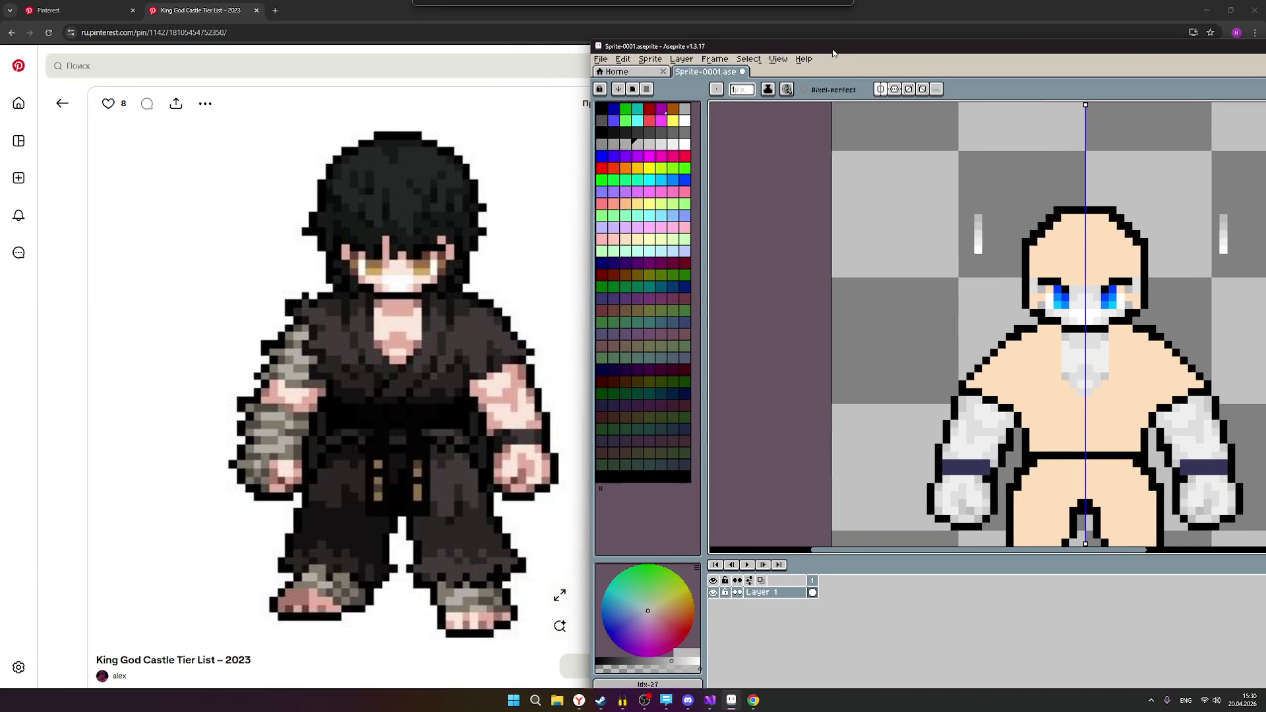
# Nudge the Aseprite window left and check the pixel-character board and King God Castle reference pin.
pyautogui.moveTo(833, 52); pyautogui.dragTo(791, 52)
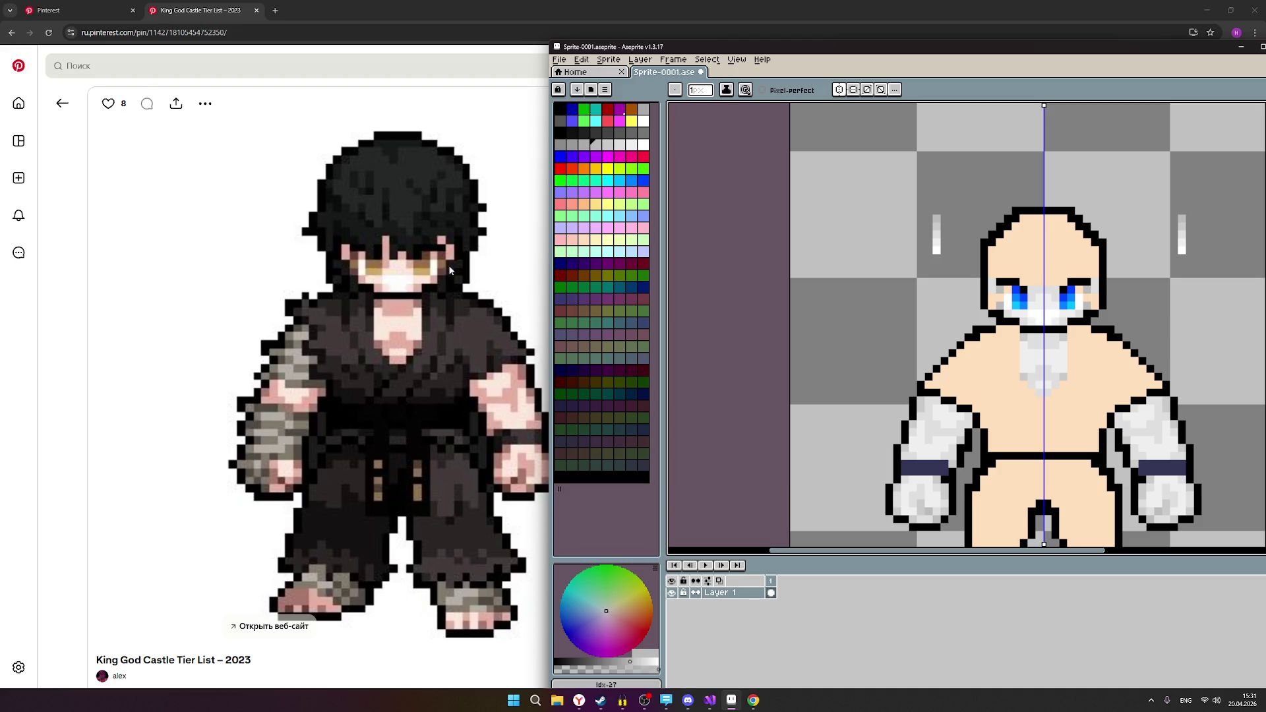
pyautogui.scroll(2, 1023, 303)
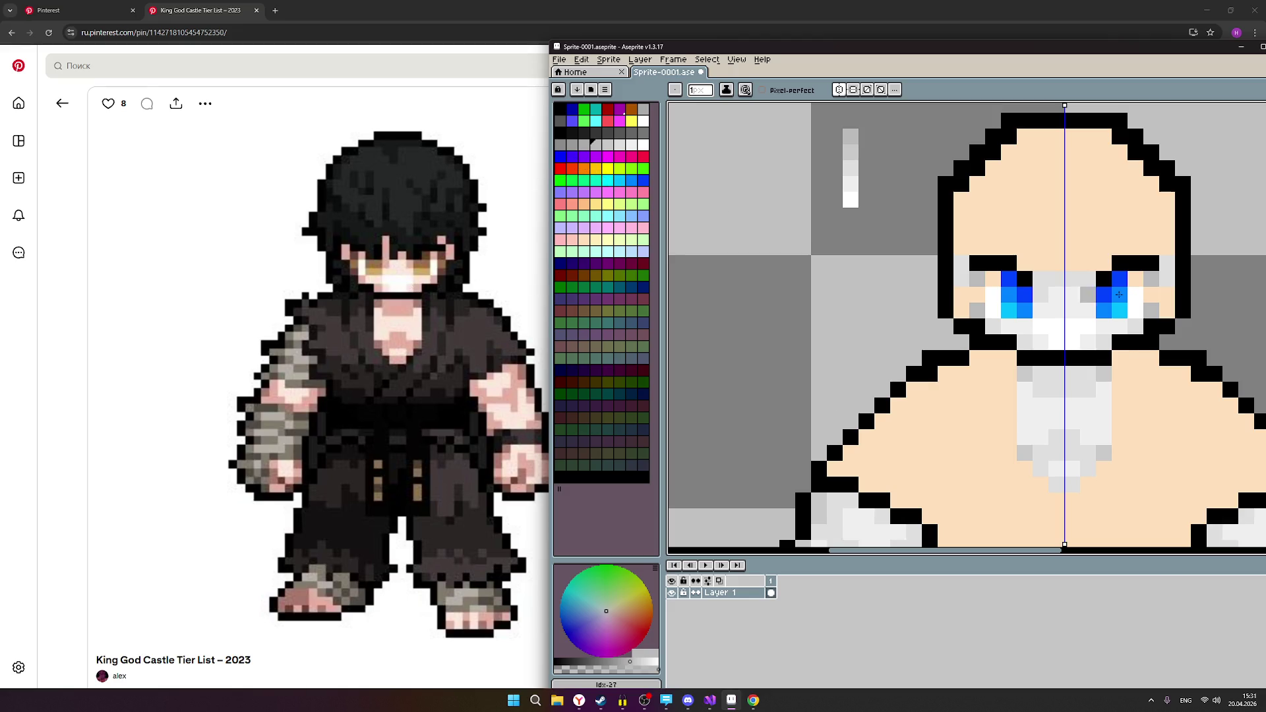
pyautogui.scroll(-2, 1094, 294)
pyautogui.scroll(1, 1125, 329)
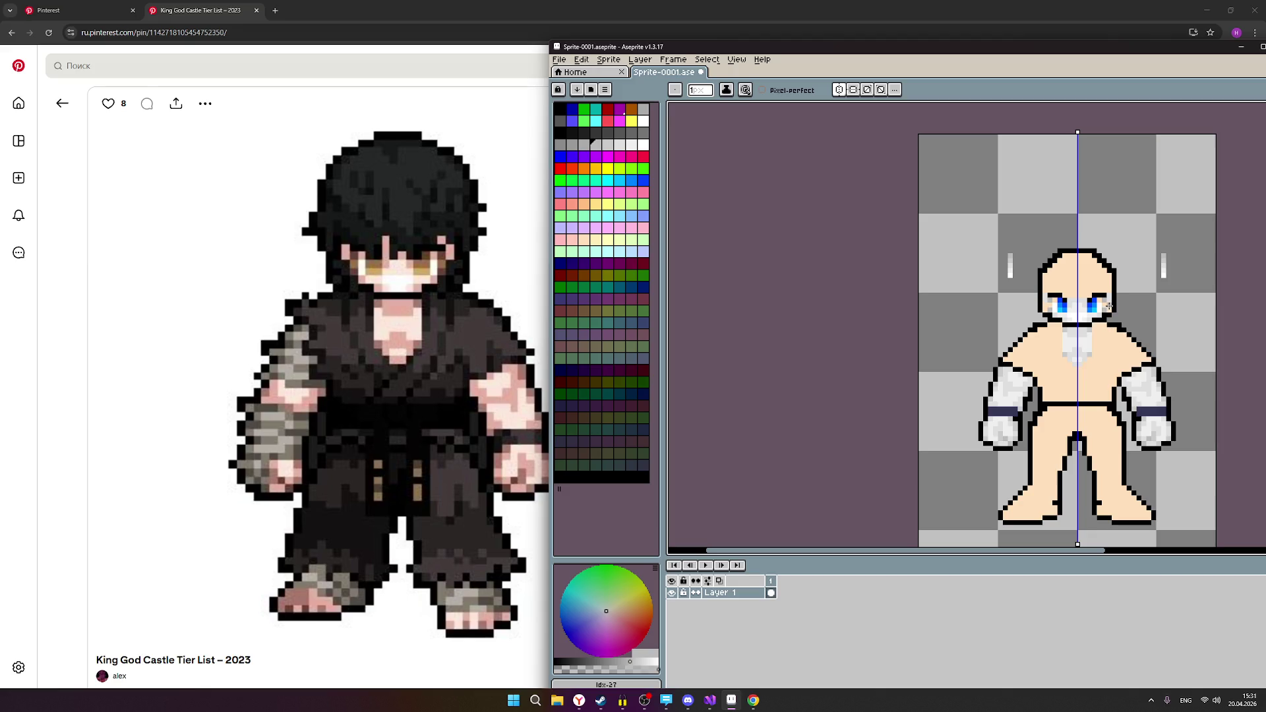
pyautogui.click(78, 13)
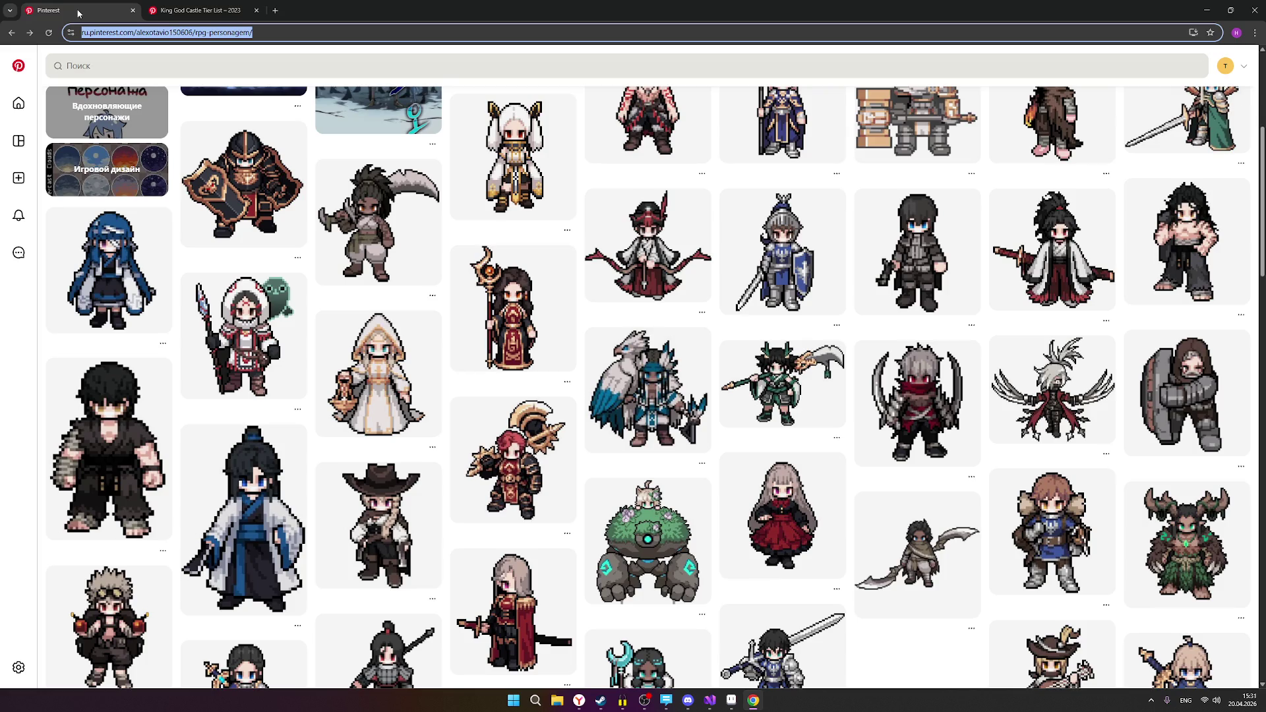
pyautogui.click(198, 10)
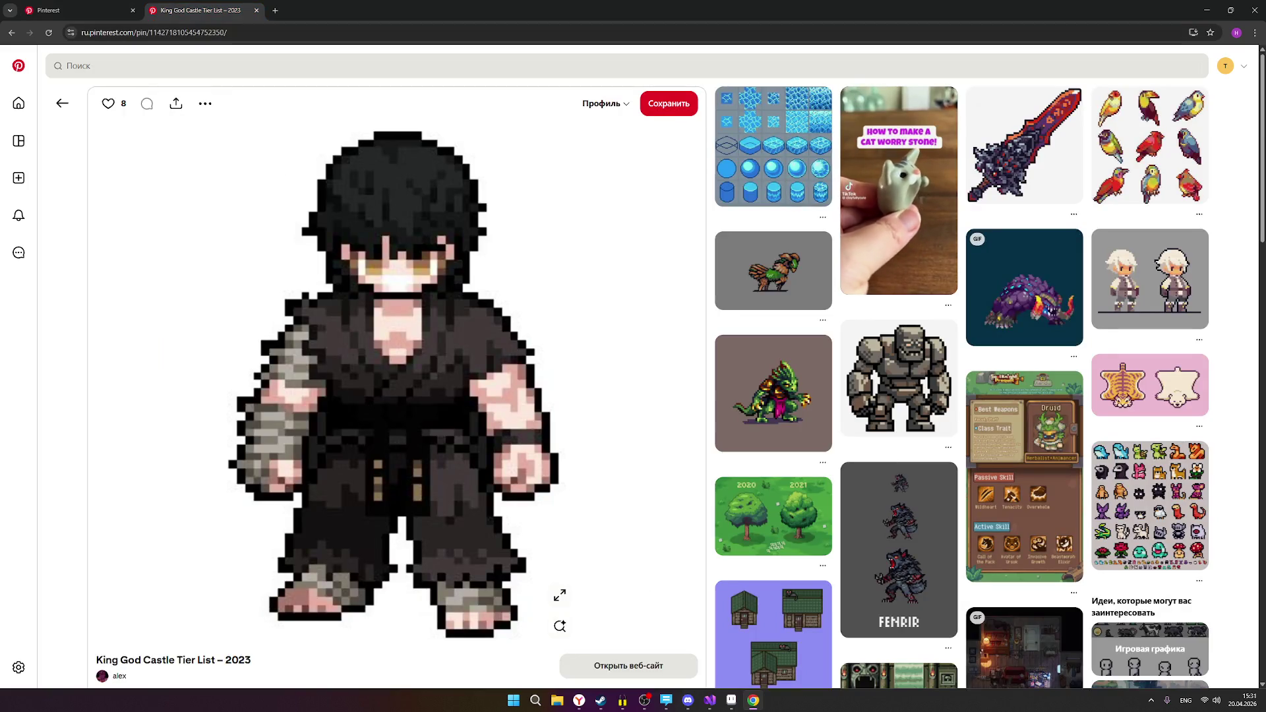
# Back in the sprite, paint mirrored light-grey pixels beside both eyes.
pyautogui.click(731, 700)
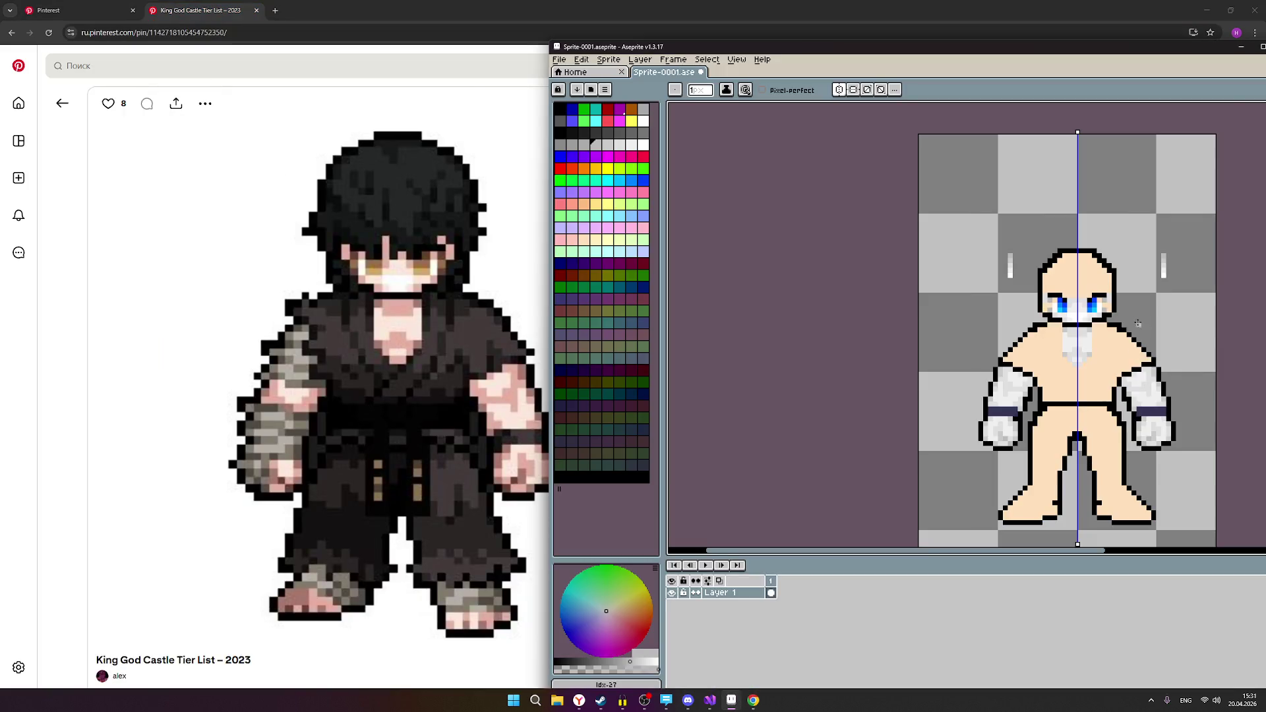
pyautogui.scroll(5, 1139, 323)
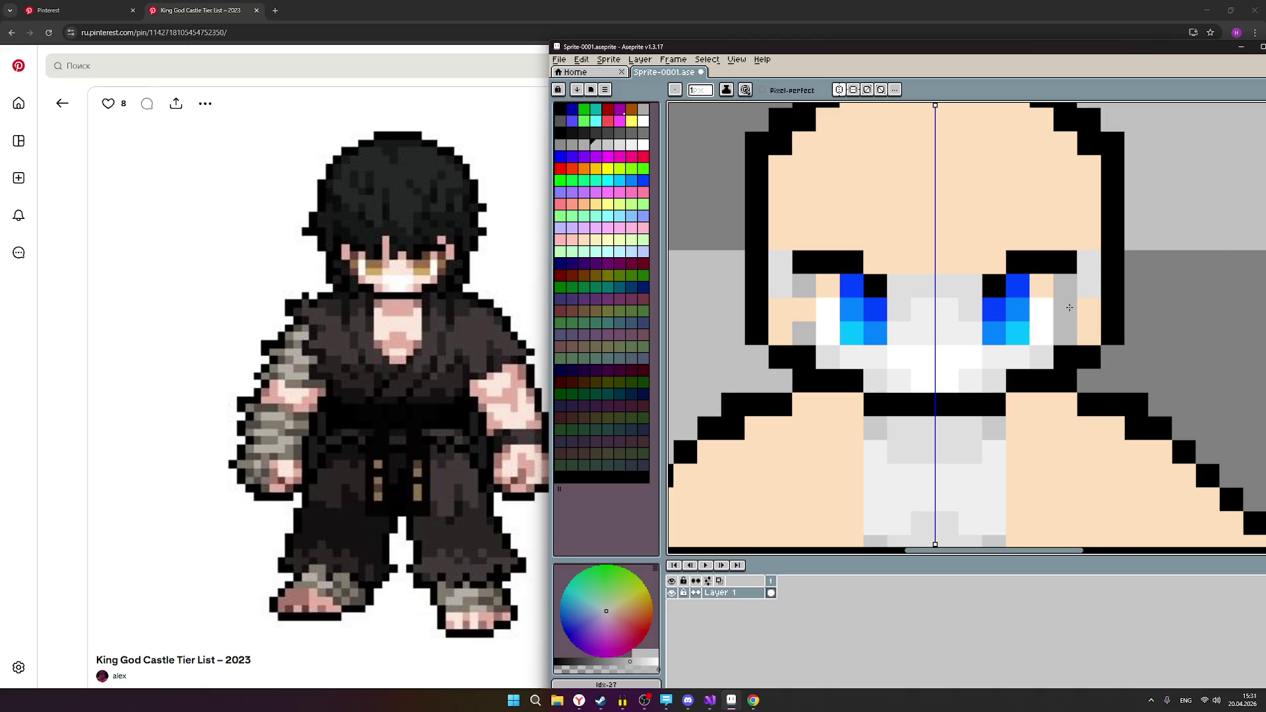
pyautogui.scroll(-2, 1070, 307)
pyautogui.click(1070, 307)
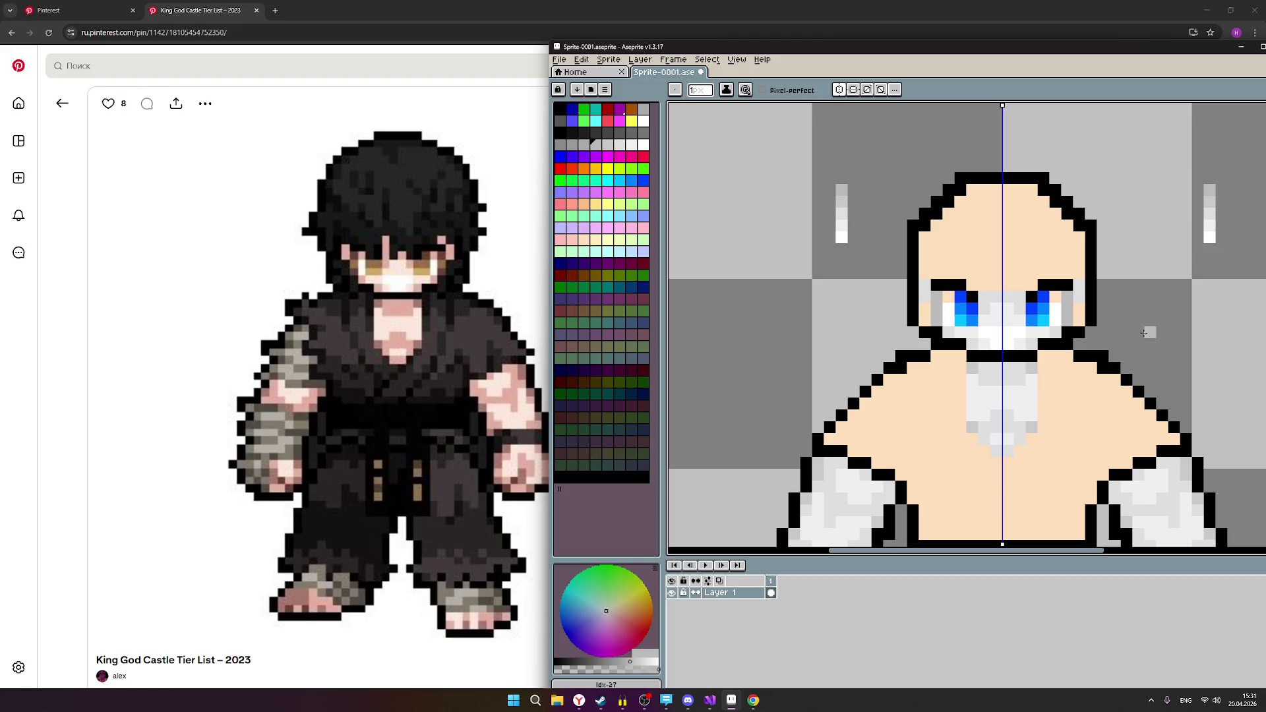
# Paint a trial grey pixel pair between the eyes with the pencil, then undo it.
pyautogui.press('v')
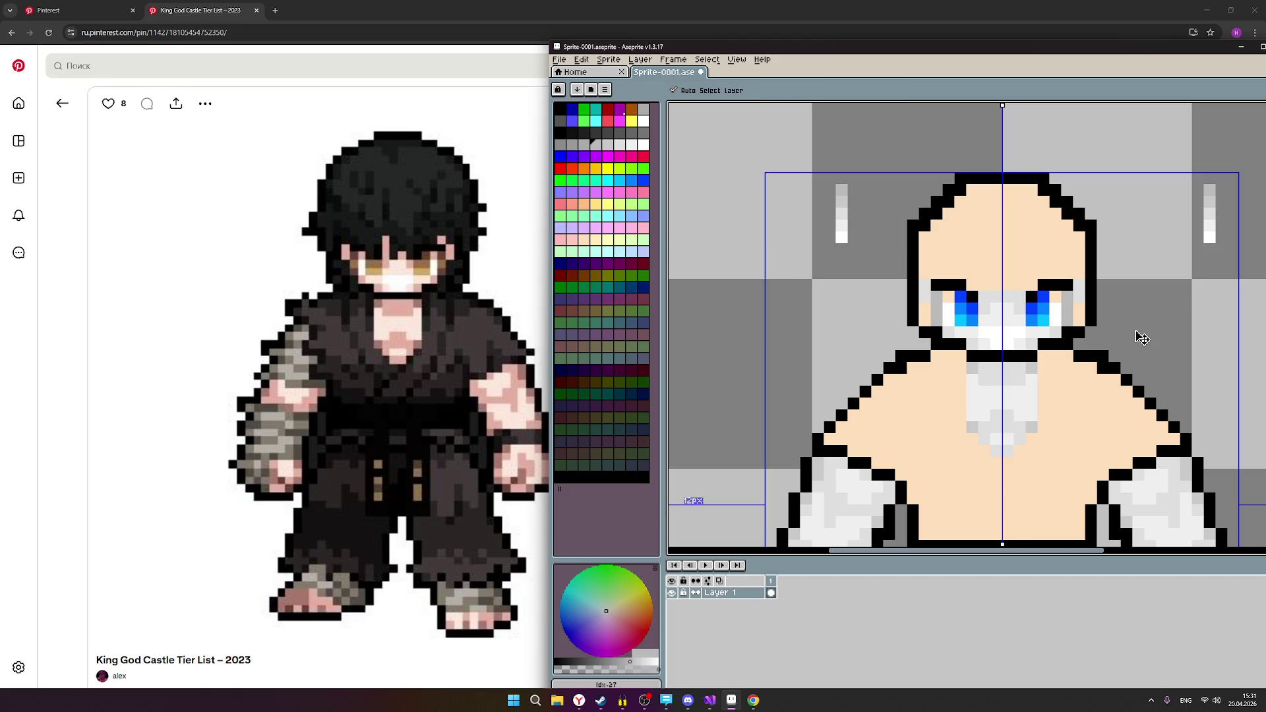
pyautogui.press('b')
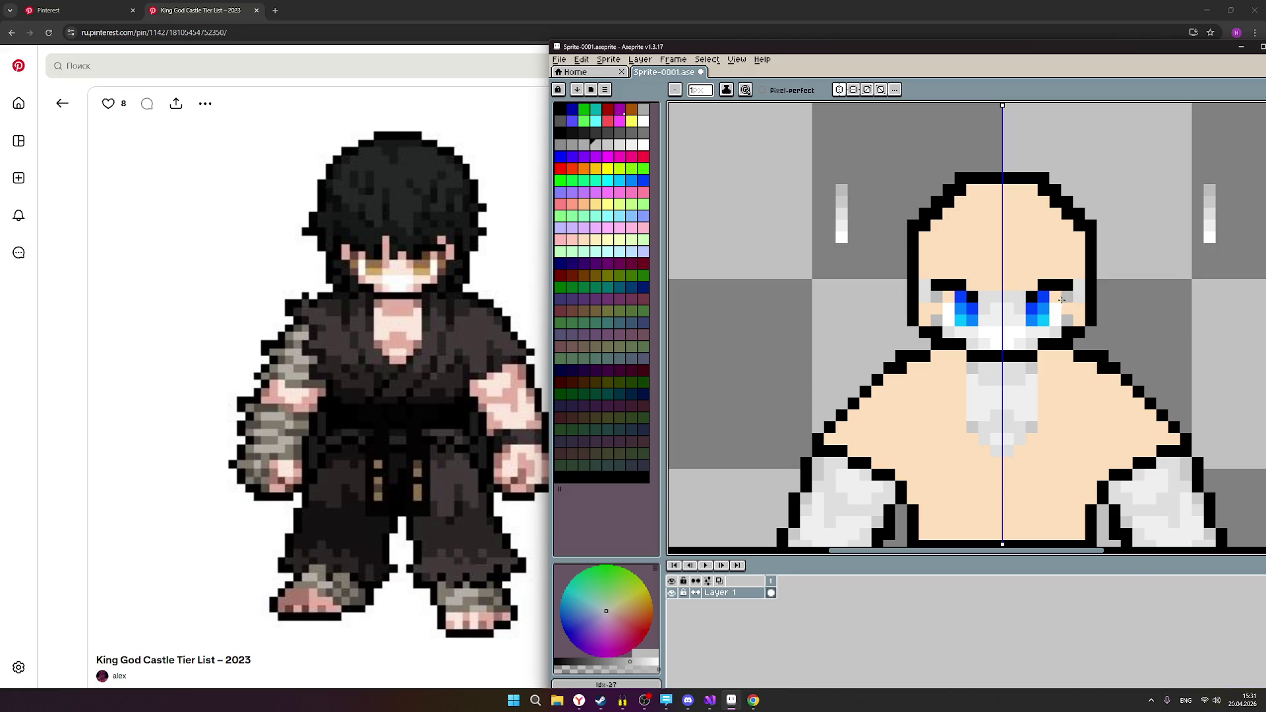
pyautogui.click(1000, 298)
pyautogui.hotkey('ctrl', 'z')
# Pick a light grey drawing colour, settling on the neighbouring shade.
pyautogui.click(609, 145)
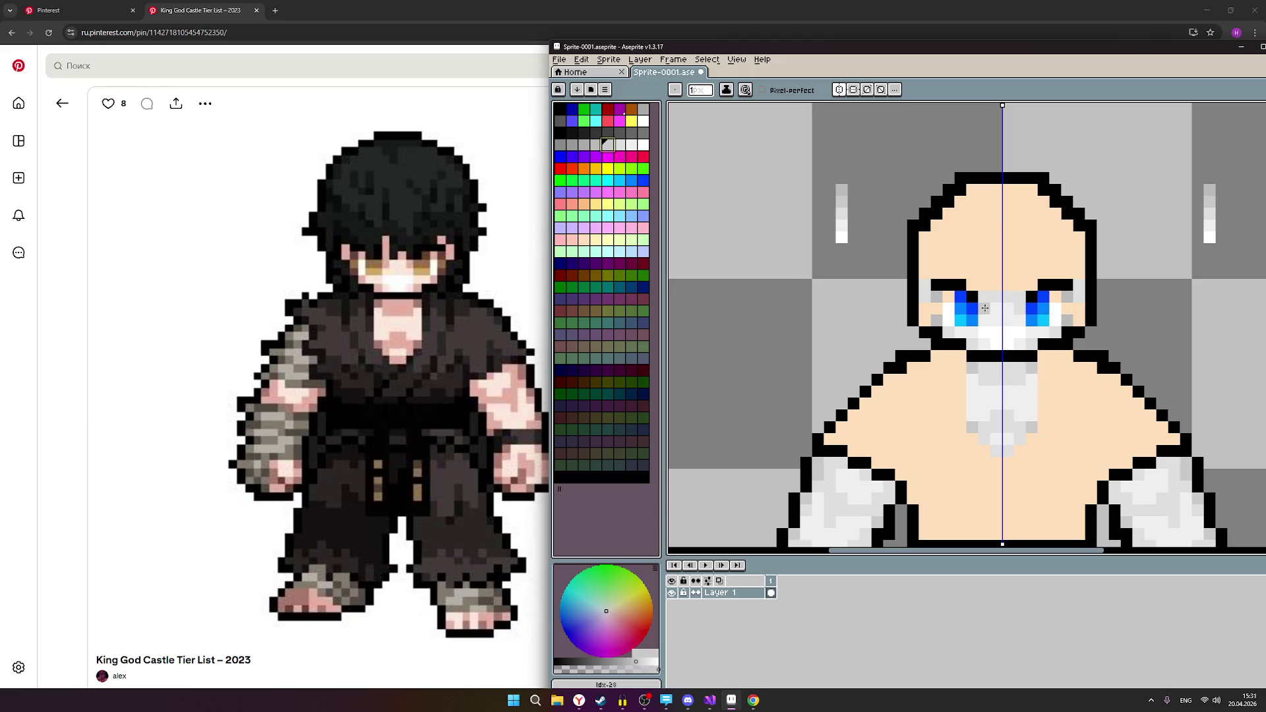
pyautogui.click(620, 145)
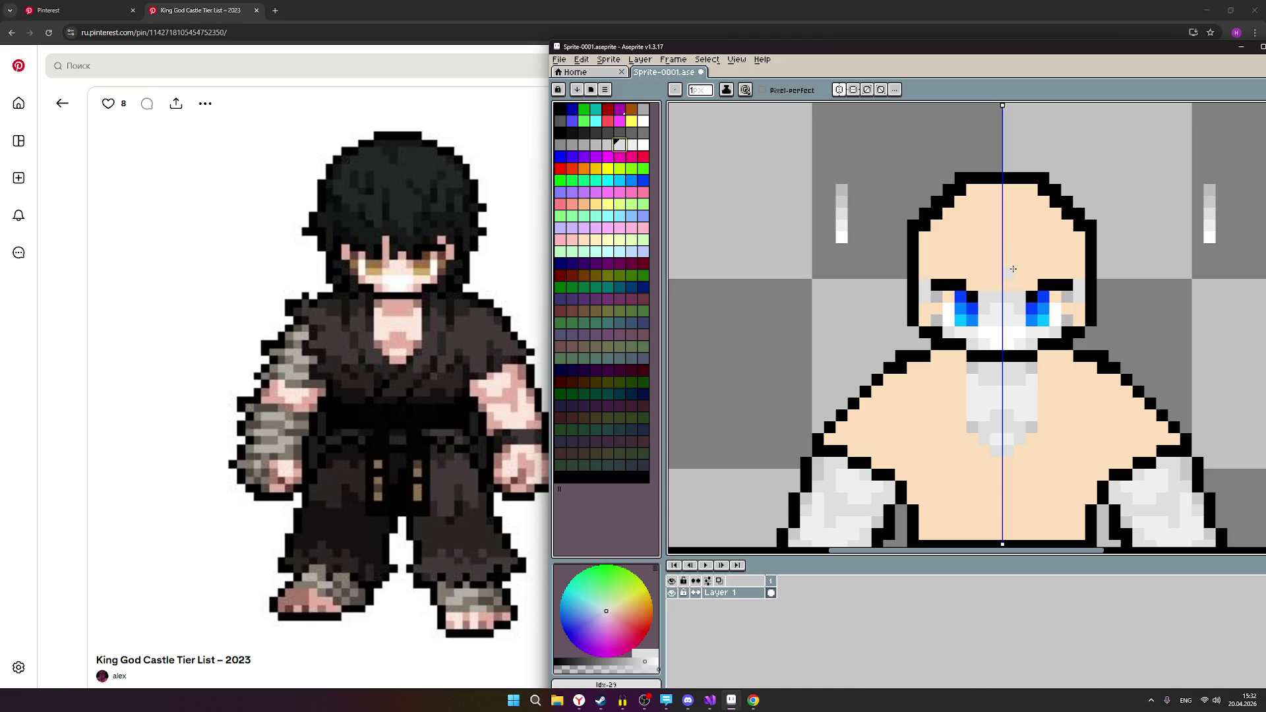
pyautogui.scroll(-1, 1013, 269)
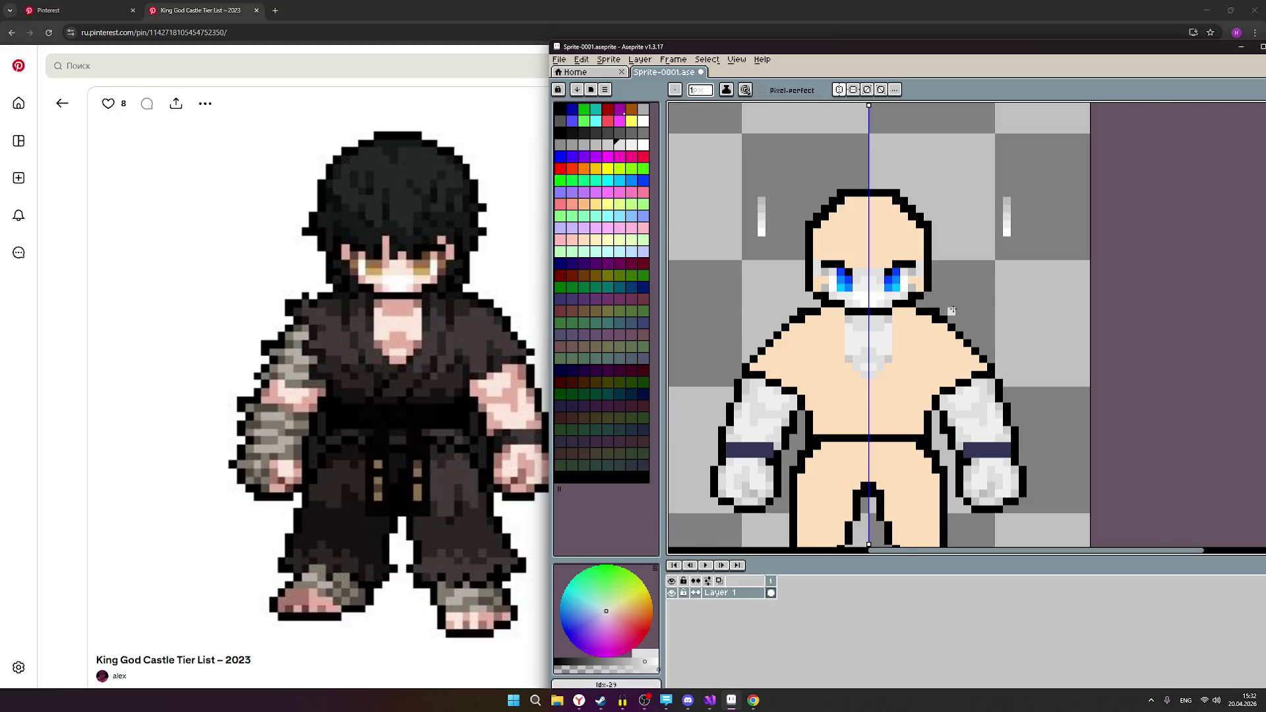
# Blacken the light pixel beside the eye outline, then recentre and zoom out to check the sprite.
pyautogui.scroll(1, 952, 310)
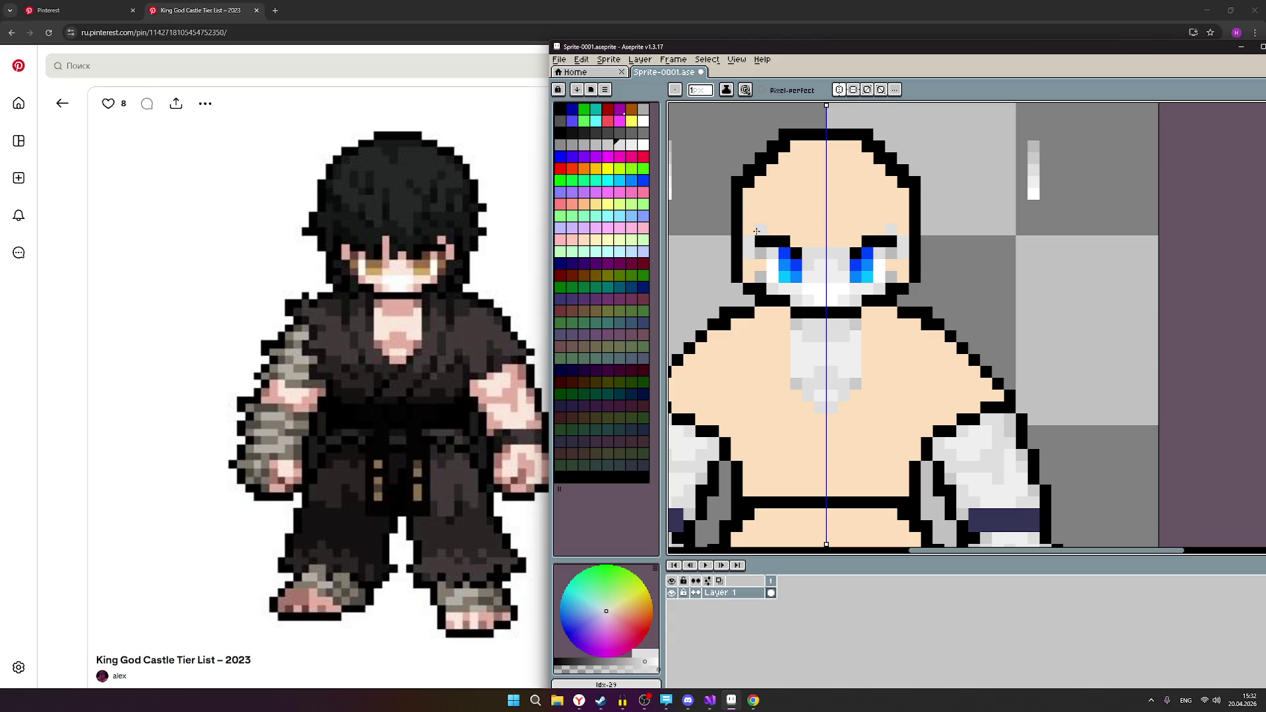
pyautogui.scroll(-1, 930, 290)
pyautogui.scroll(1, 930, 290)
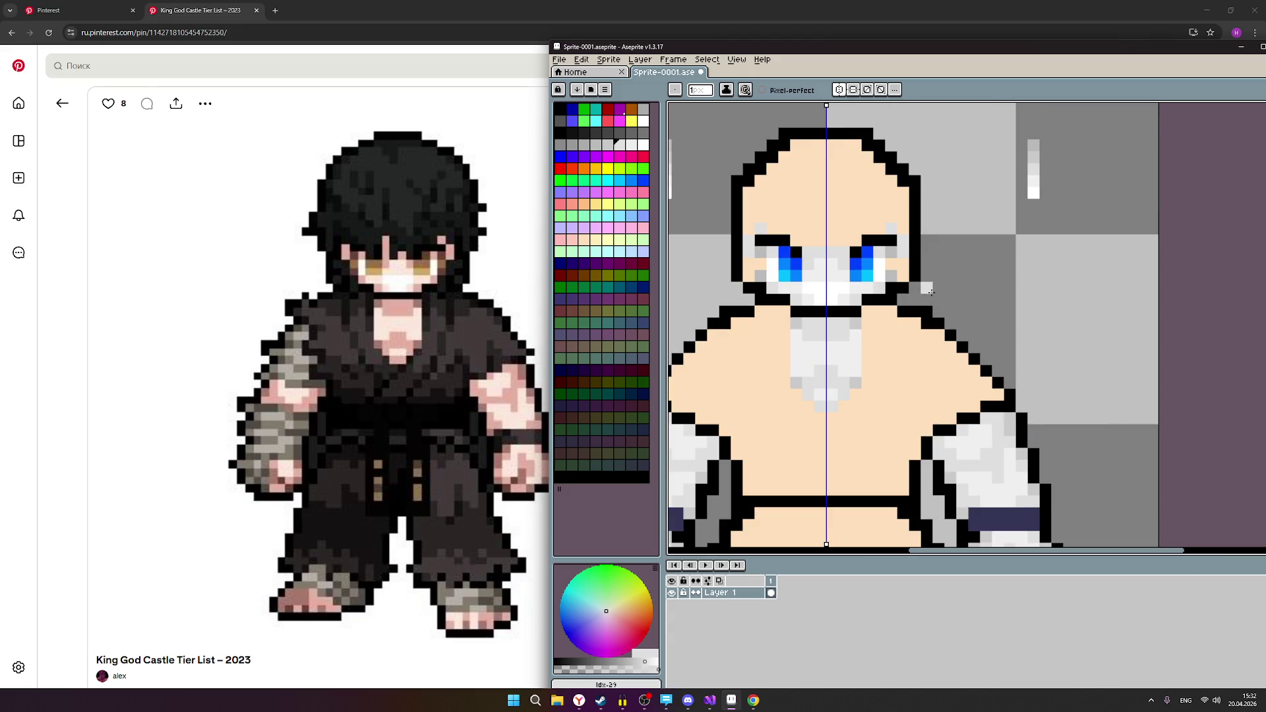
pyautogui.click(898, 283)
pyautogui.scroll(-2, 940, 310)
pyautogui.scroll(1, 978, 330)
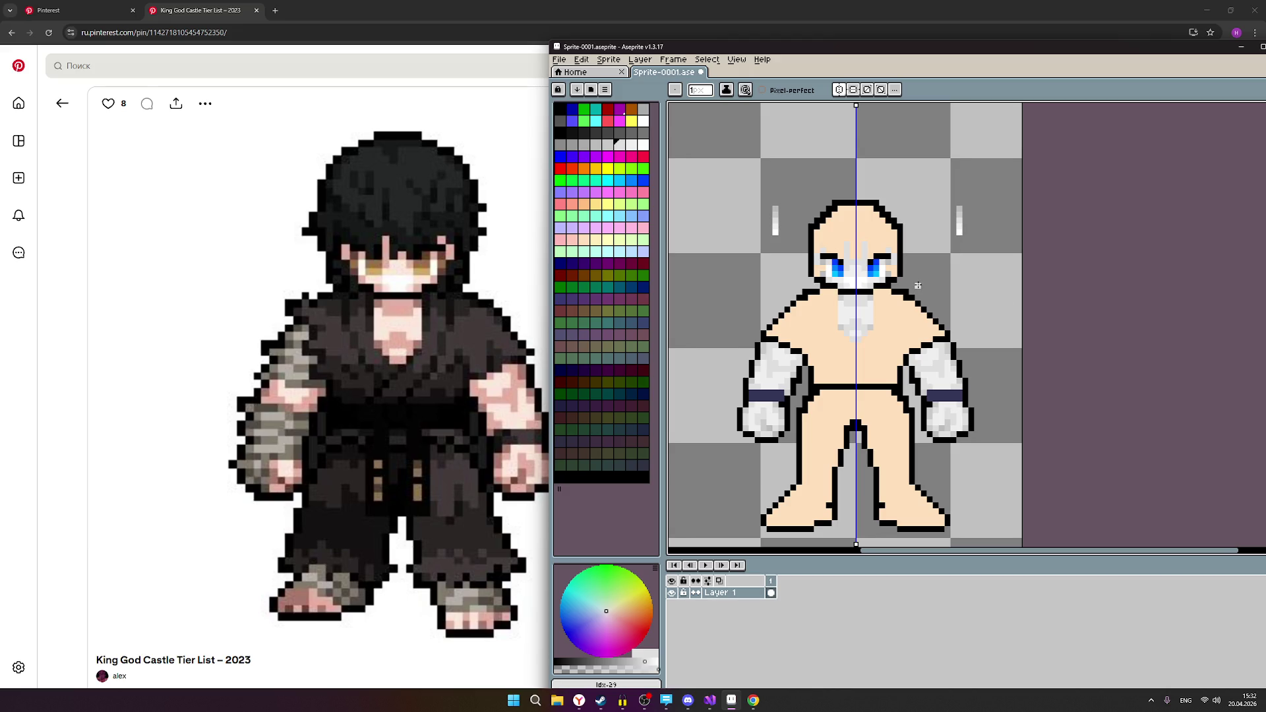
pyautogui.moveTo(916, 285); pyautogui.dragTo(882, 315)
pyautogui.scroll(-2, 877, 327)
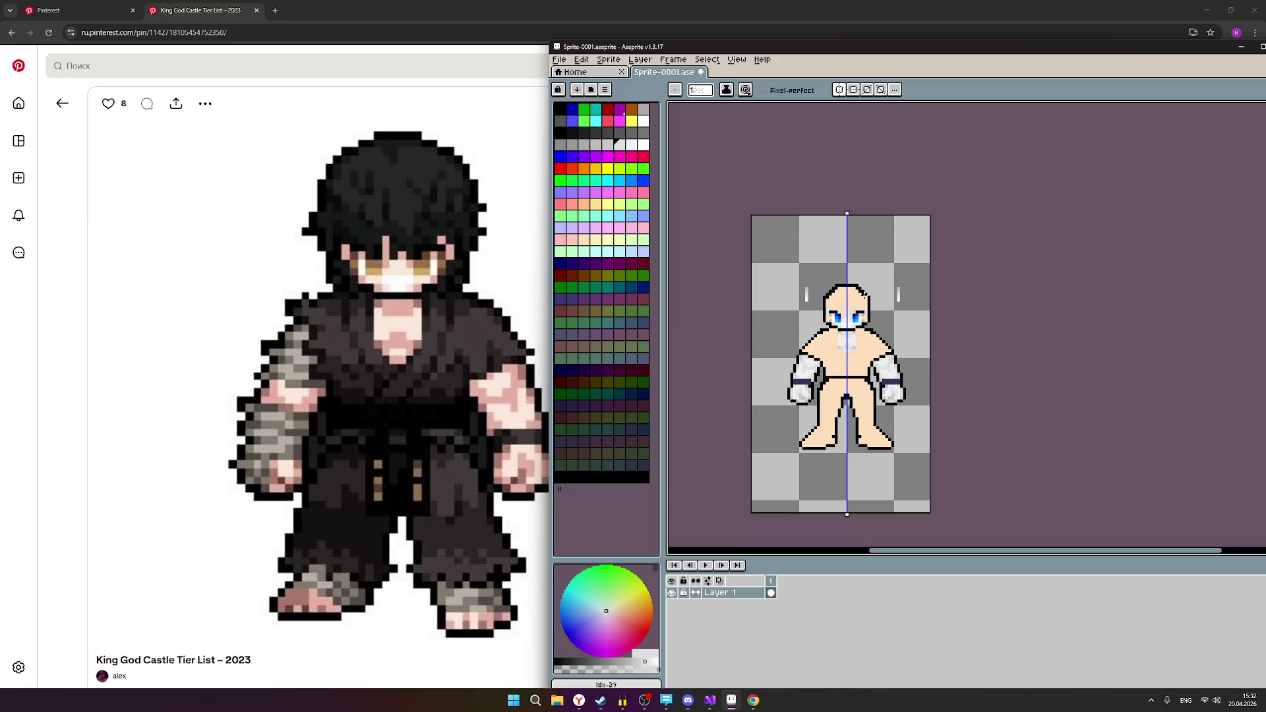
pyautogui.scroll(1, 871, 308)
pyautogui.scroll(1, 885, 337)
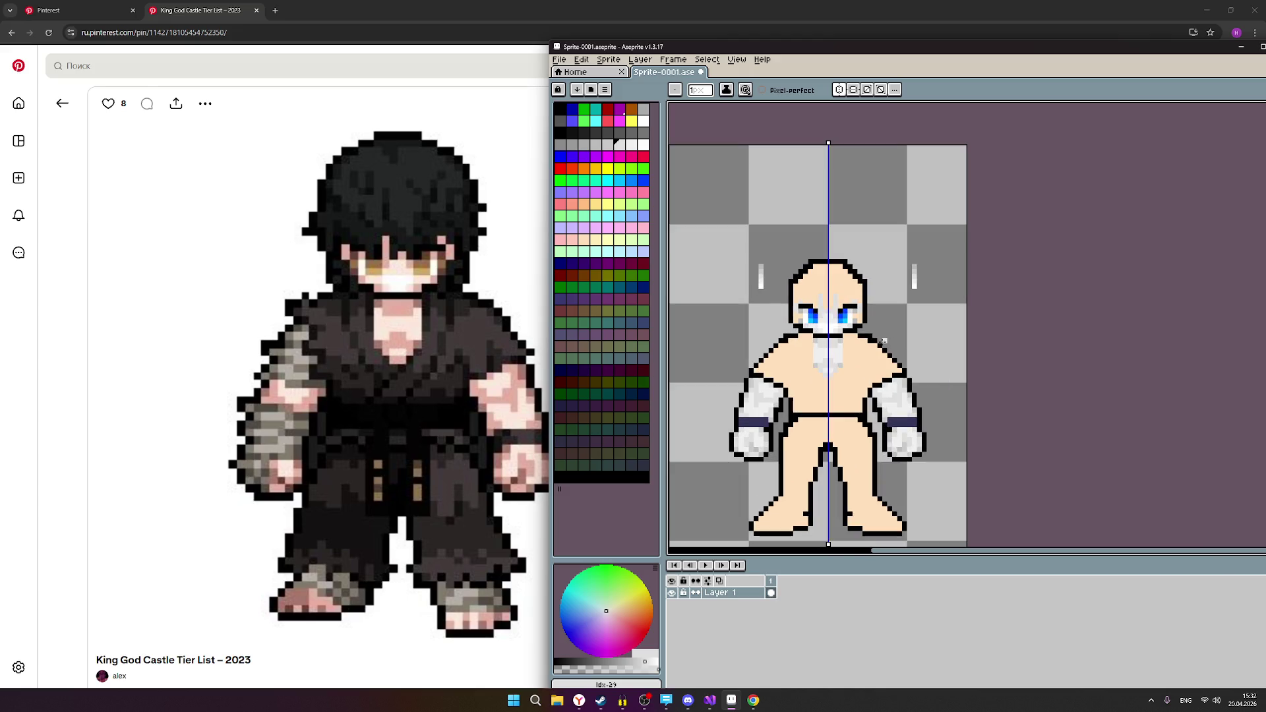
pyautogui.scroll(1, 884, 341)
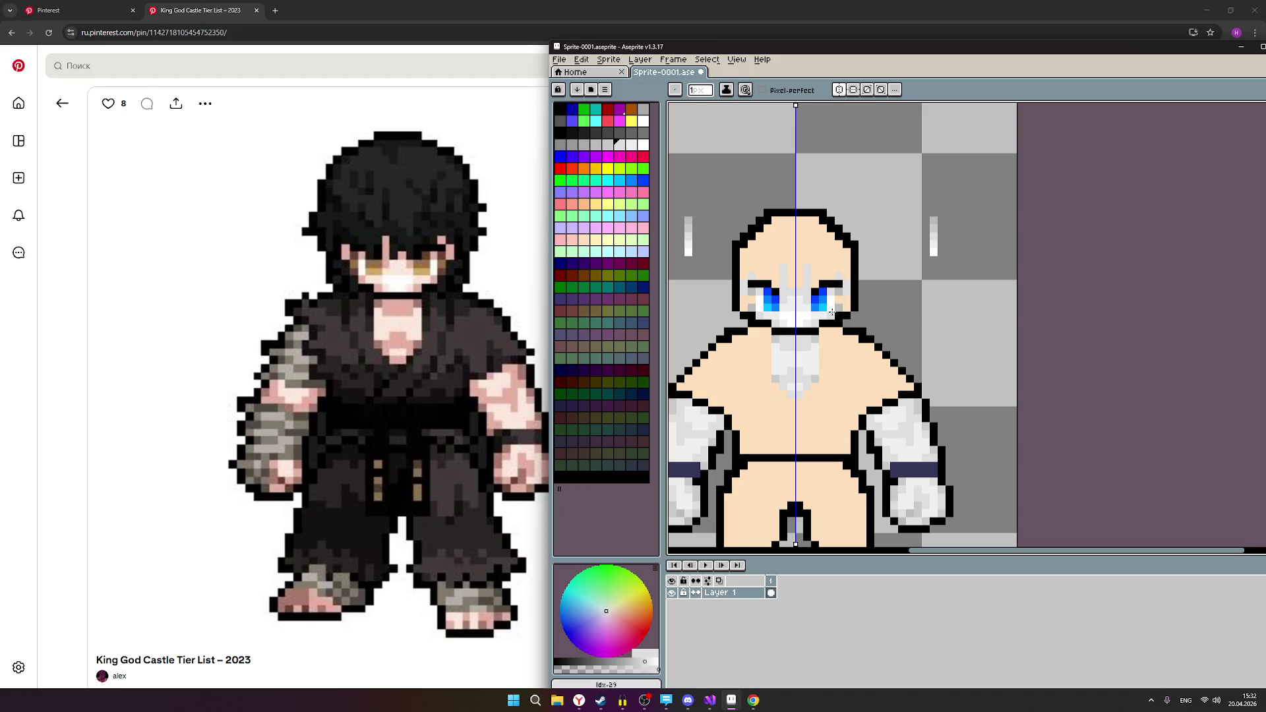
pyautogui.scroll(-2, 832, 312)
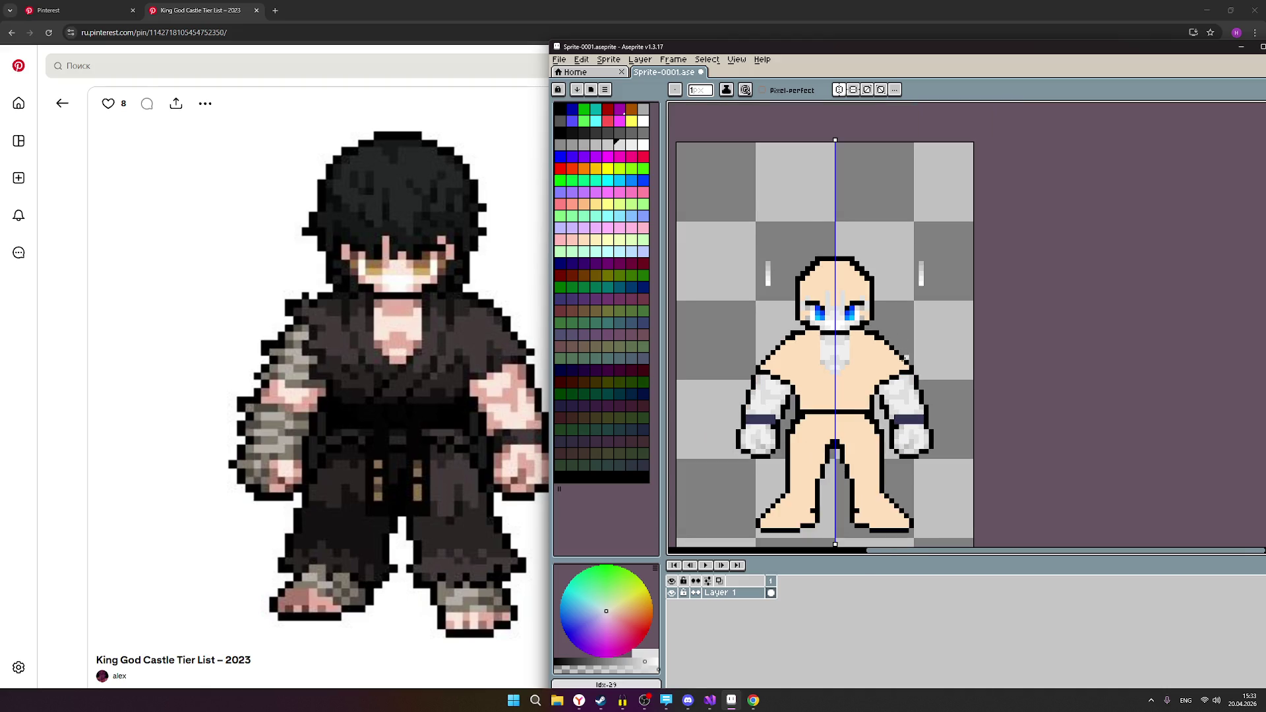
pyautogui.scroll(1, 893, 425)
pyautogui.scroll(-1, 893, 425)
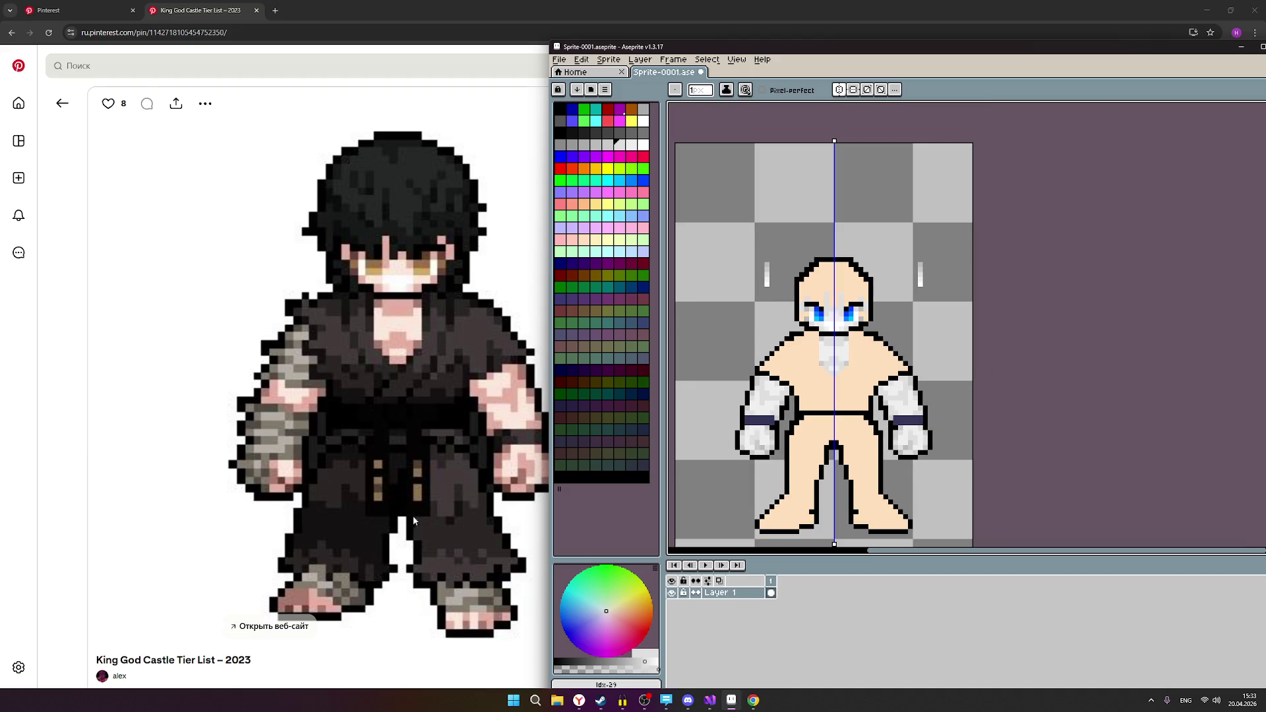
# Browse the Pinterest board of pixel-art characters, then bring the Aseprite window back to the front.
pyautogui.click(79, 18)
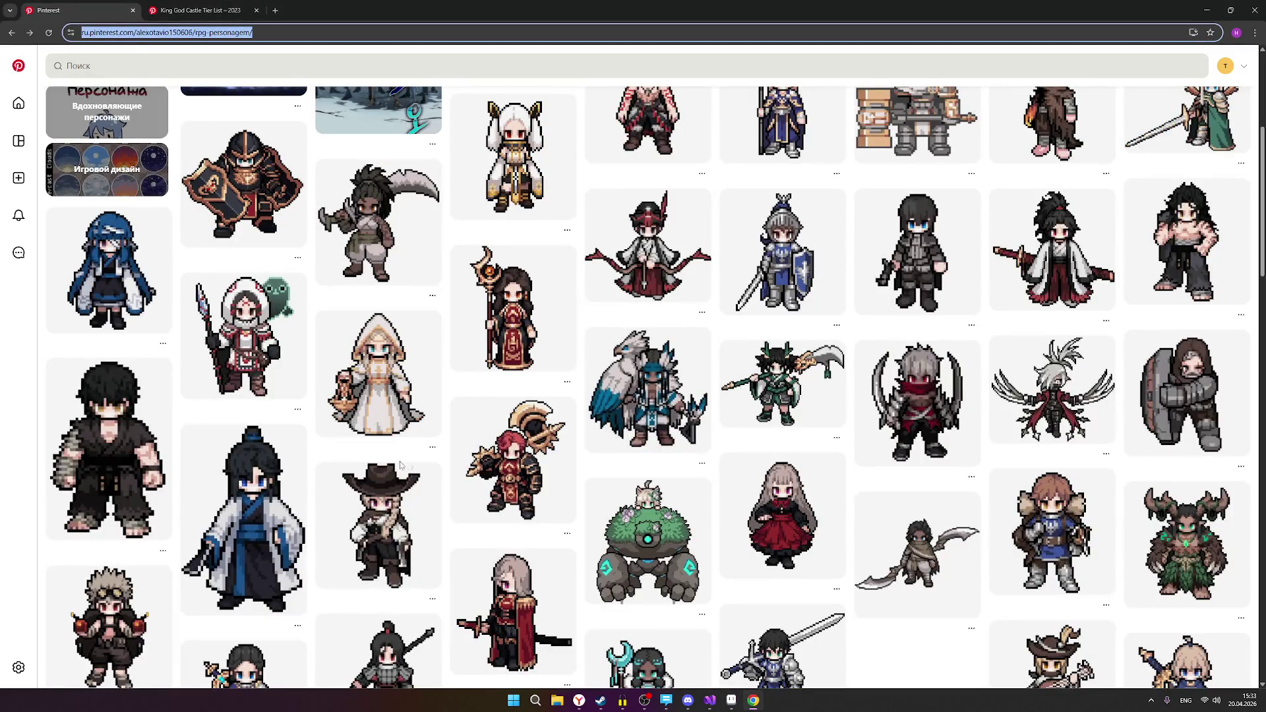
pyautogui.moveTo(211, 593)
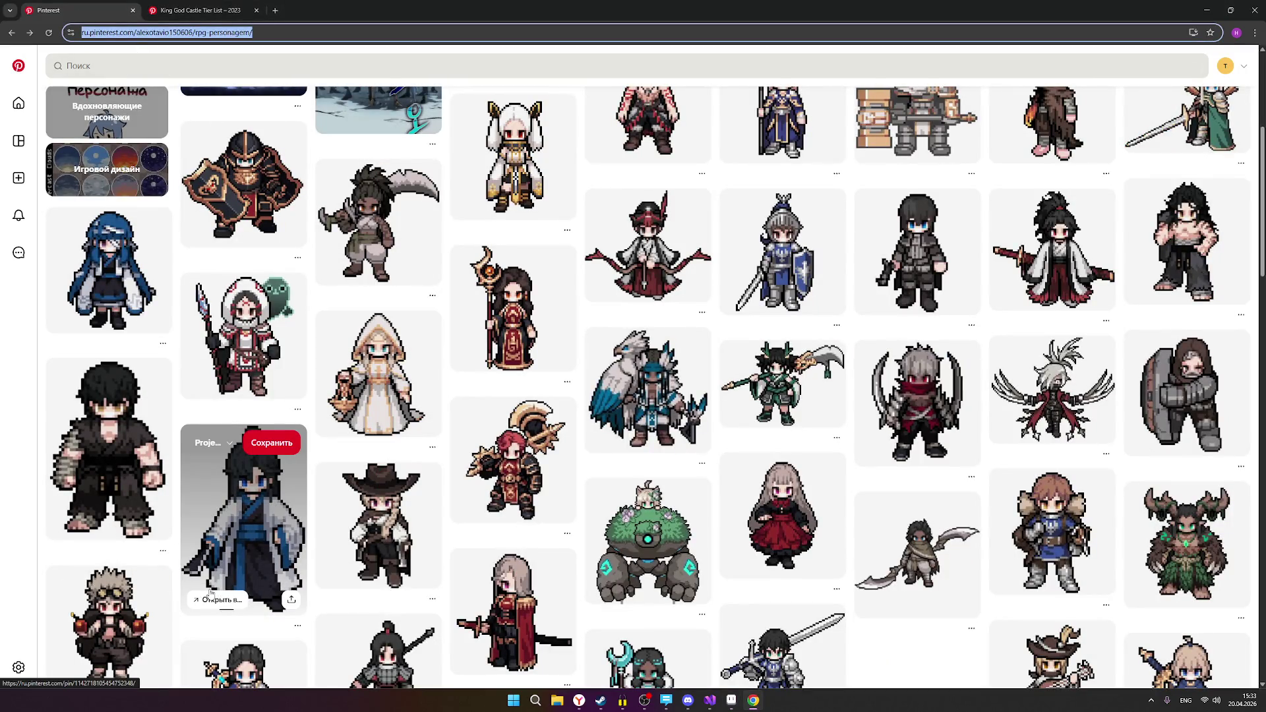
pyautogui.moveTo(148, 539)
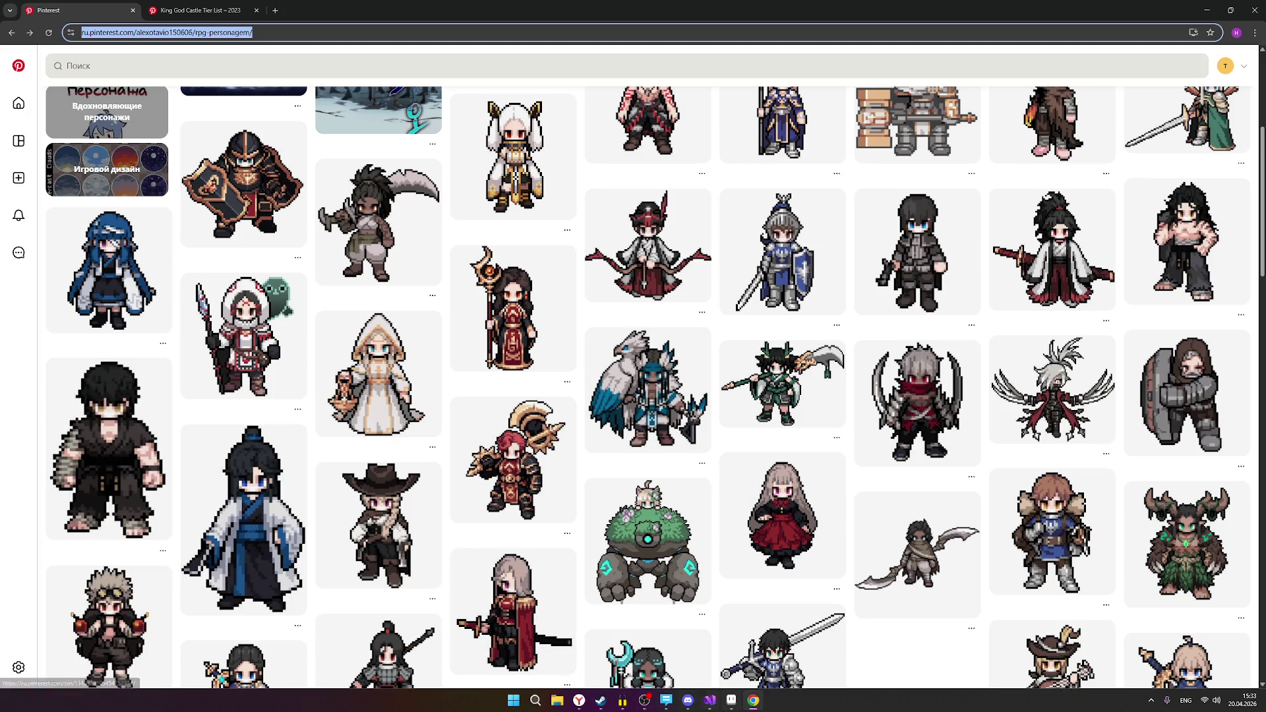
pyautogui.moveTo(730, 704)
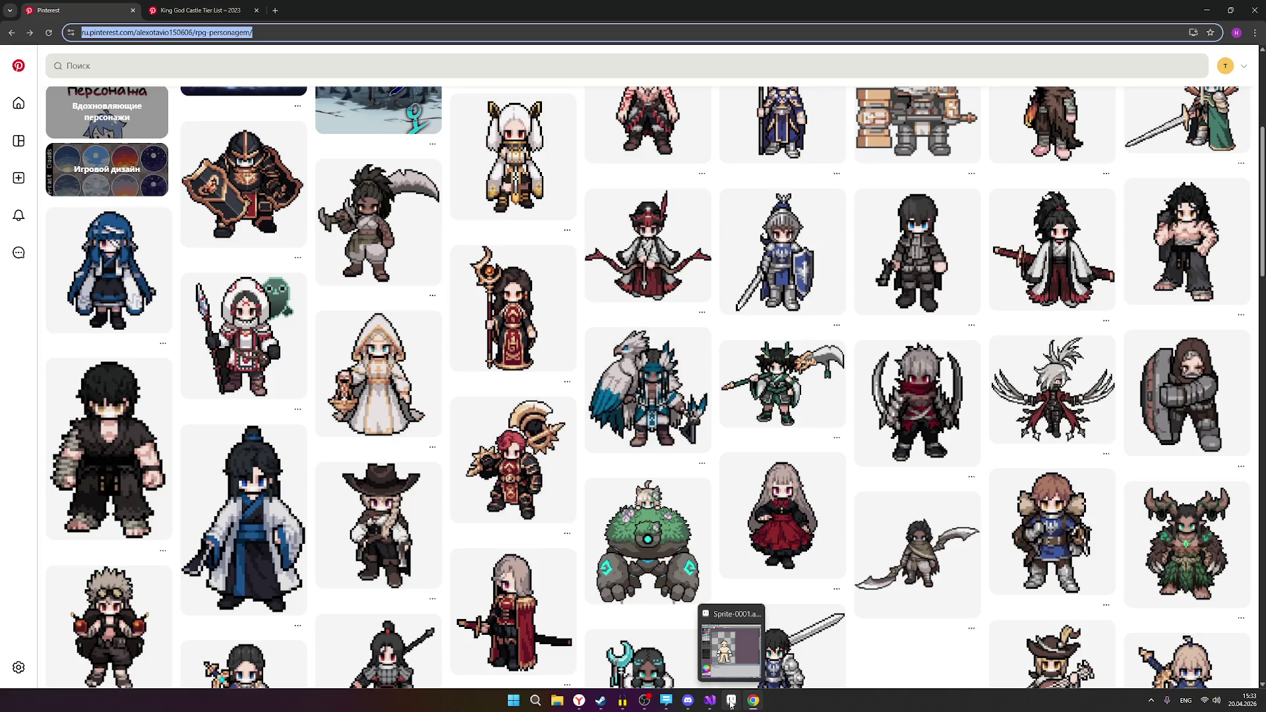
pyautogui.click(730, 705)
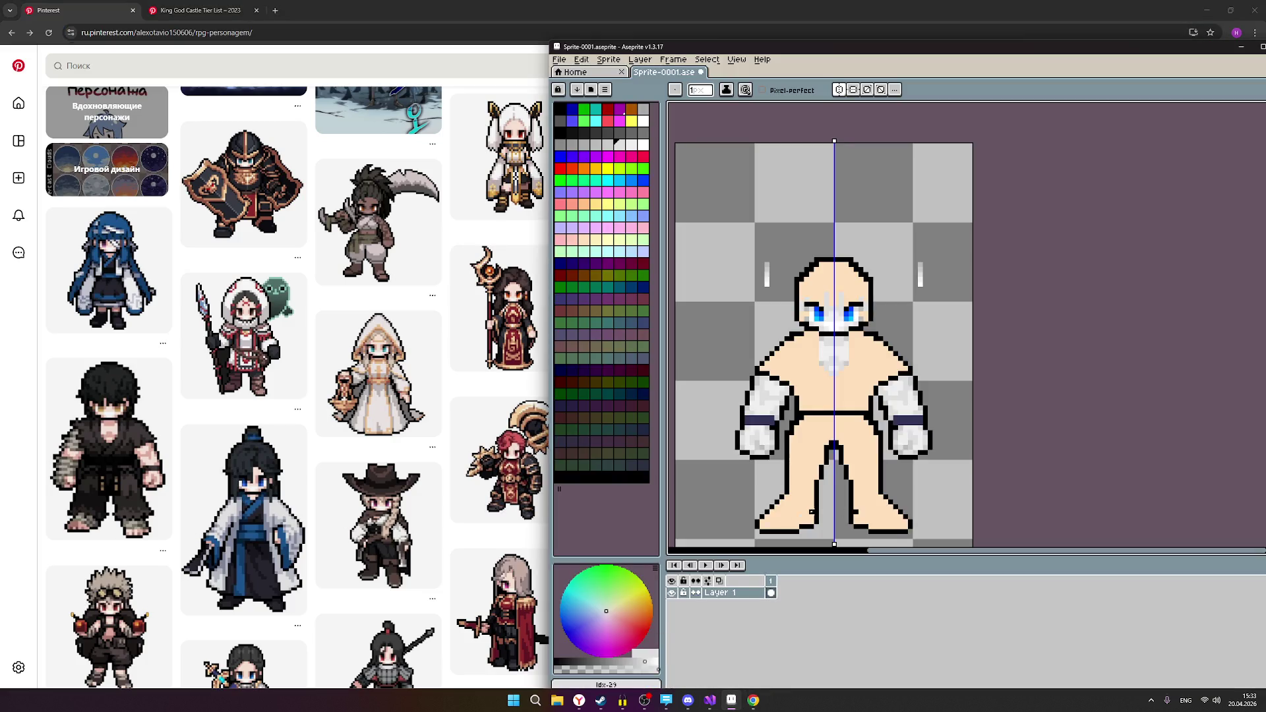
# Save the bald fighter sprite via File > Save.
pyautogui.scroll(1, 908, 324)
pyautogui.scroll(-1, 915, 389)
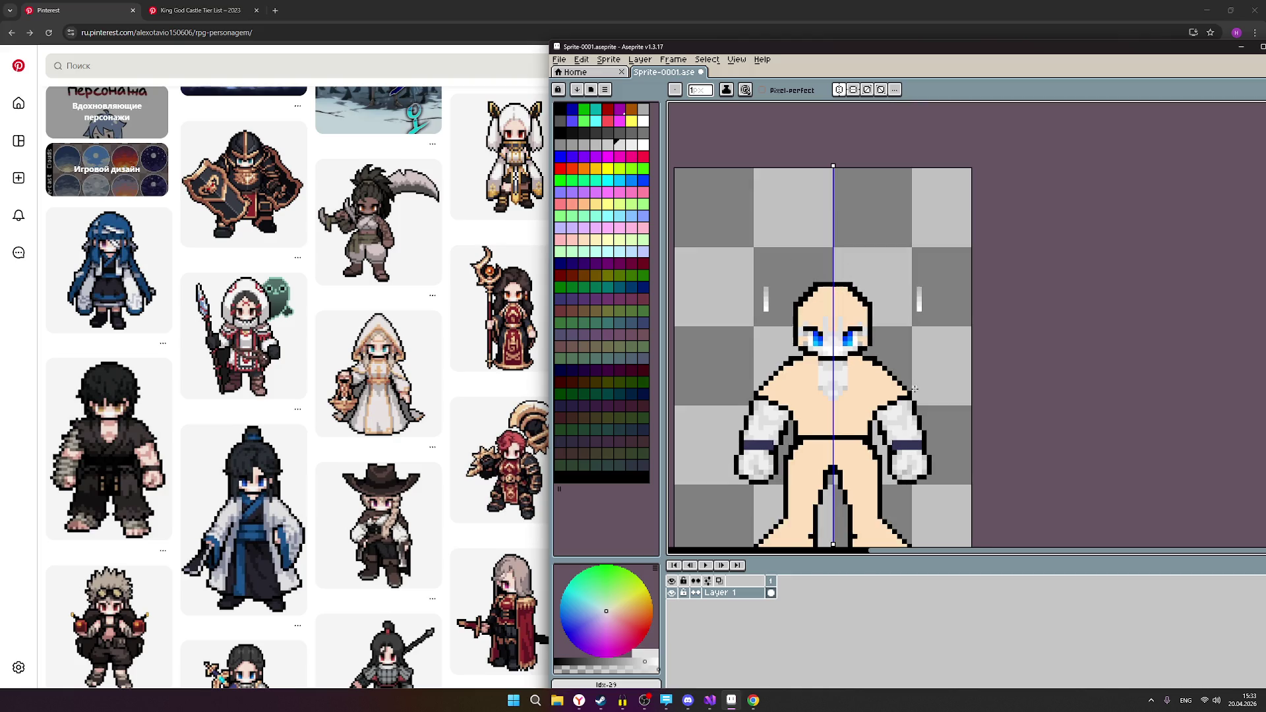
pyautogui.click(559, 60)
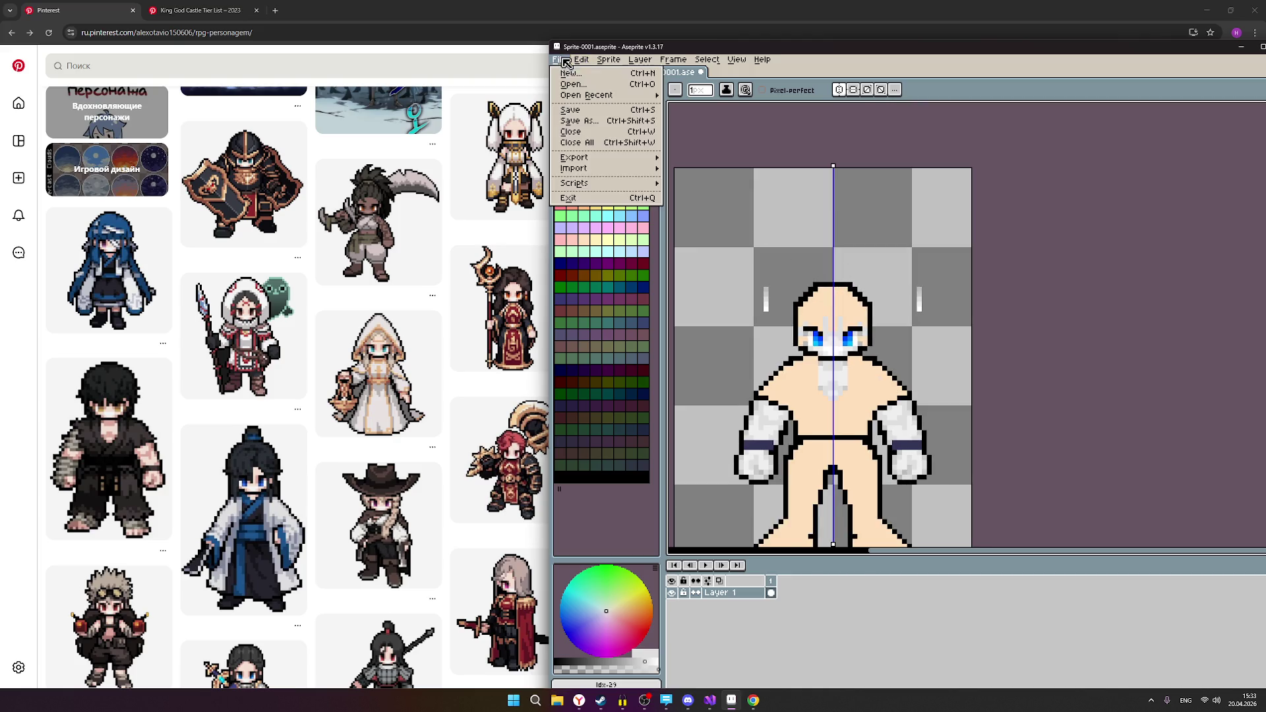
pyautogui.click(575, 116)
# Set the drawing colour to black, palette index 16.
pyautogui.scroll(2, 880, 382)
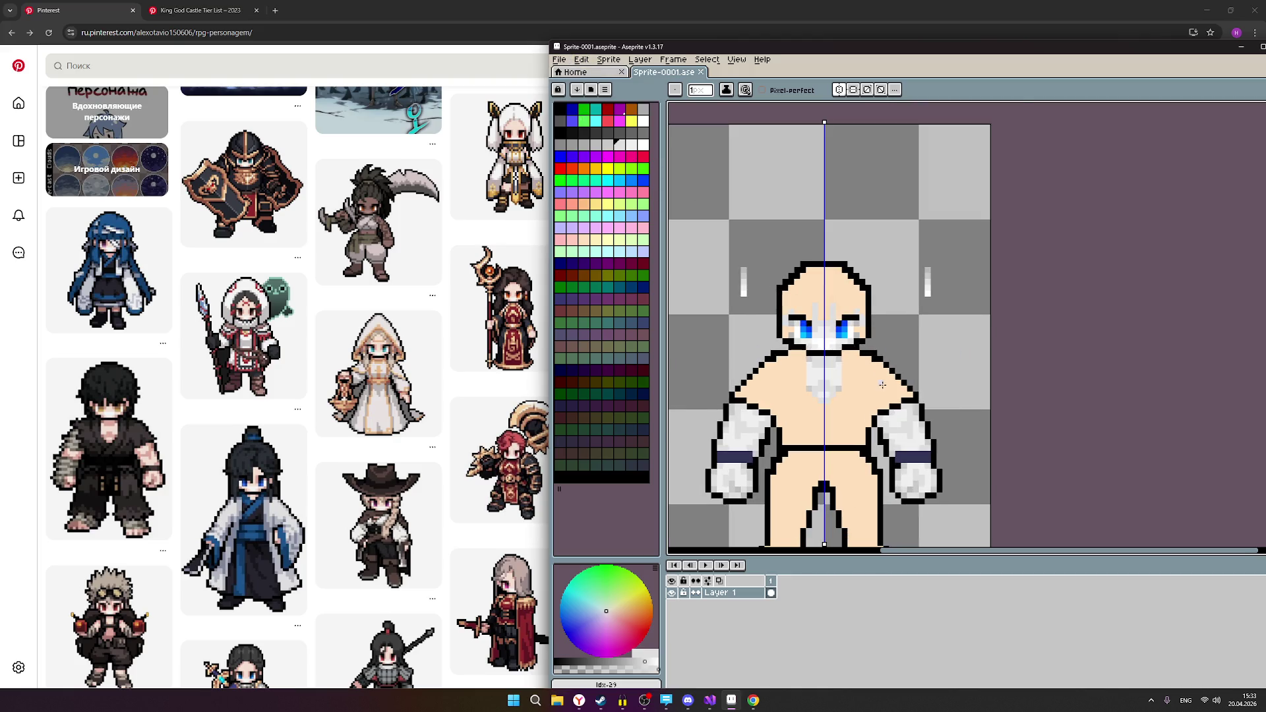
pyautogui.scroll(1, 1124, 328)
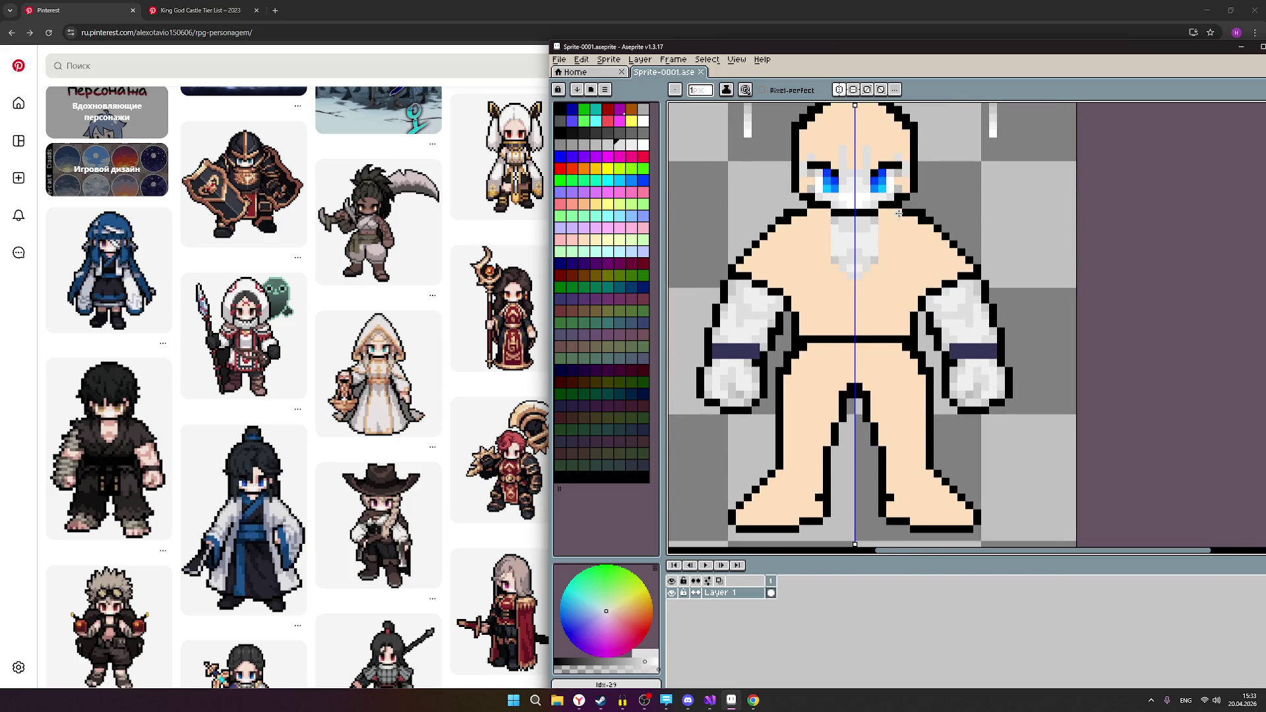
pyautogui.scroll(2, 885, 242)
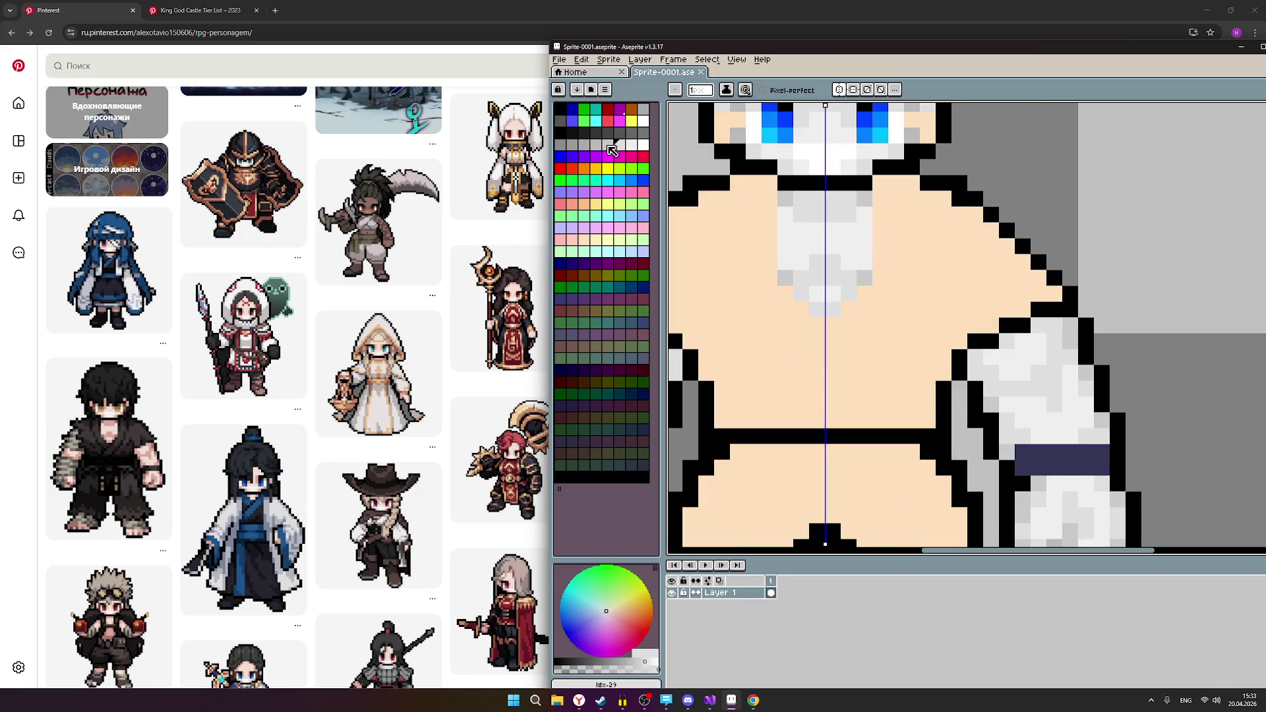
pyautogui.press(']')
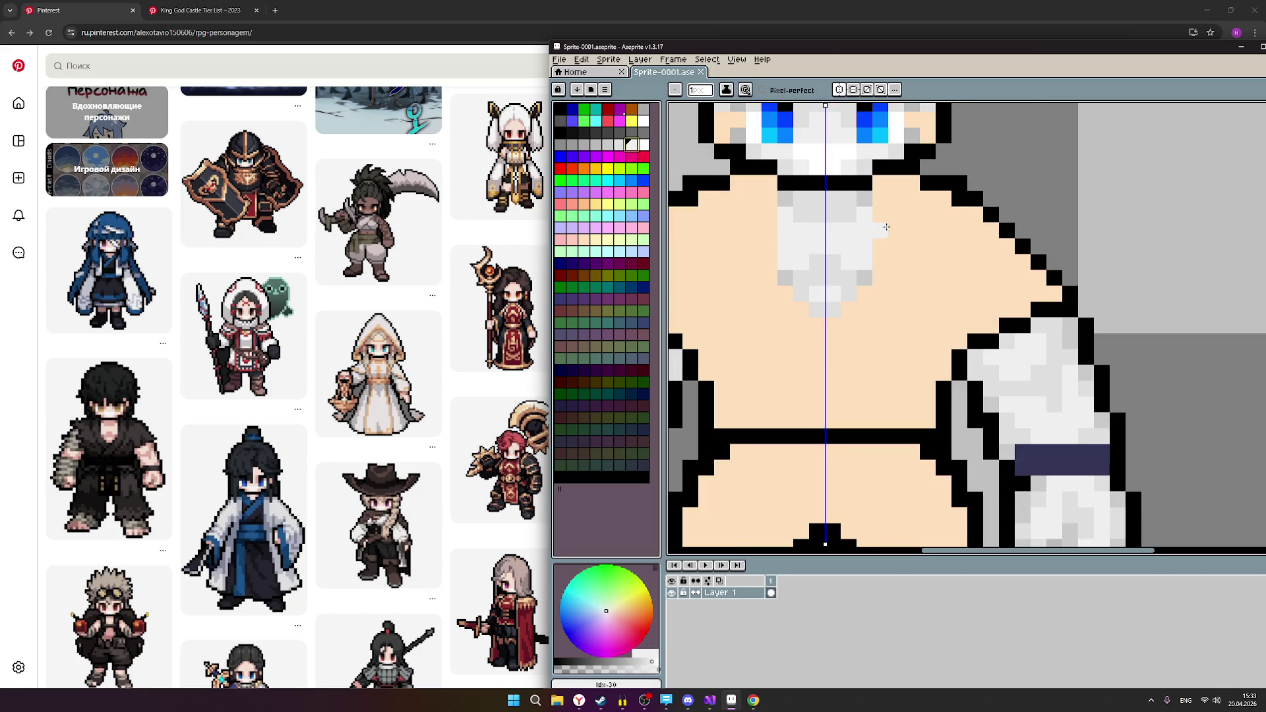
pyautogui.moveTo(120, 437)
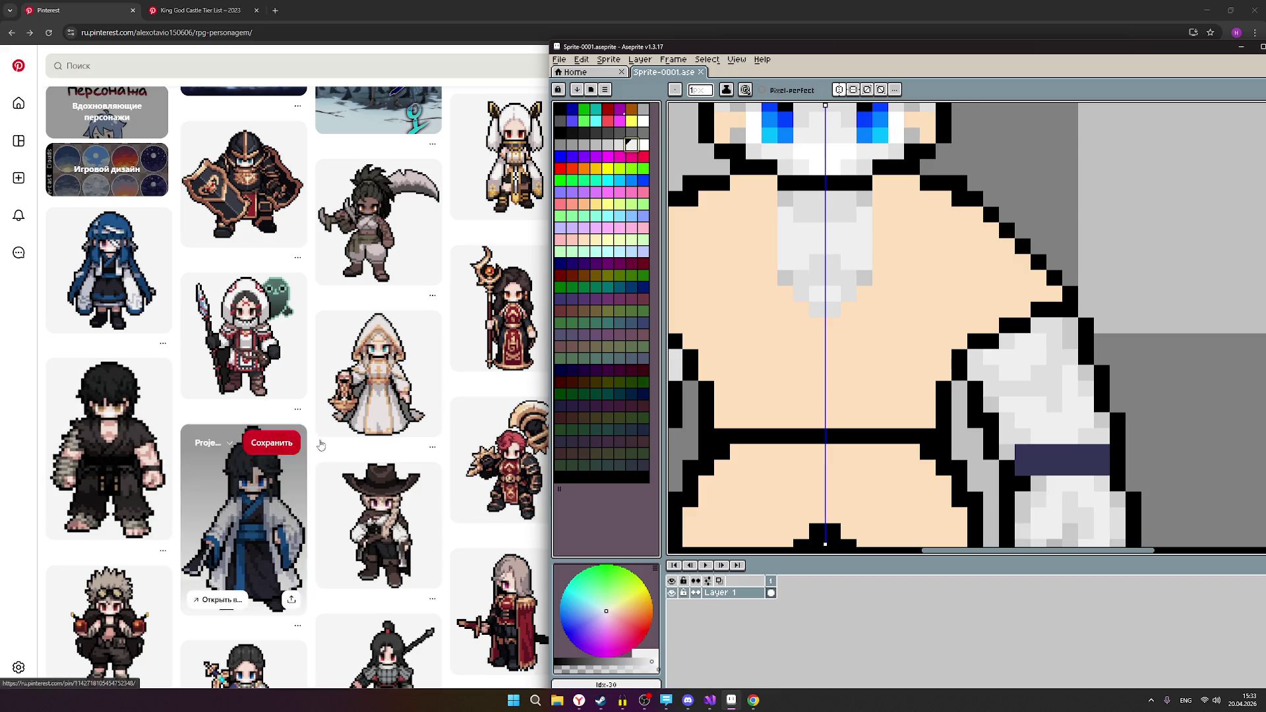
pyautogui.scroll(-2, 900, 266)
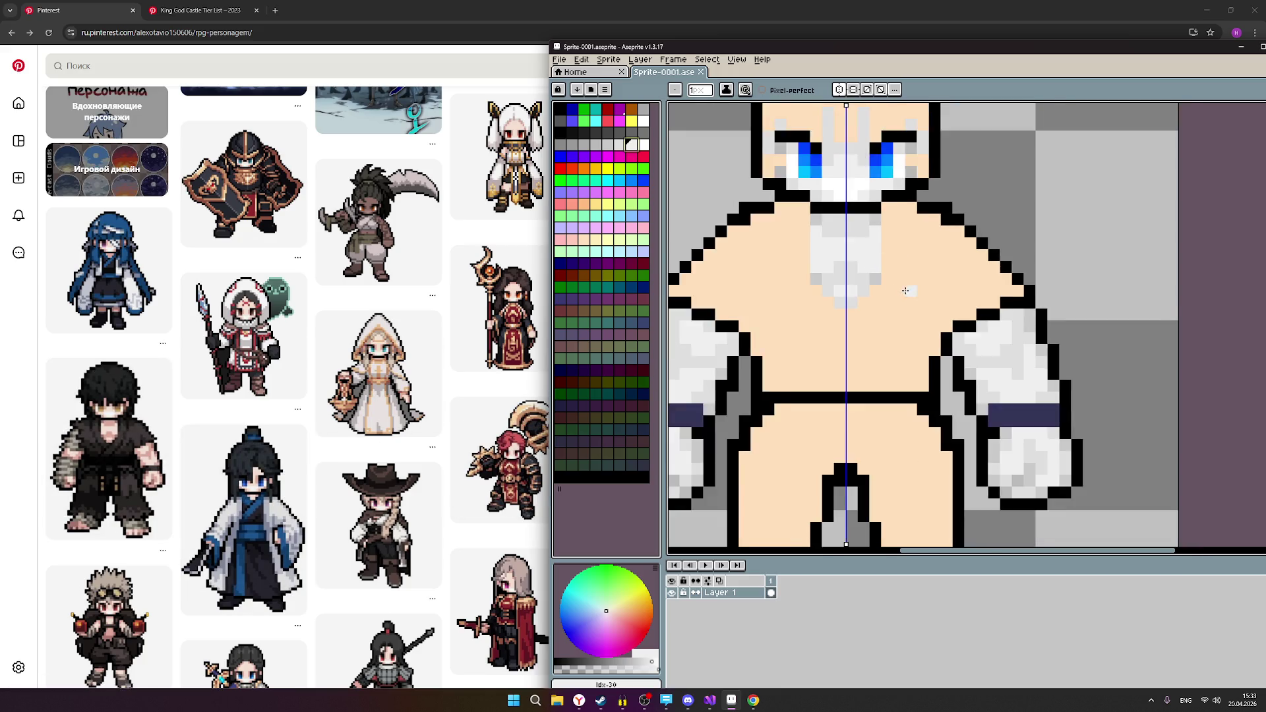
pyautogui.click(560, 133)
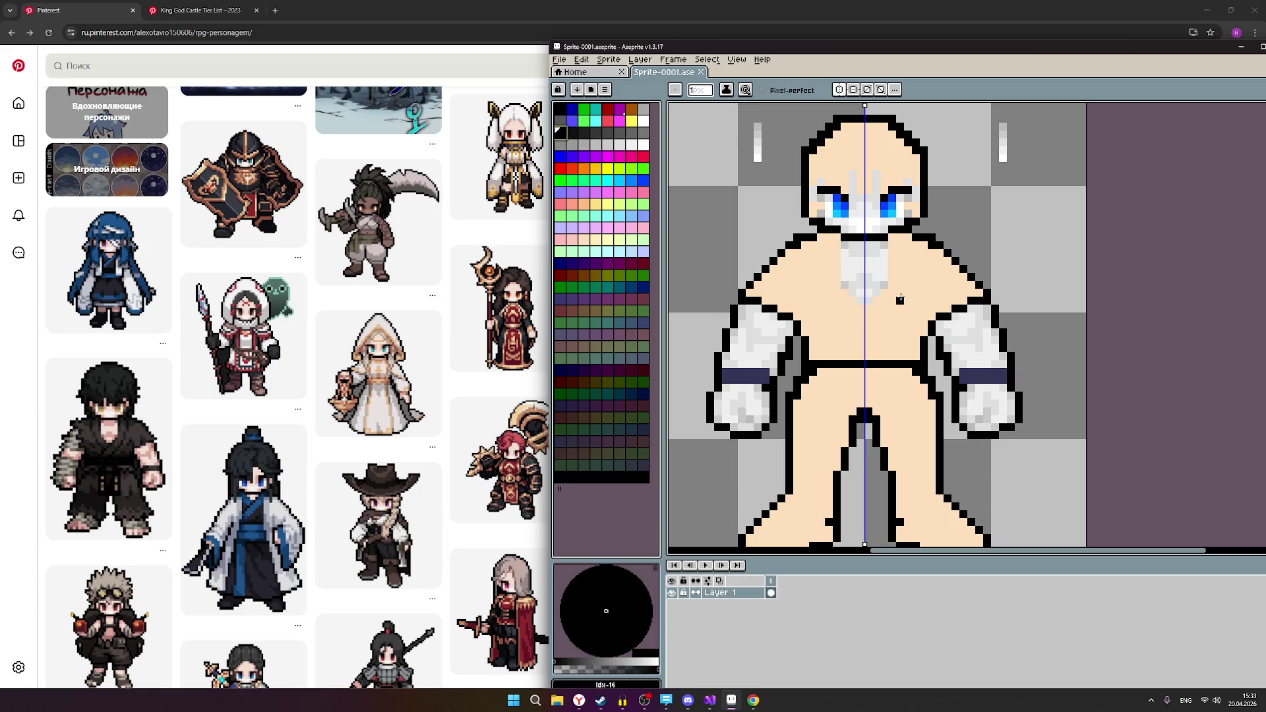
# Undo a stray black line across the chest and place a mirrored black chest mark instead.
pyautogui.moveTo(891, 300); pyautogui.dragTo(926, 301)
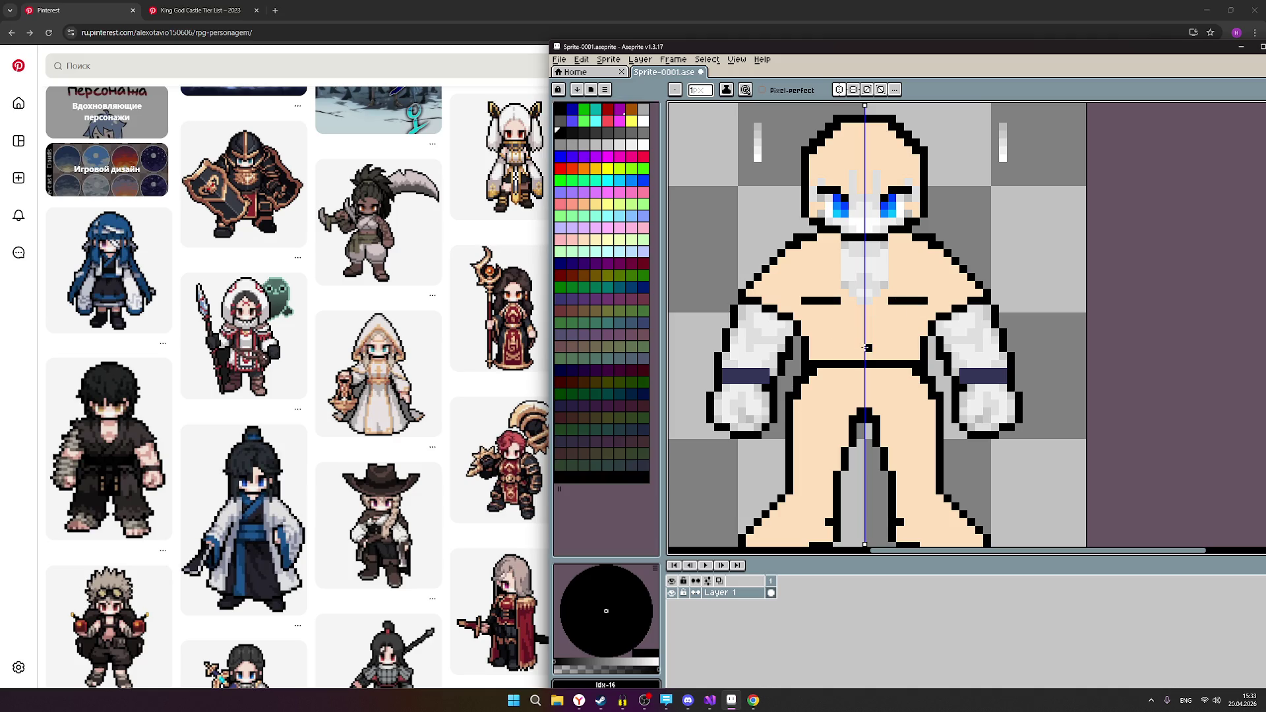
pyautogui.hotkey('ctrl', 'z')
pyautogui.click(918, 302)
pyautogui.scroll(-2, 1068, 395)
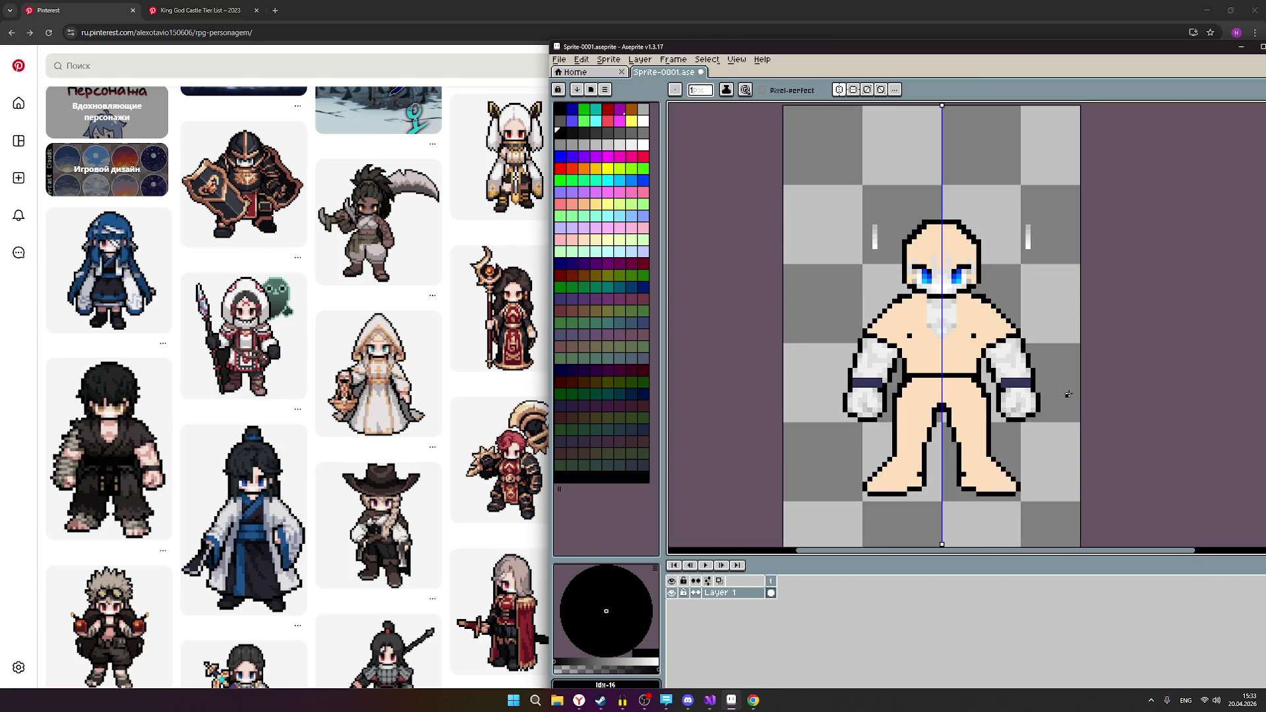
pyautogui.scroll(1, 1069, 391)
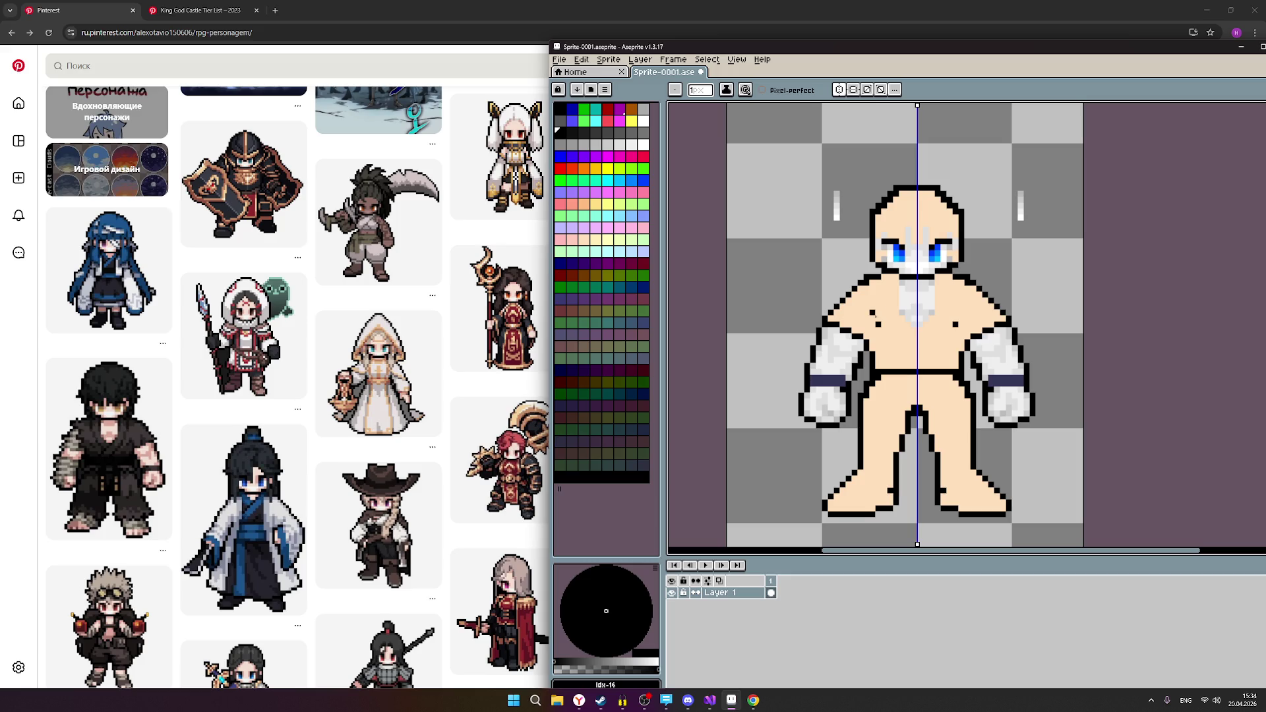
# Inspect the chest marks up close, then open a new Chrome tab.
pyautogui.scroll(3, 928, 321)
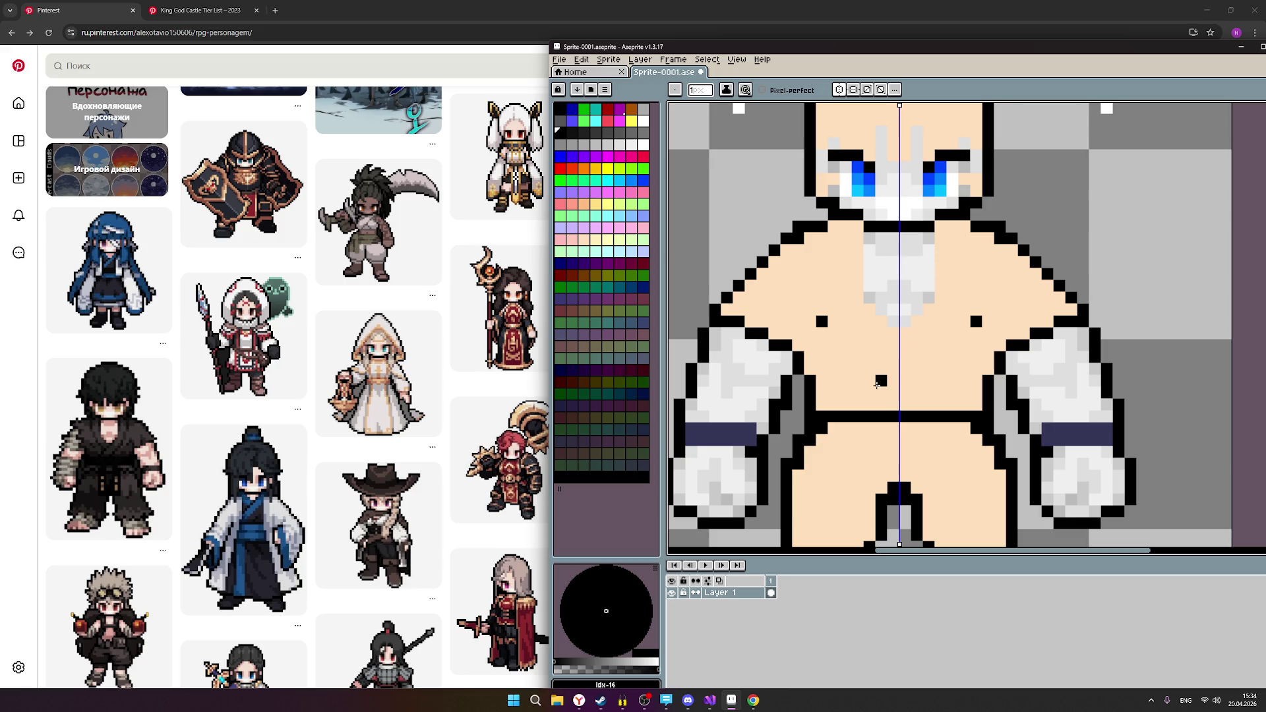
pyautogui.scroll(-3, 872, 379)
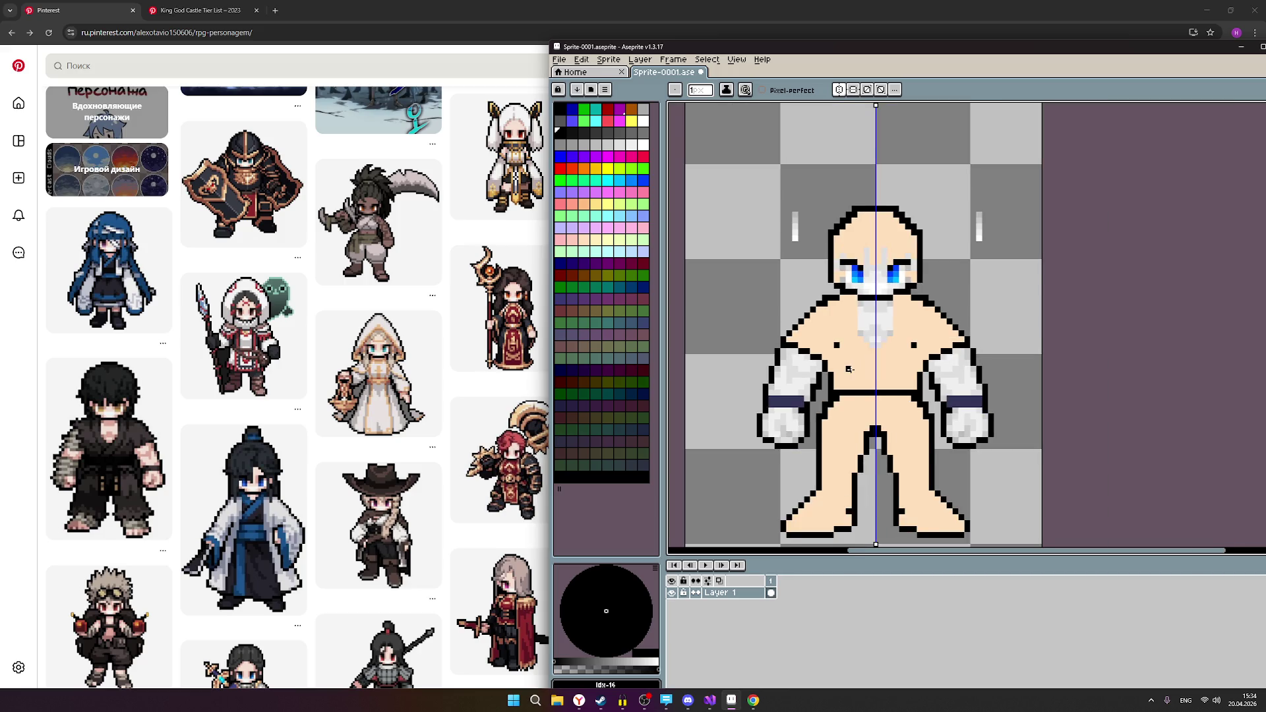
pyautogui.scroll(-2, 849, 369)
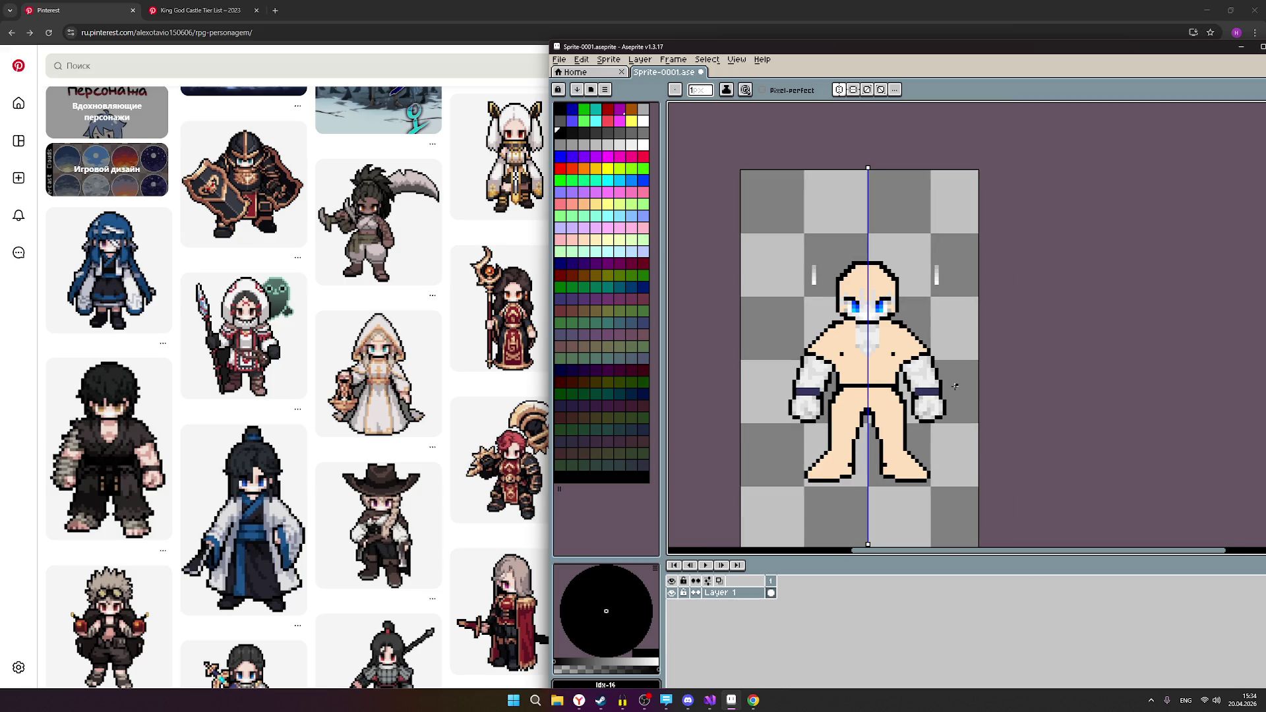
pyautogui.scroll(1, 956, 386)
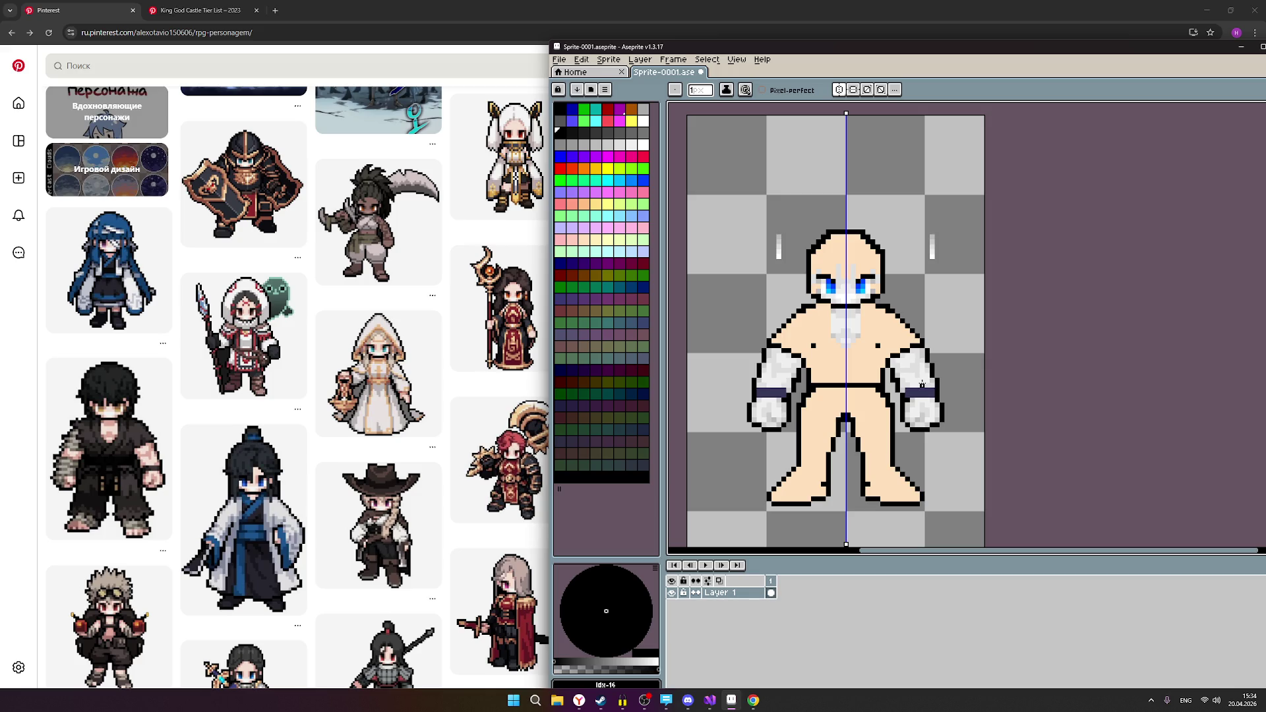
pyautogui.moveTo(731, 701)
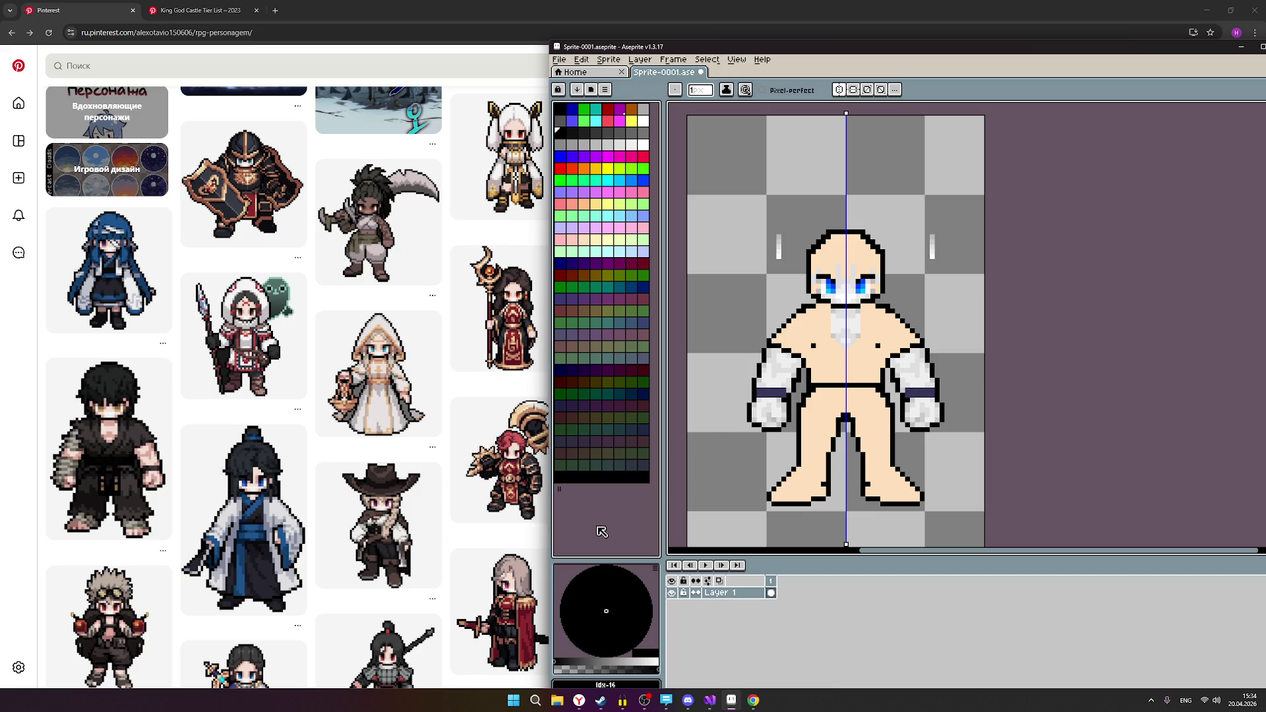
pyautogui.click(275, 10)
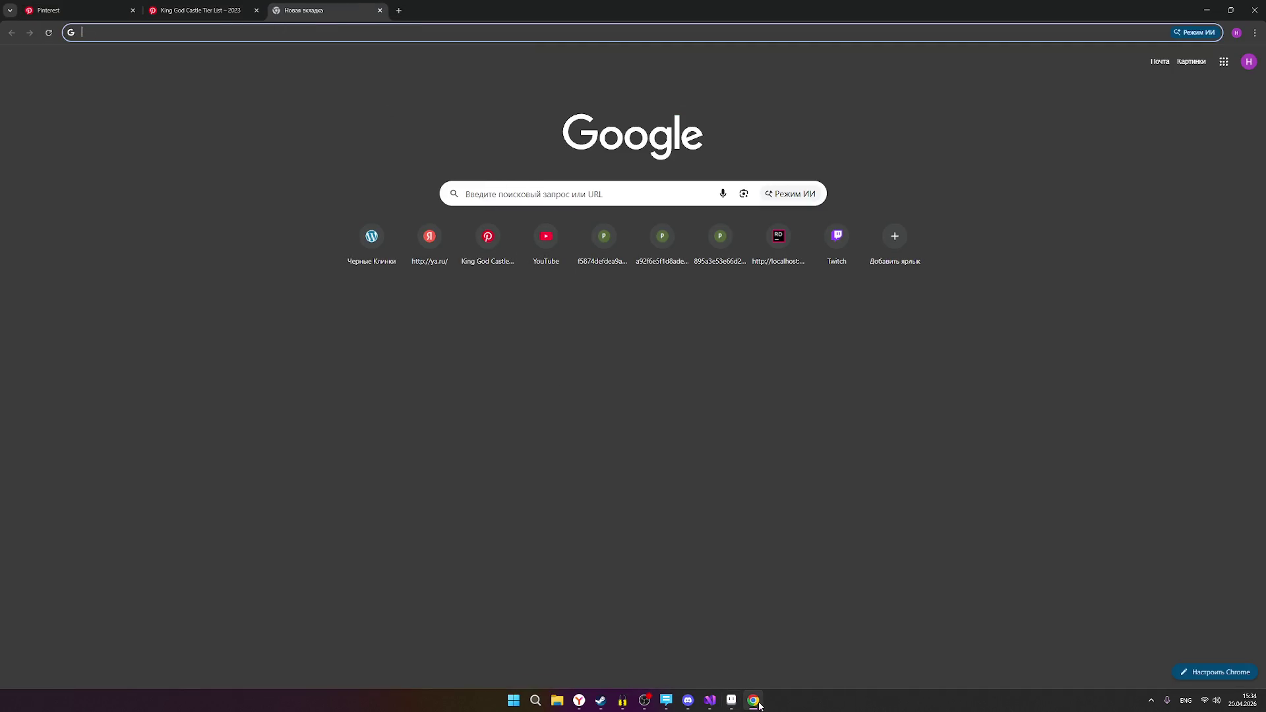
# Launch lospec.com in a new Yandex tab from the Cup of Rage shortcut folder, then return to the Aseprite sprite.
pyautogui.click(579, 701)
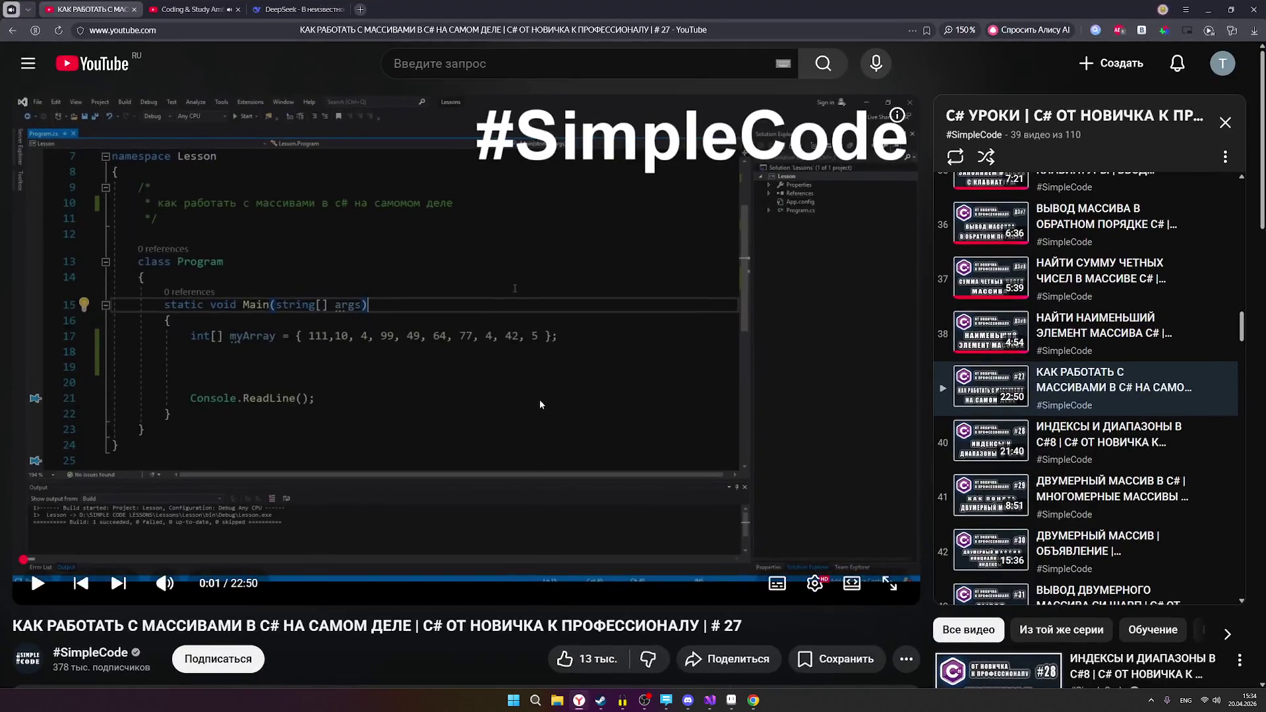
pyautogui.click(360, 9)
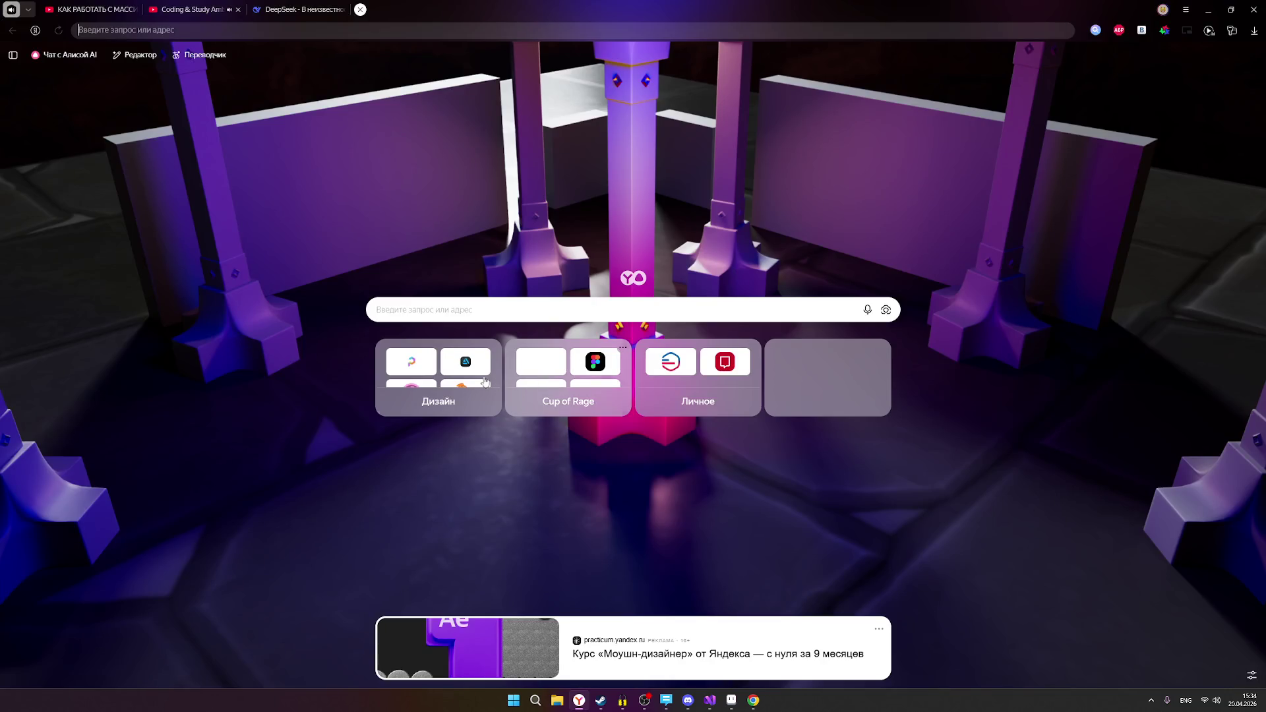
pyautogui.click(498, 385)
pyautogui.press('Escape')
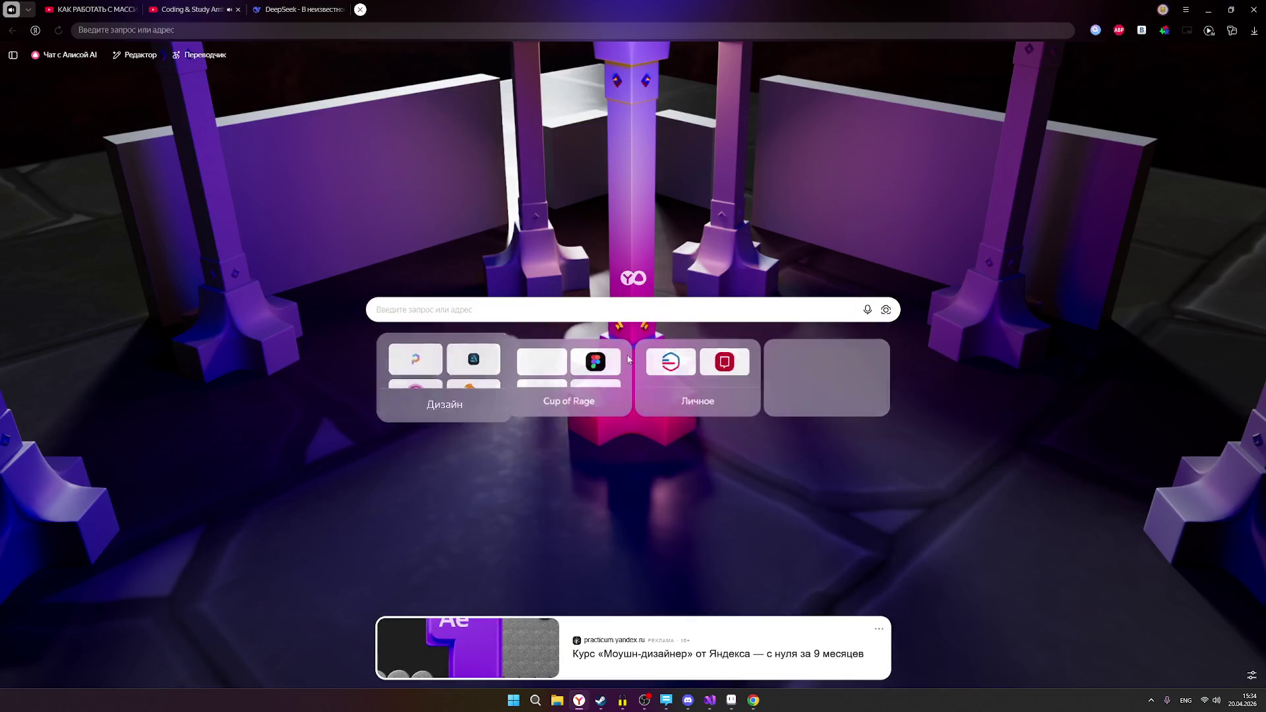
pyautogui.click(573, 376)
pyautogui.click(568, 476)
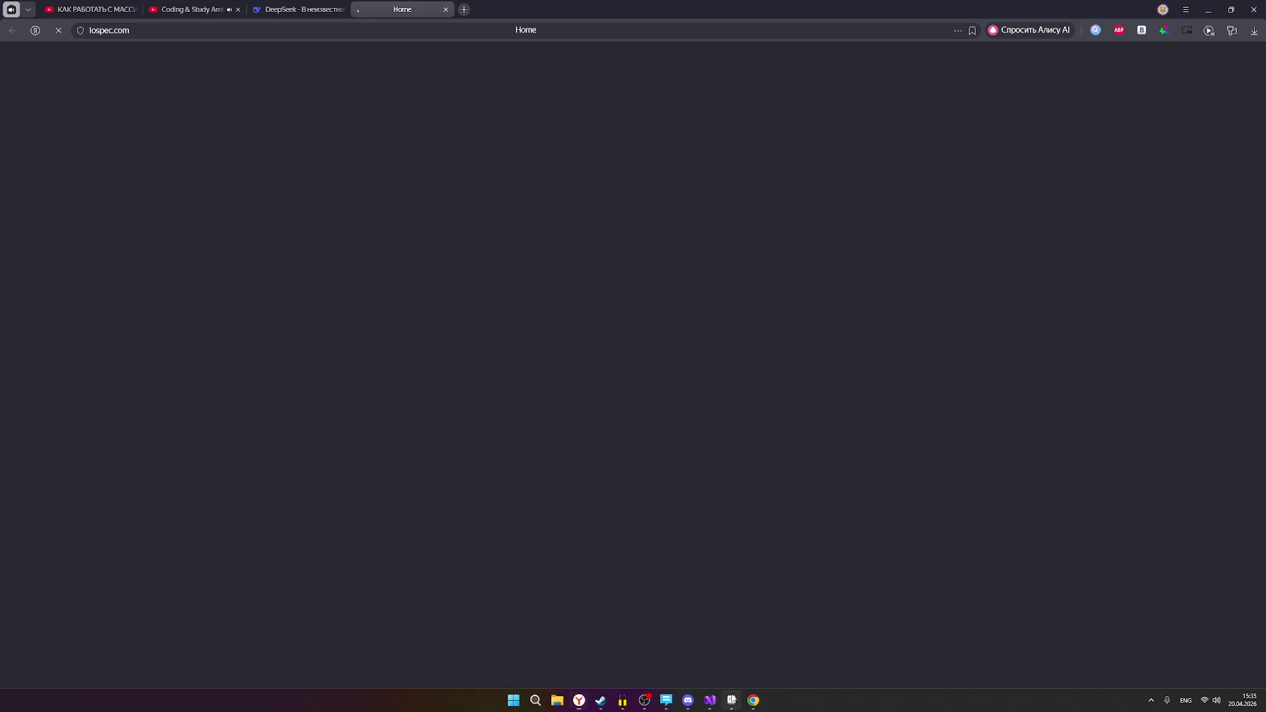
pyautogui.click(732, 700)
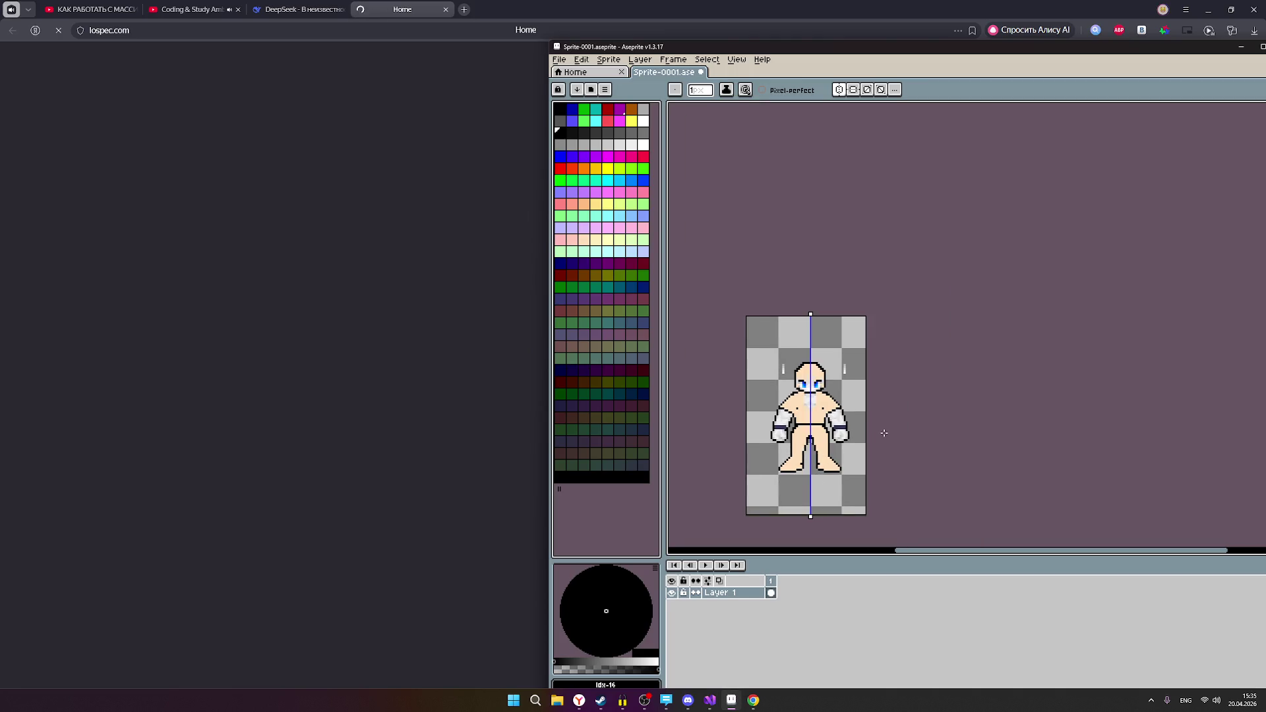
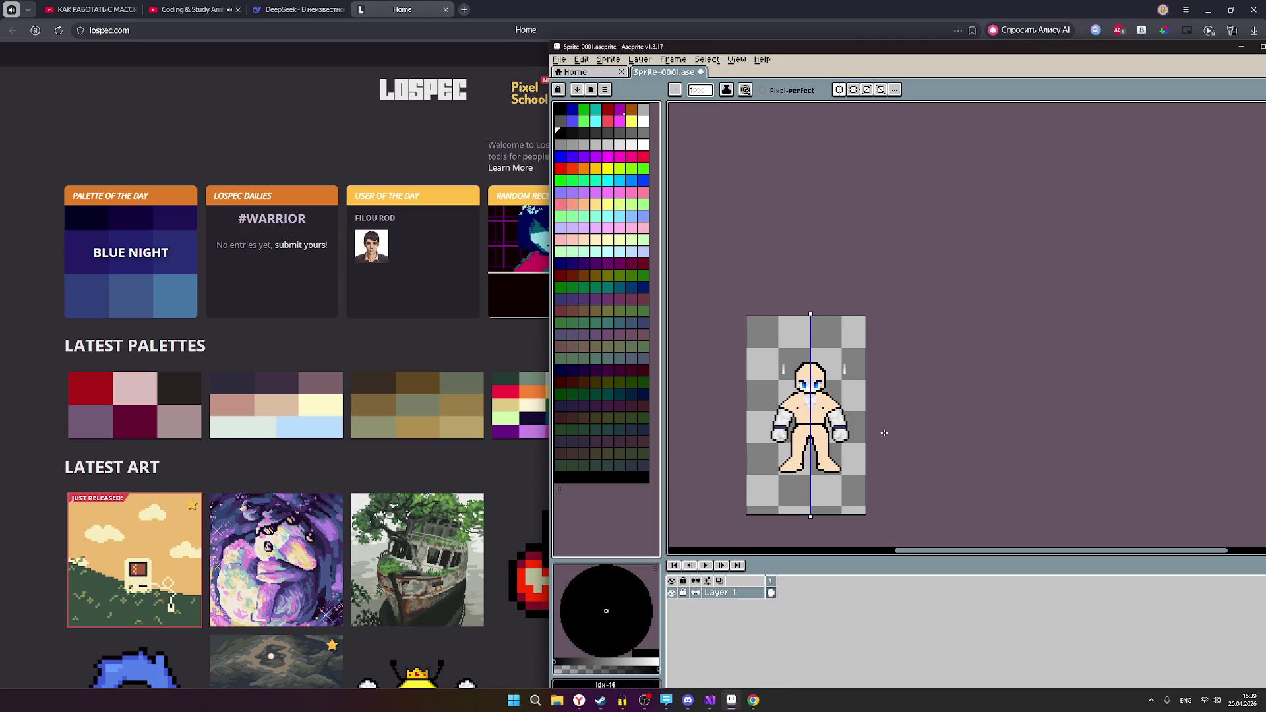
# Turn off vertical mirror symmetry in Aseprite and switch to the OBS window.
pyautogui.click(839, 90)
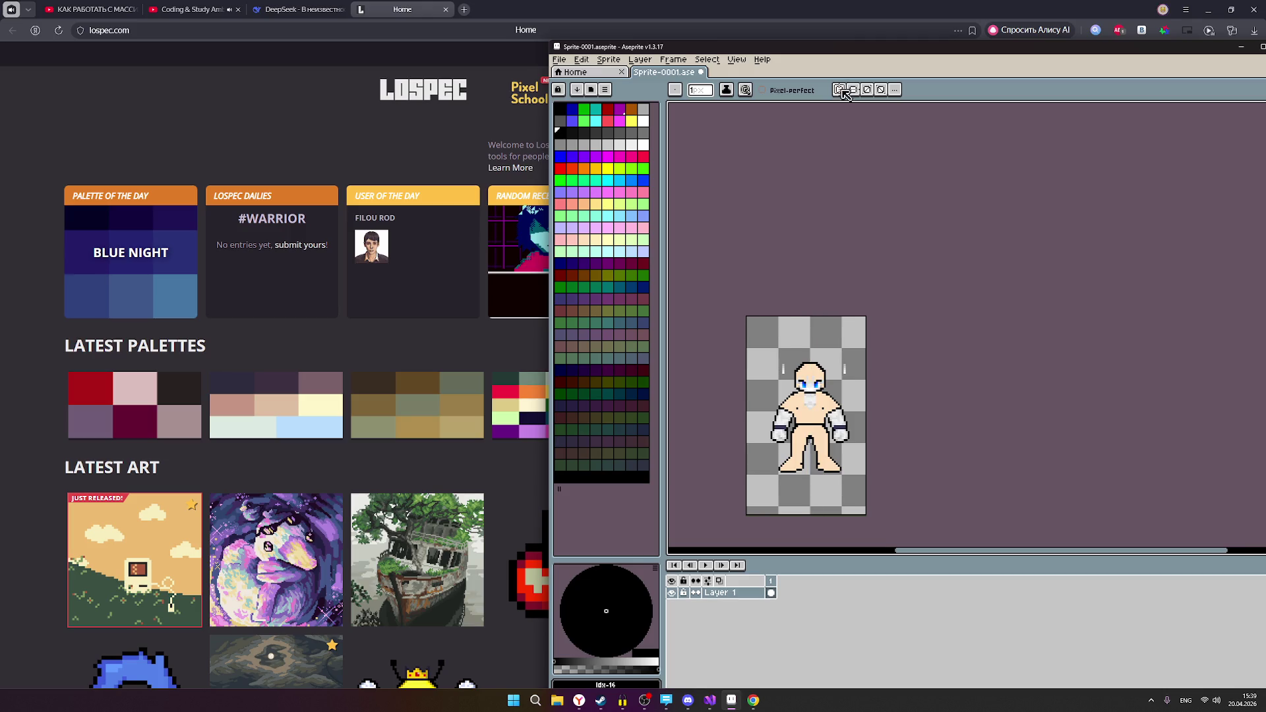
pyautogui.scroll(1, 823, 420)
pyautogui.scroll(-1, 853, 411)
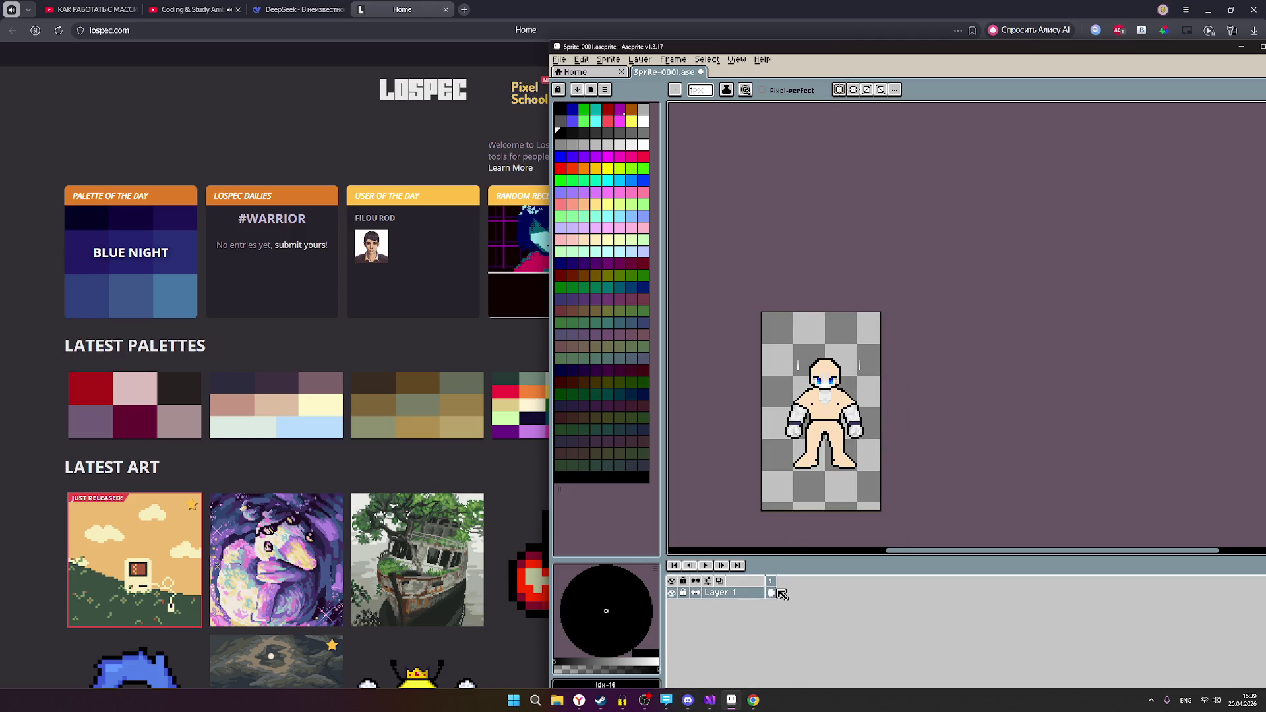
pyautogui.click(644, 700)
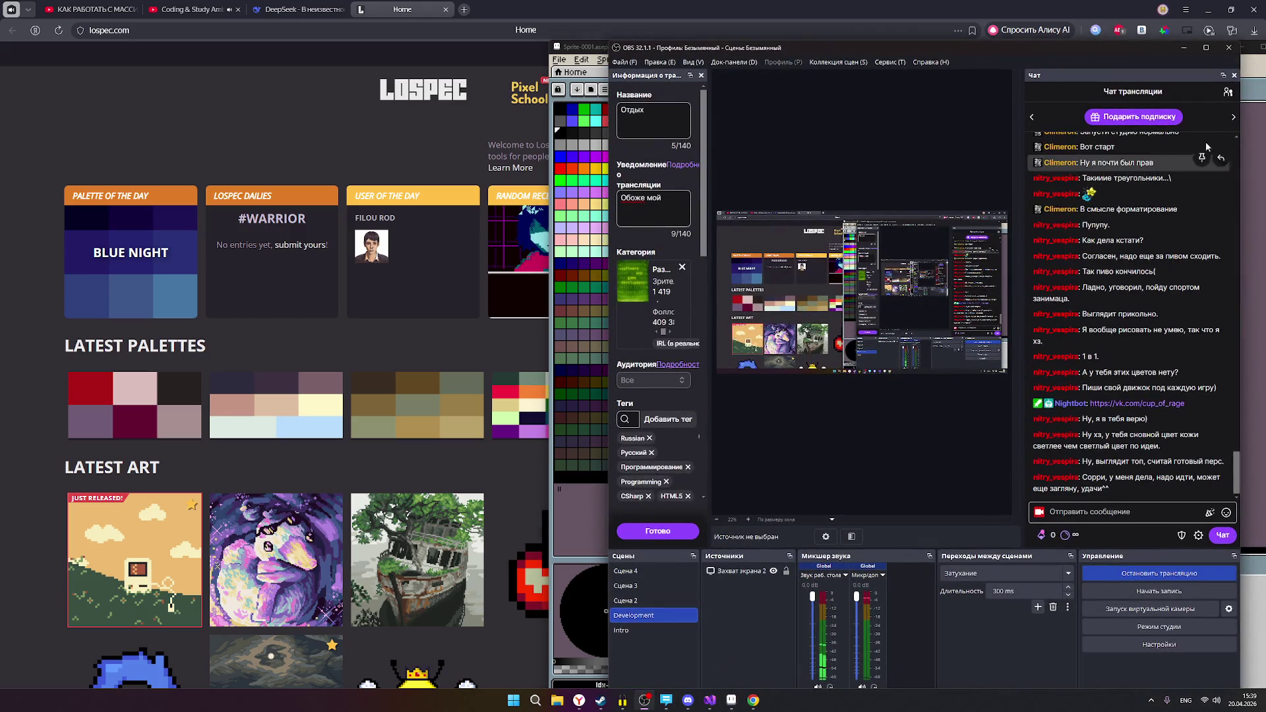
# Open and close the stream chat user list, then minimize OBS.
pyautogui.click(1226, 93)
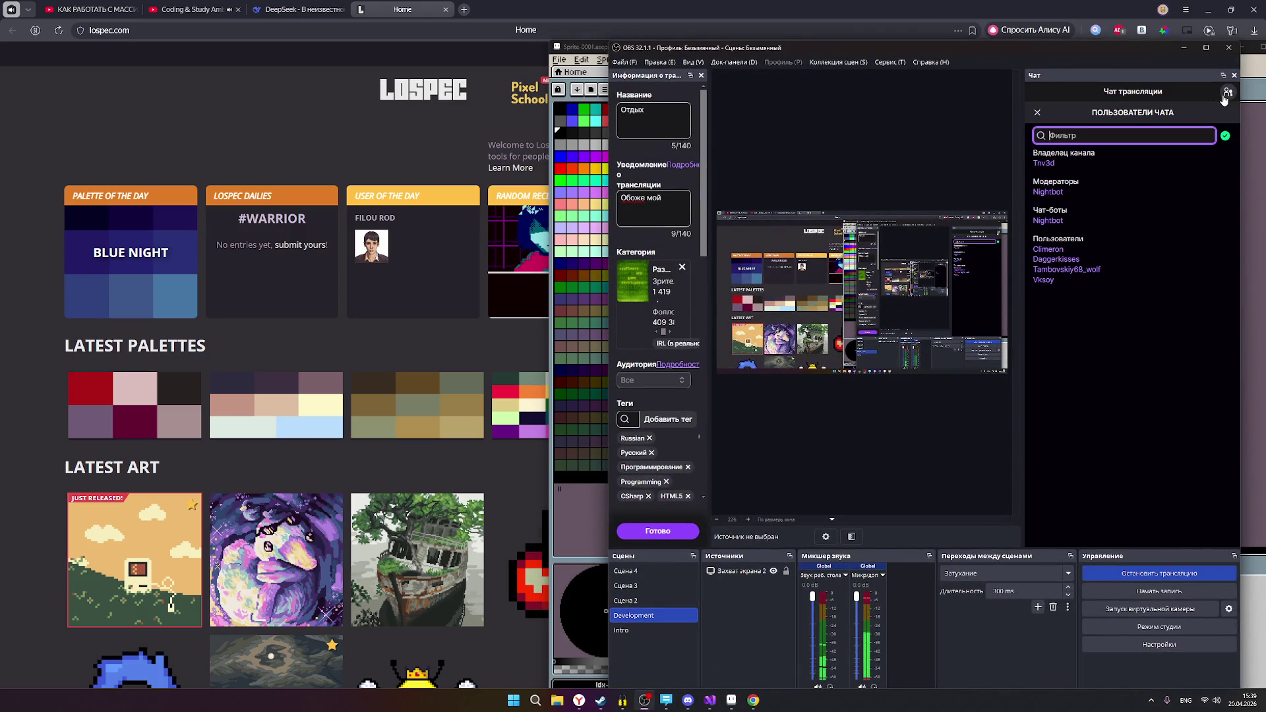
pyautogui.click(1226, 93)
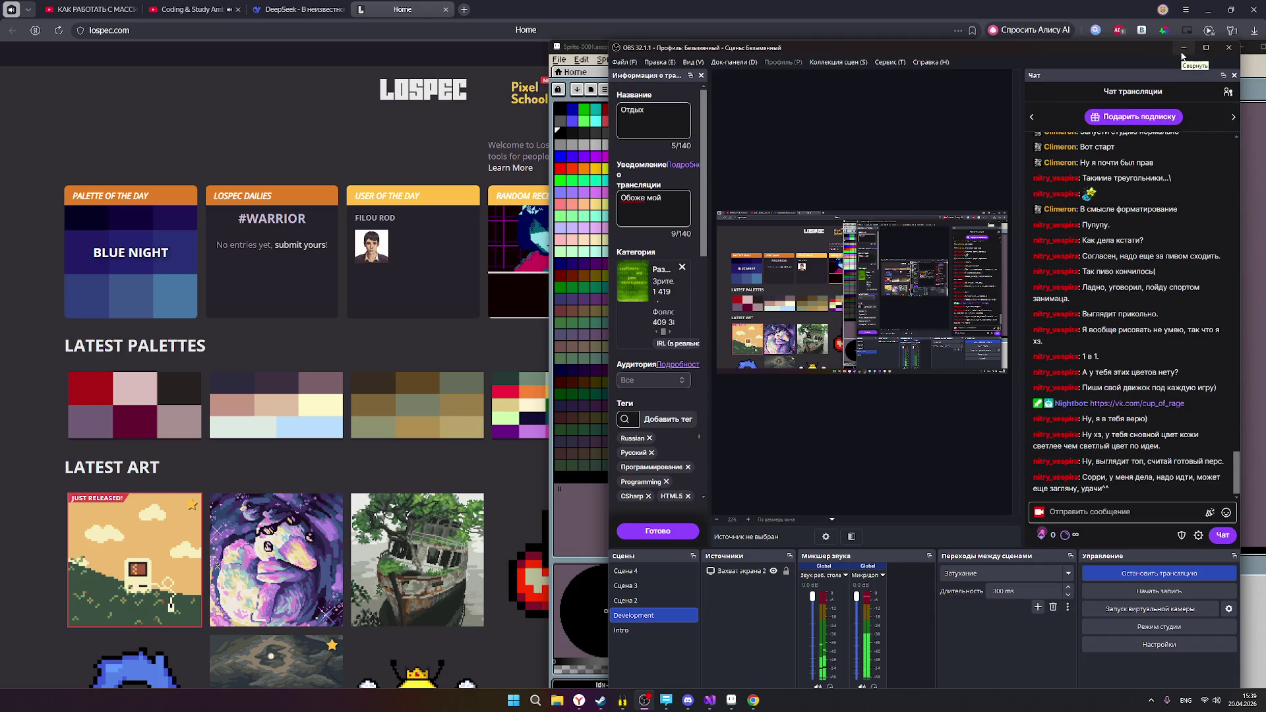
pyautogui.click(1183, 52)
pyautogui.scroll(1, 818, 374)
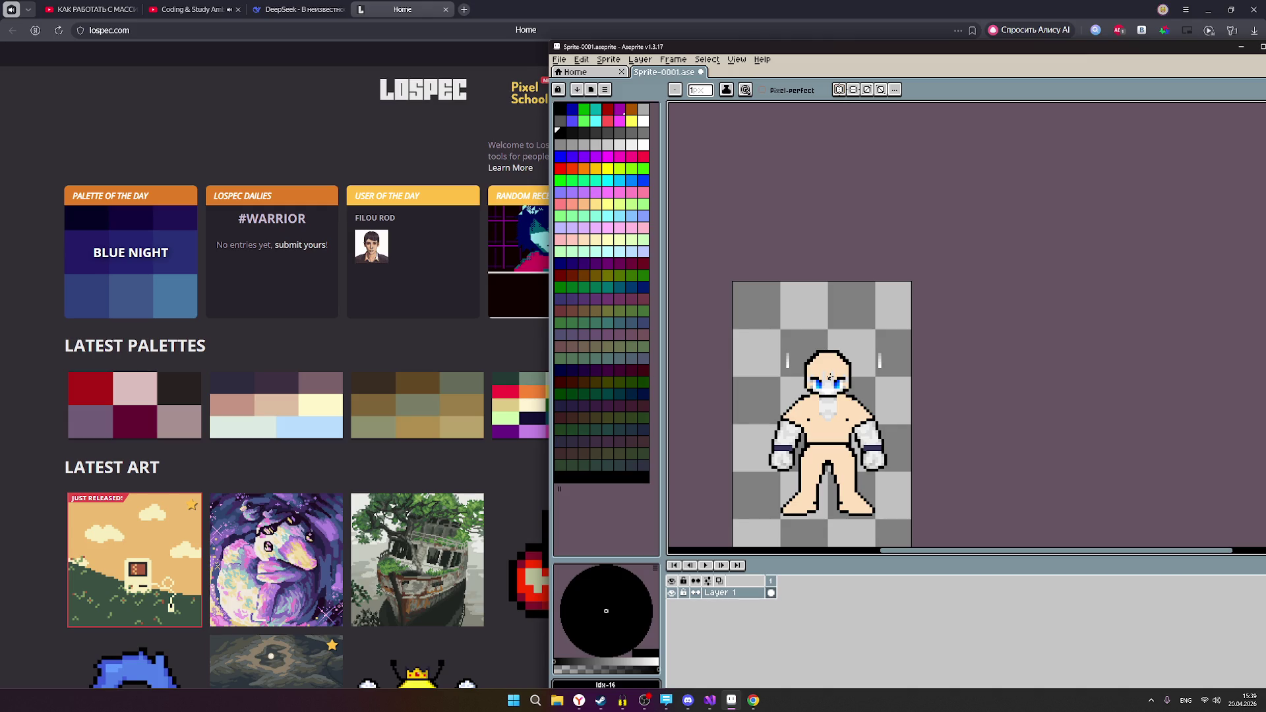
# Zoom in on the fighter sprite to examine its face, wrapped fists and outlined legs.
pyautogui.scroll(1, 840, 368)
pyautogui.scroll(1, 838, 372)
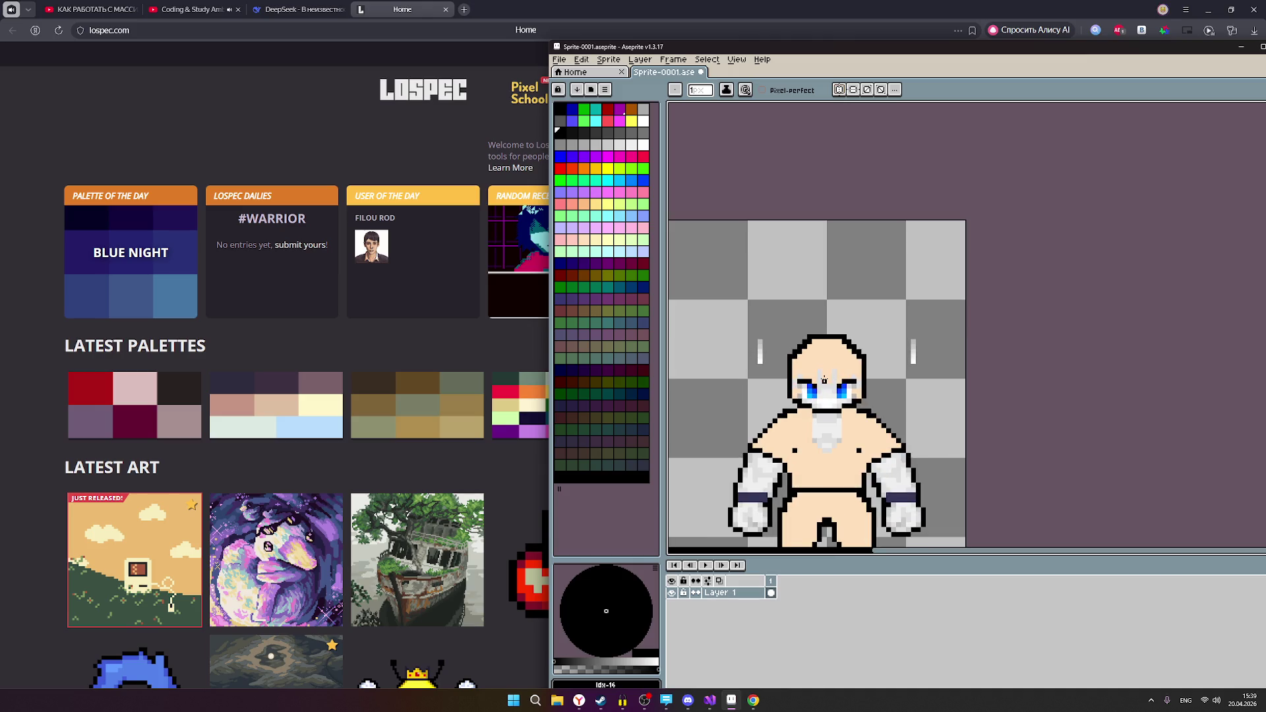
pyautogui.scroll(1, 837, 375)
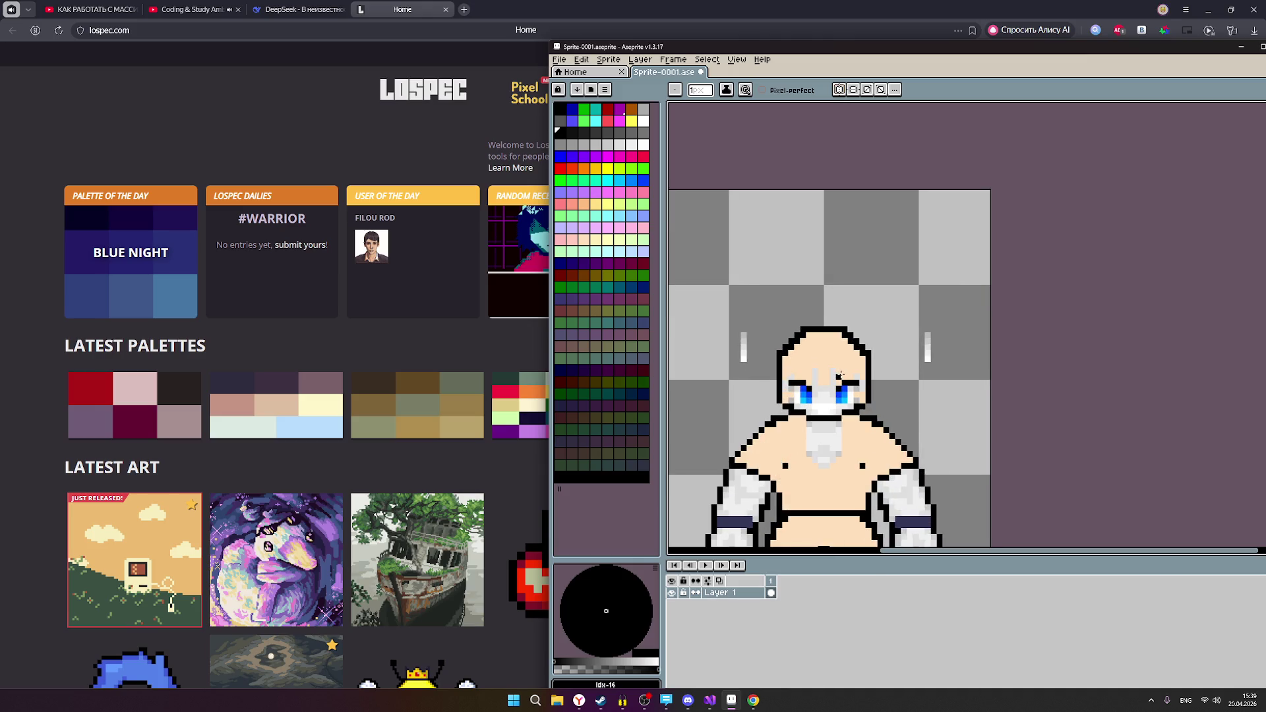
pyautogui.scroll(-1, 839, 375)
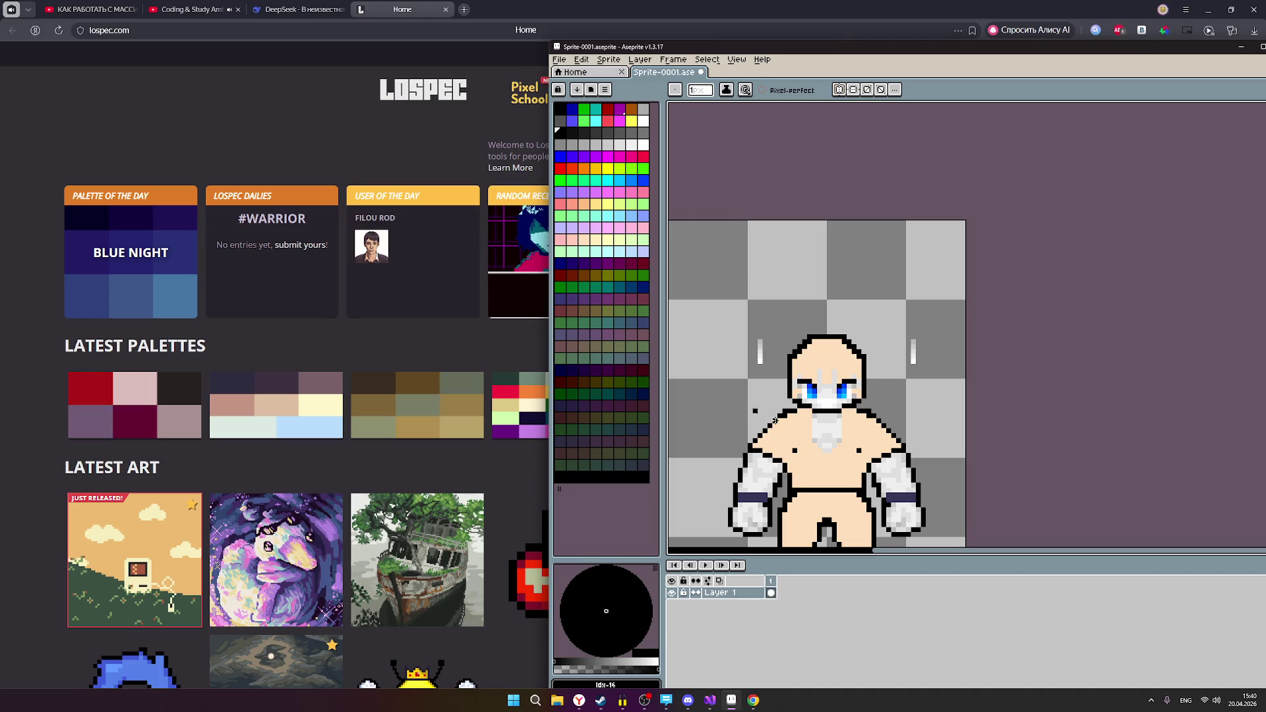
pyautogui.scroll(-3, 824, 328)
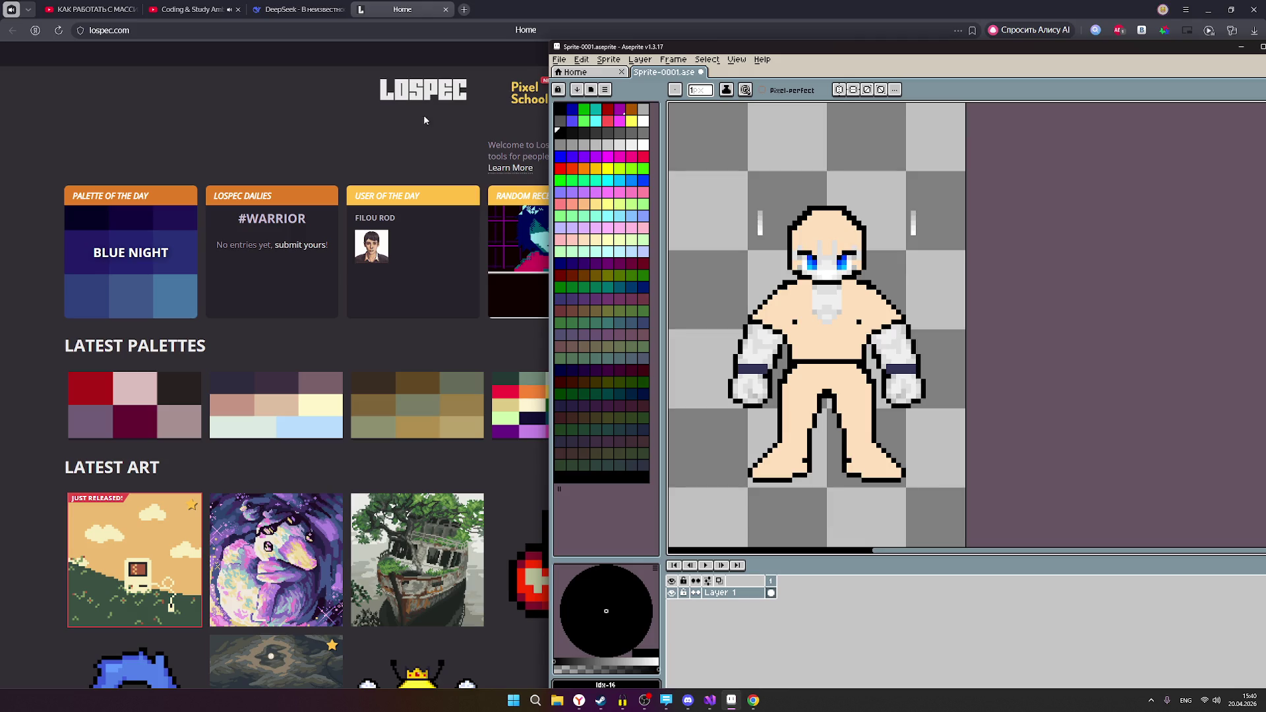
pyautogui.click(286, 93)
# Search Yandex in a new tab for 'asprite курс'.
pyautogui.click(465, 10)
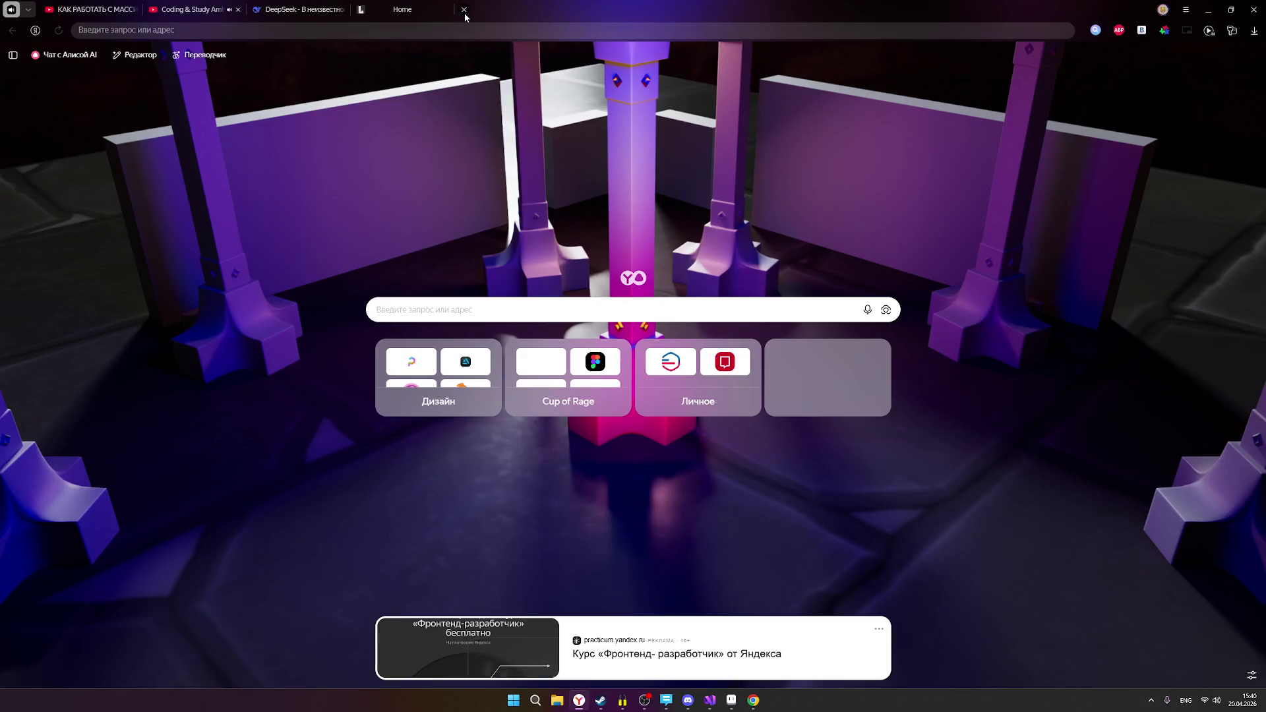
pyautogui.write('asp')
pyautogui.press('BackSpace')
pyautogui.press('BackSpace')
pyautogui.press('BackSpace')
pyautogui.press('Escape')
pyautogui.write('aspr')
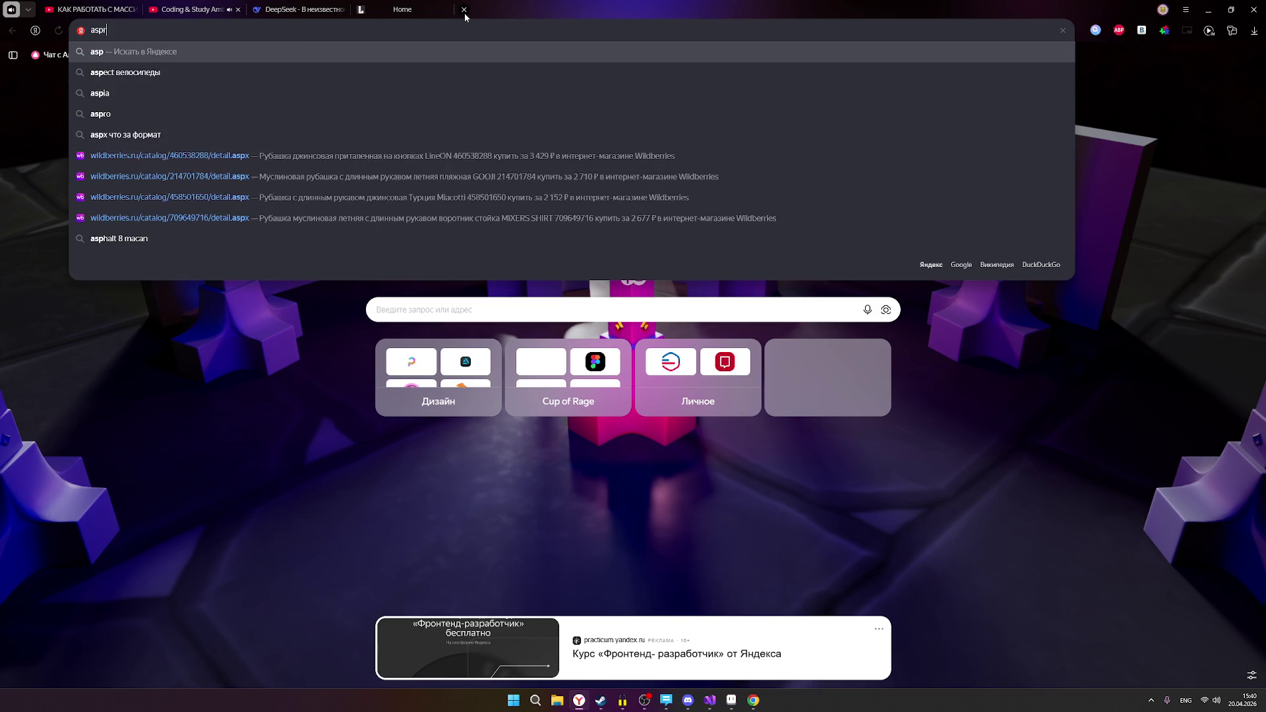
pyautogui.write('ite курс')
pyautogui.press('Return')
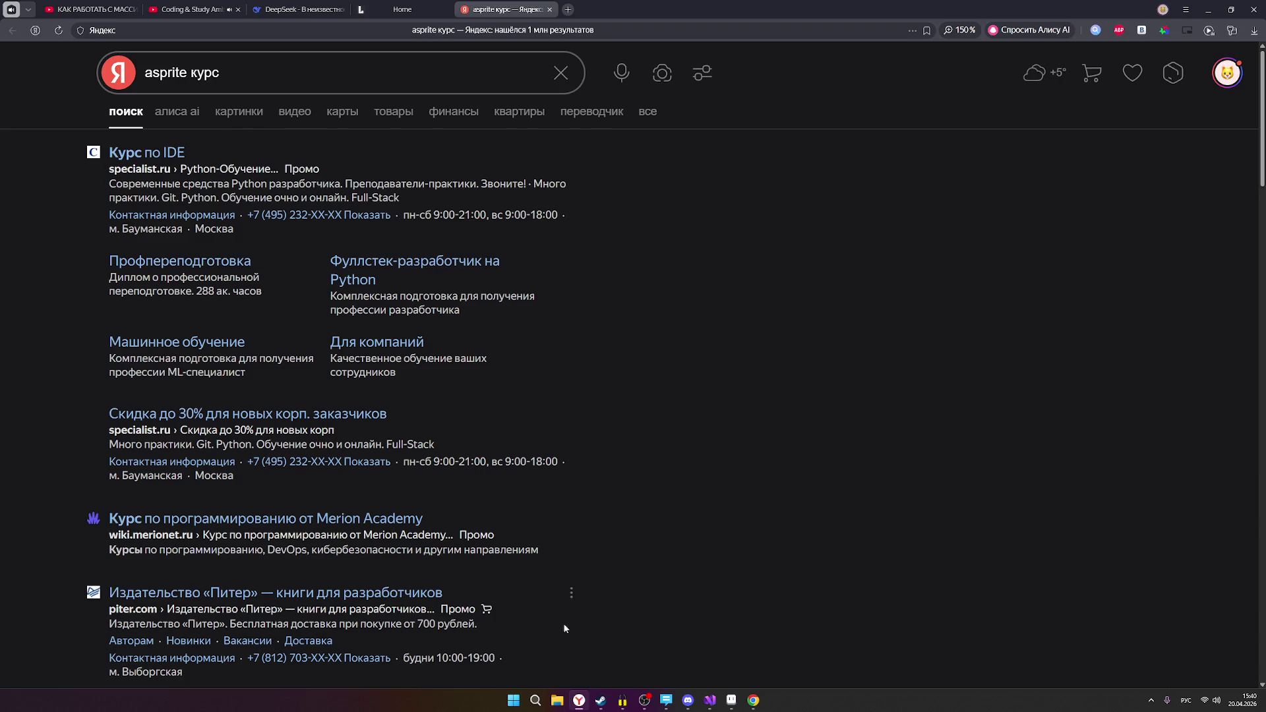
# Correct the query to 'aseprite курс' and rerun the search.
pyautogui.click(729, 702)
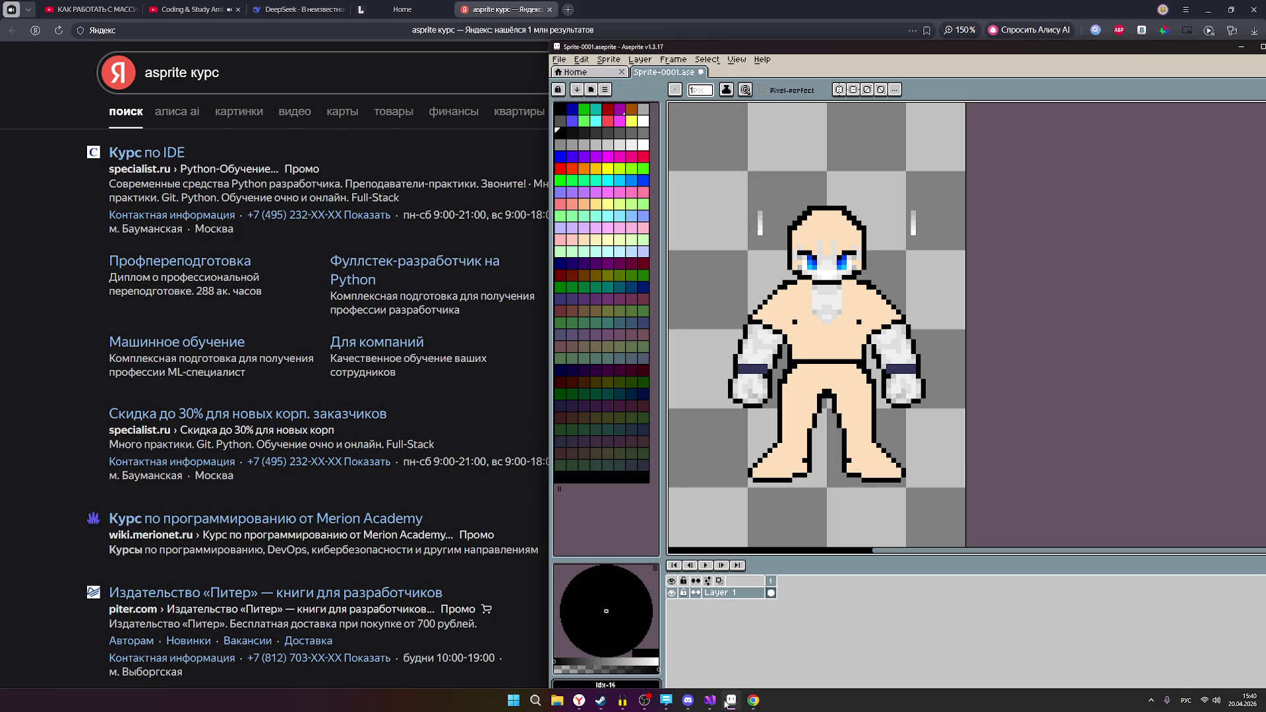
pyautogui.click(727, 702)
pyautogui.click(161, 78)
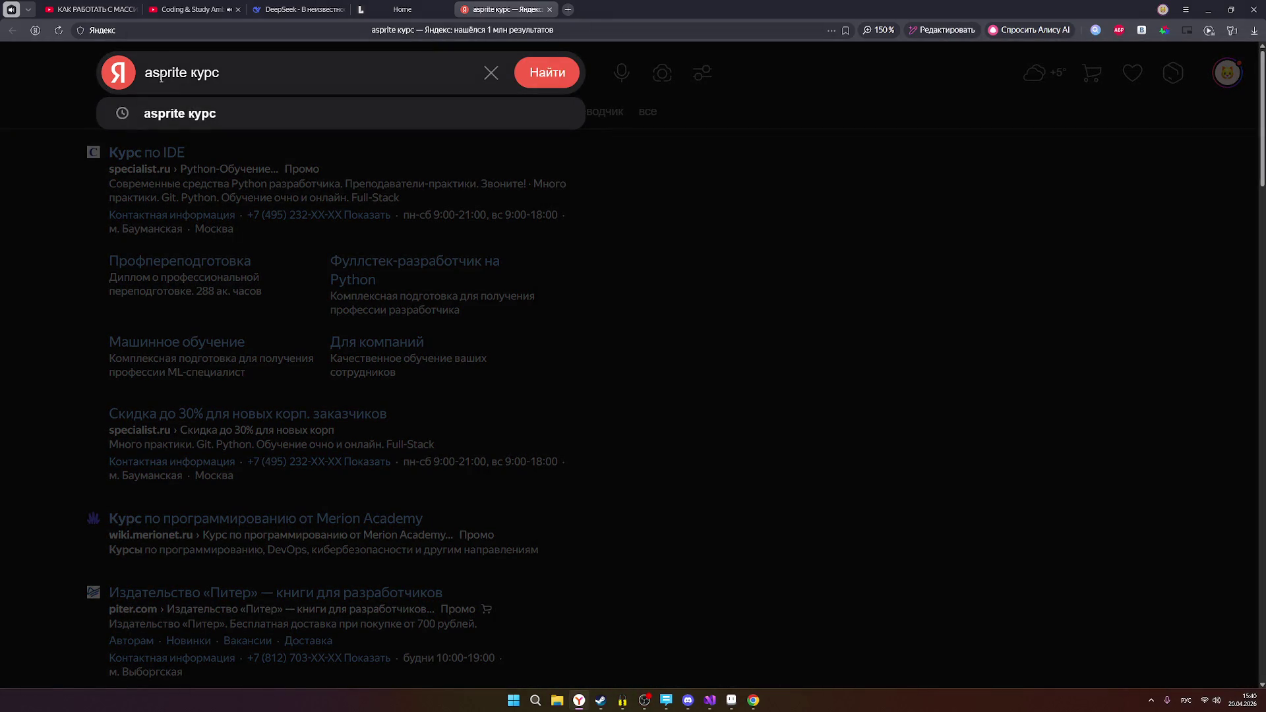
pyautogui.write('y')
pyautogui.press('Return')
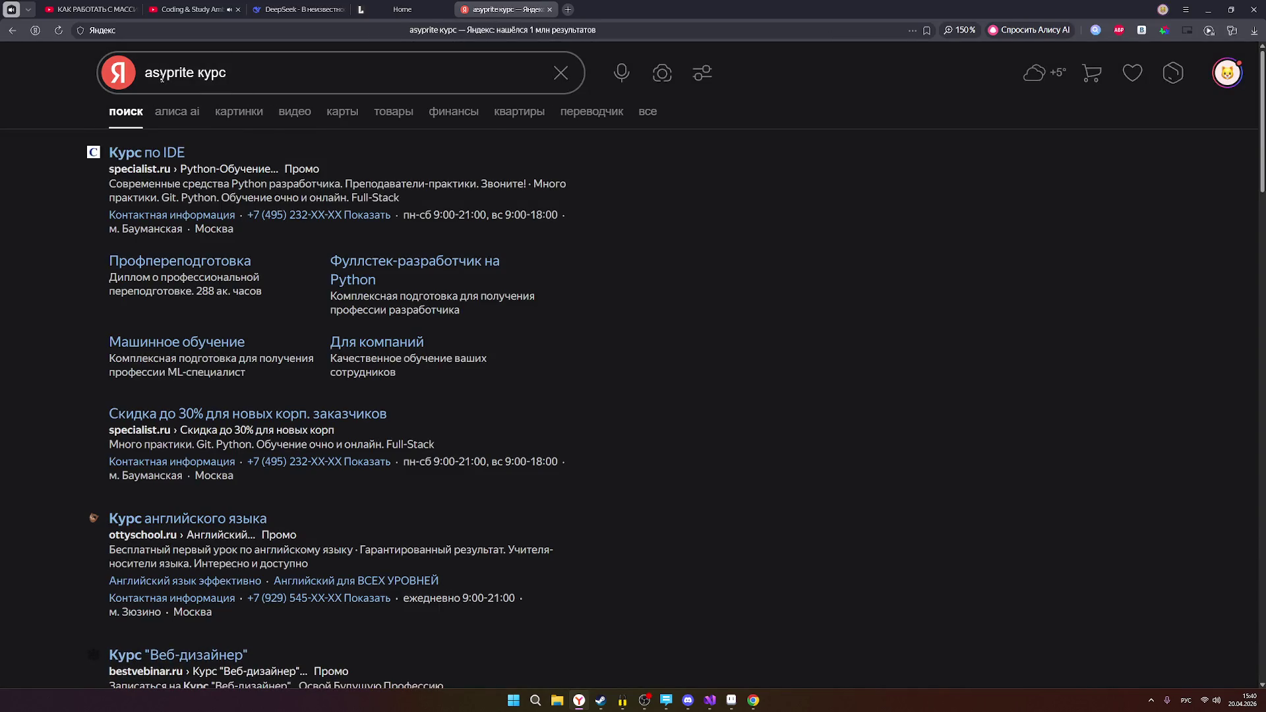
pyautogui.click(164, 77)
pyautogui.press('BackSpace')
pyautogui.hotkey('alt', 'shift')
pyautogui.write('e')
pyautogui.press('Return')
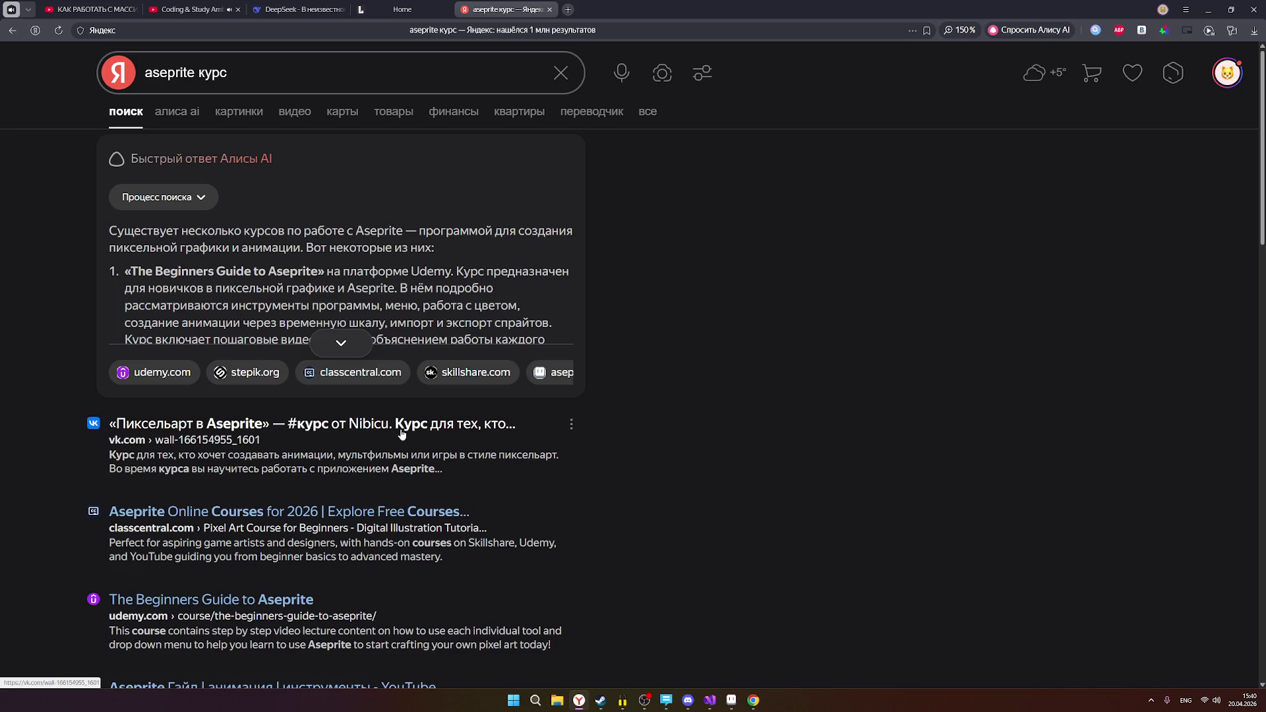
# Expand the AI answer listing courses and open the Stepik Aseprite pixel-art course.
pyautogui.click(354, 340)
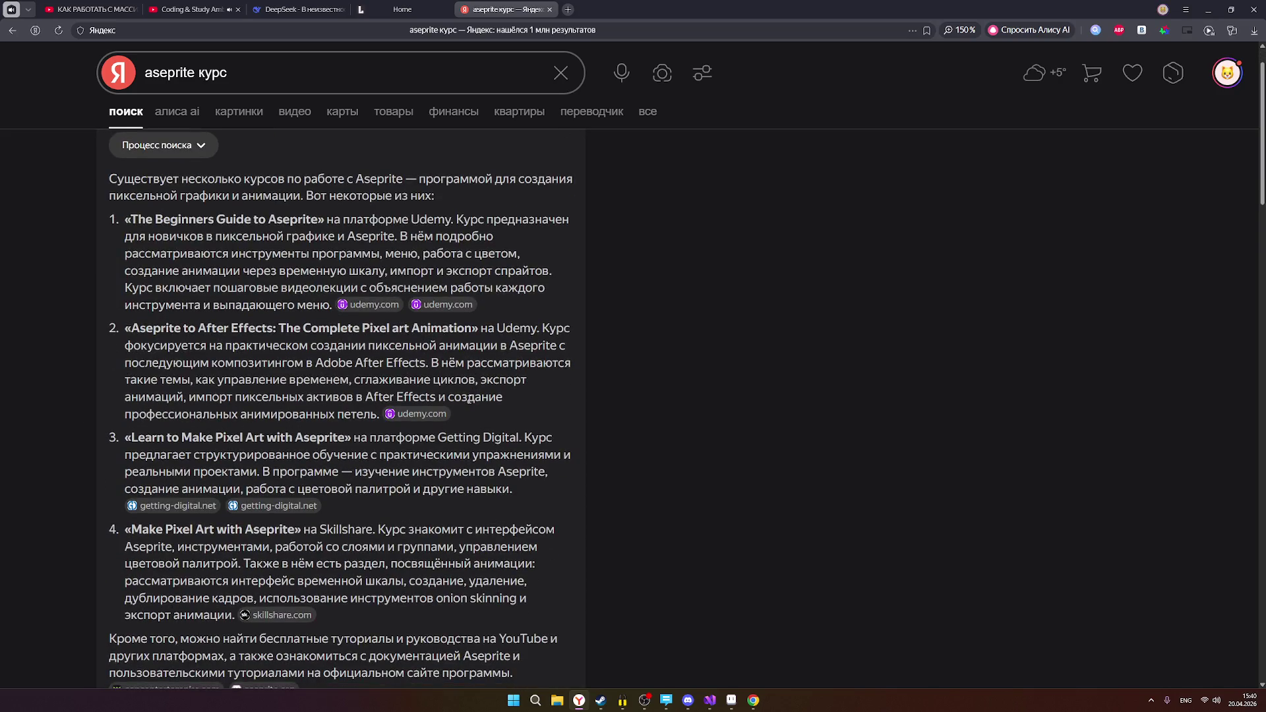
pyautogui.scroll(-2, 489, 407)
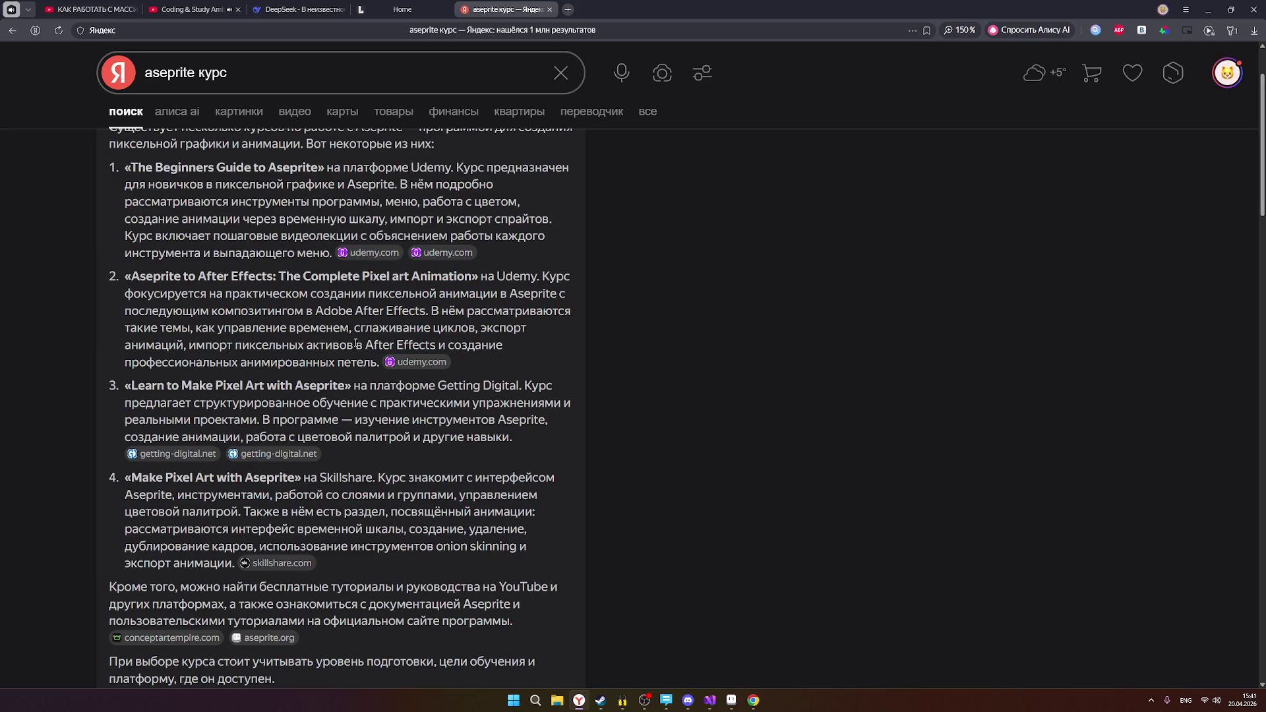
pyautogui.scroll(-6, 361, 342)
pyautogui.scroll(-4, 316, 413)
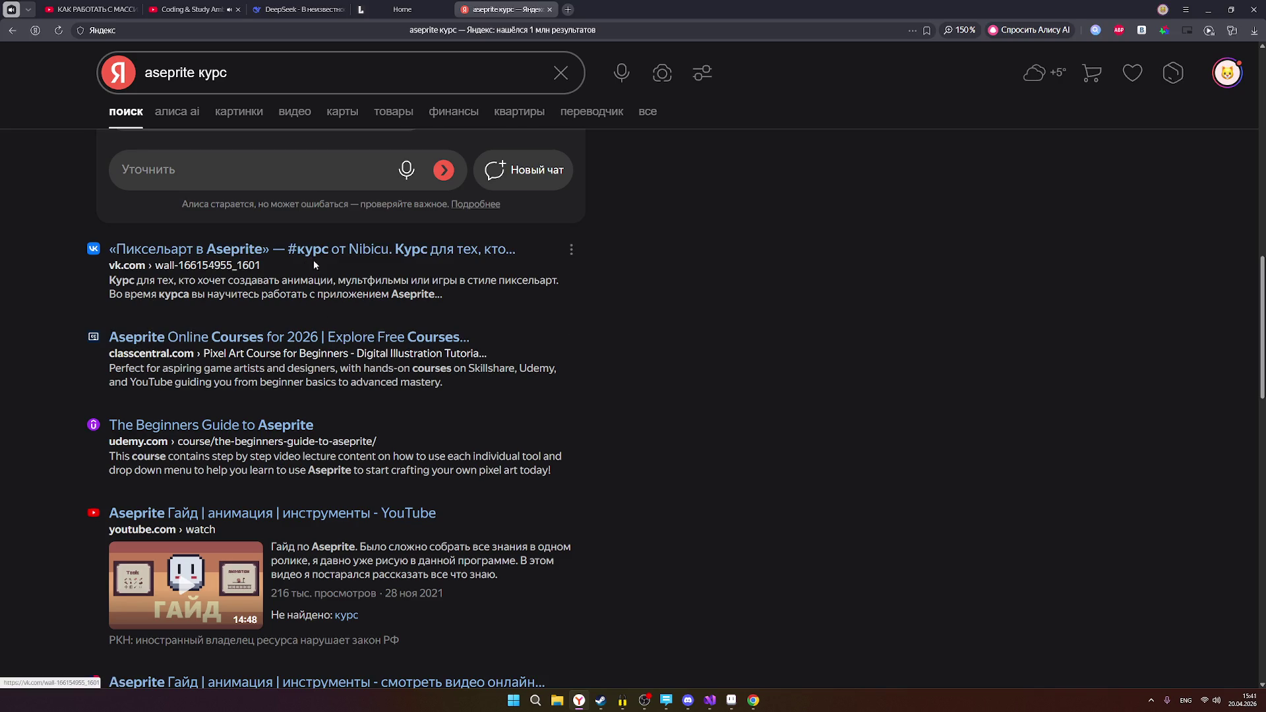
pyautogui.scroll(-1, 343, 330)
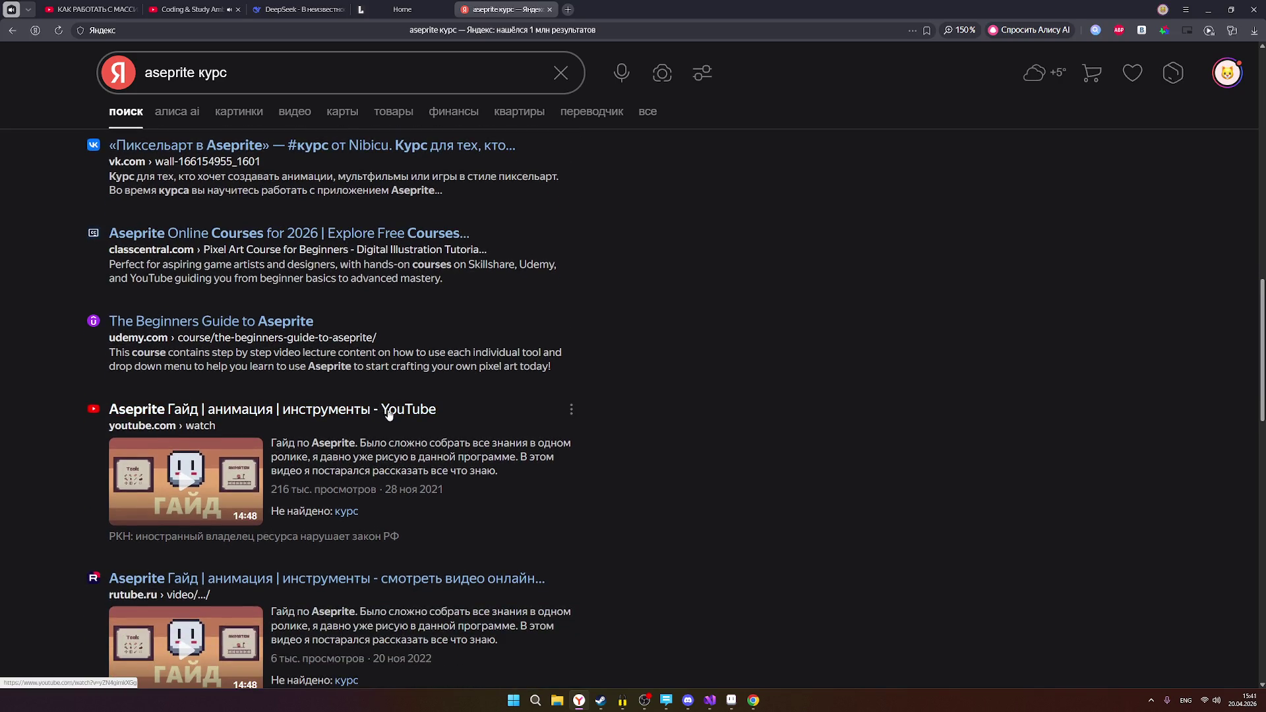
pyautogui.scroll(-3, 393, 414)
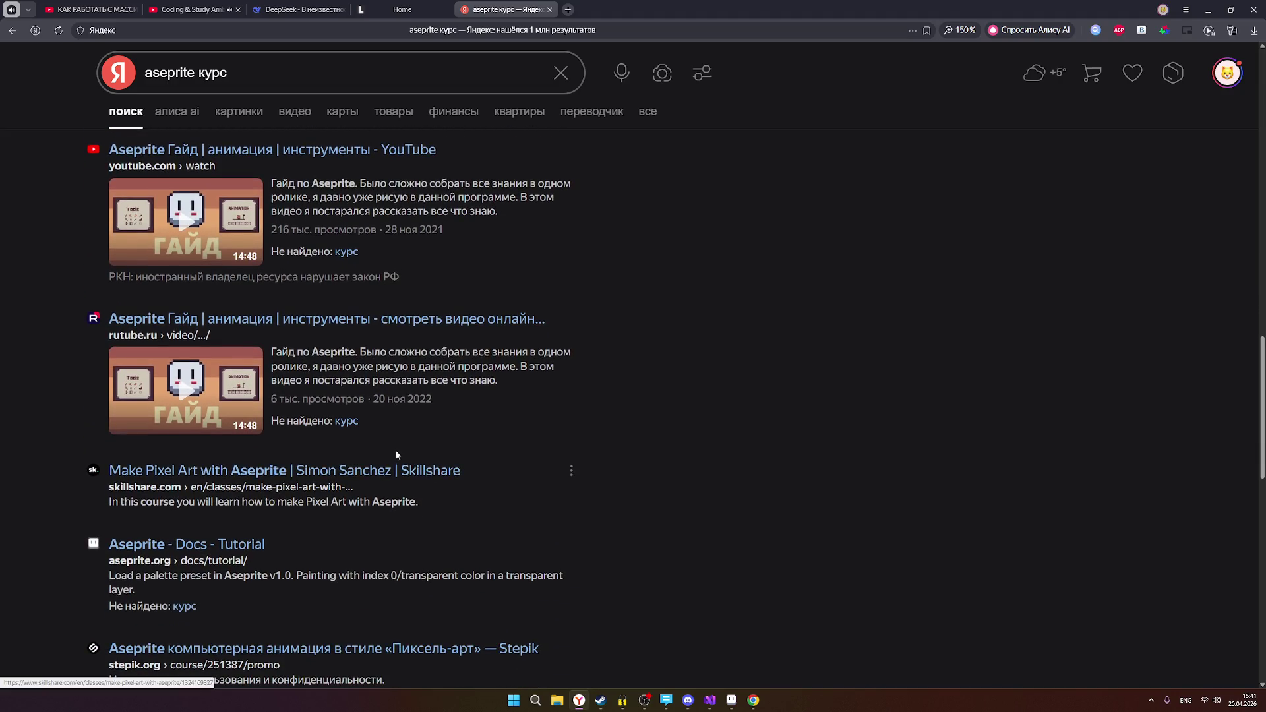
pyautogui.scroll(-1, 394, 449)
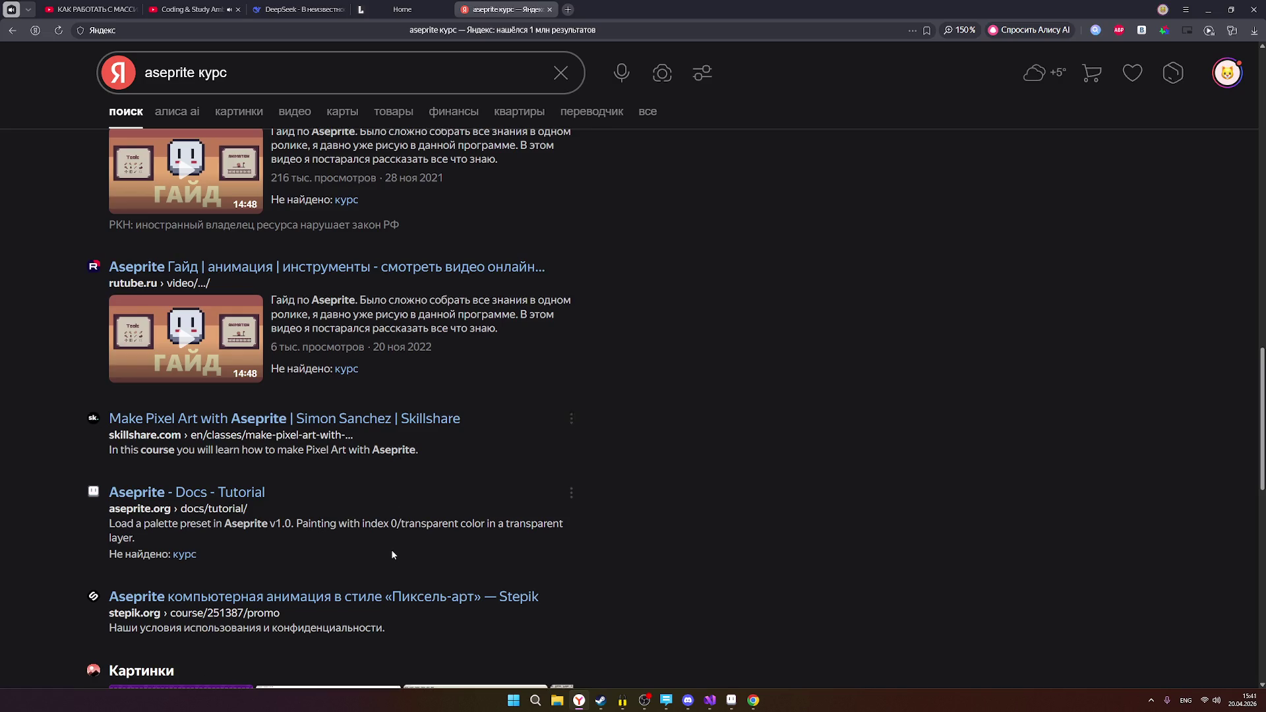
pyautogui.click(295, 597)
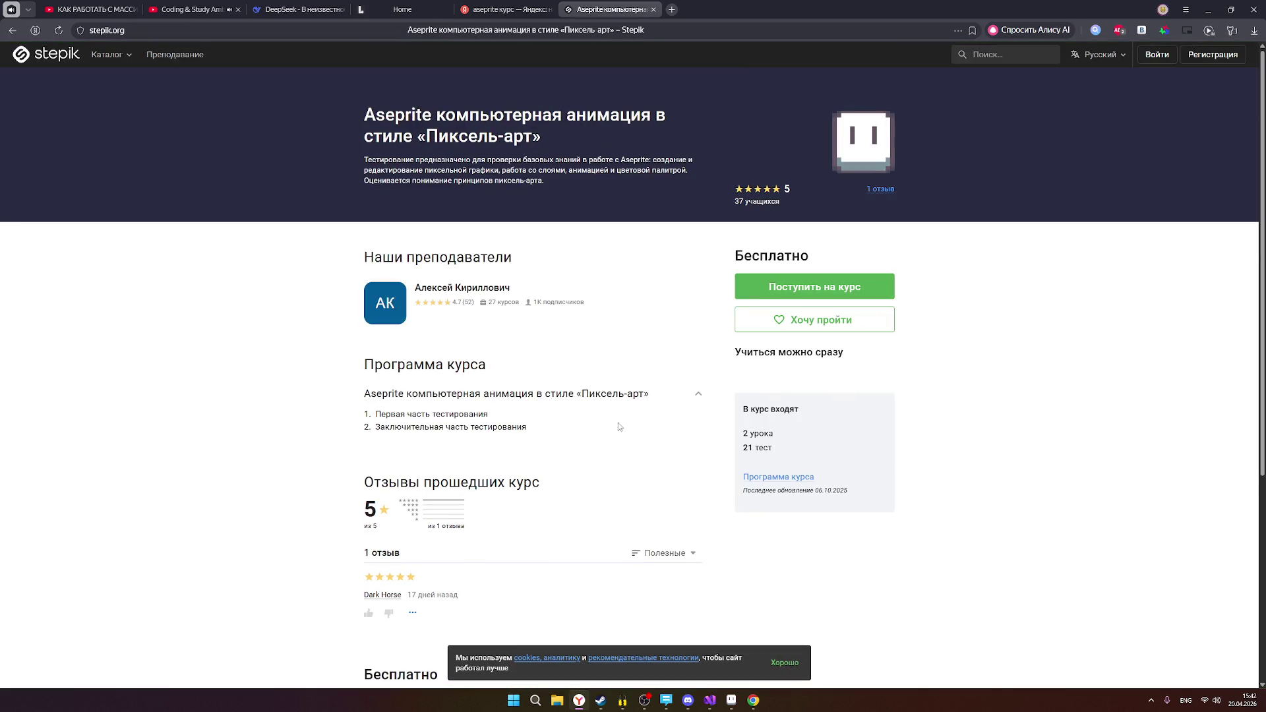
# Review the free Stepik Aseprite course details: 2 lessons, 21 tests, 37 students.
pyautogui.scroll(-4, 617, 408)
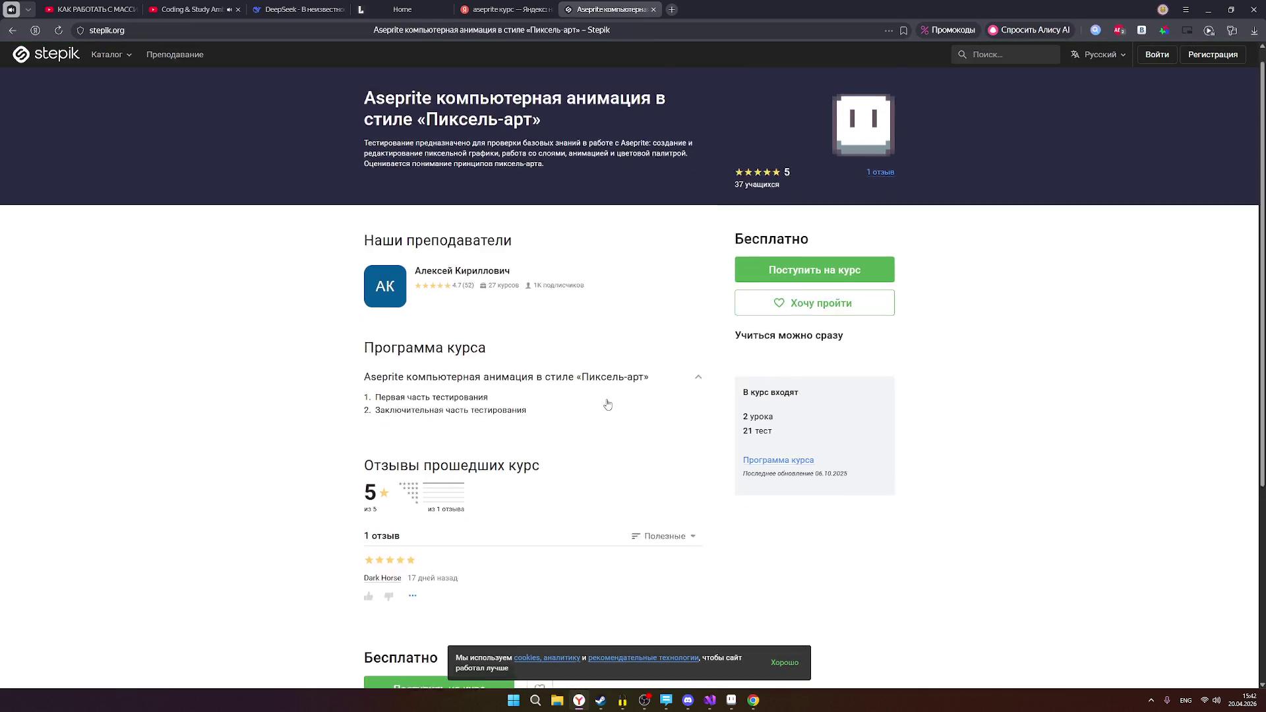
pyautogui.scroll(4, 607, 404)
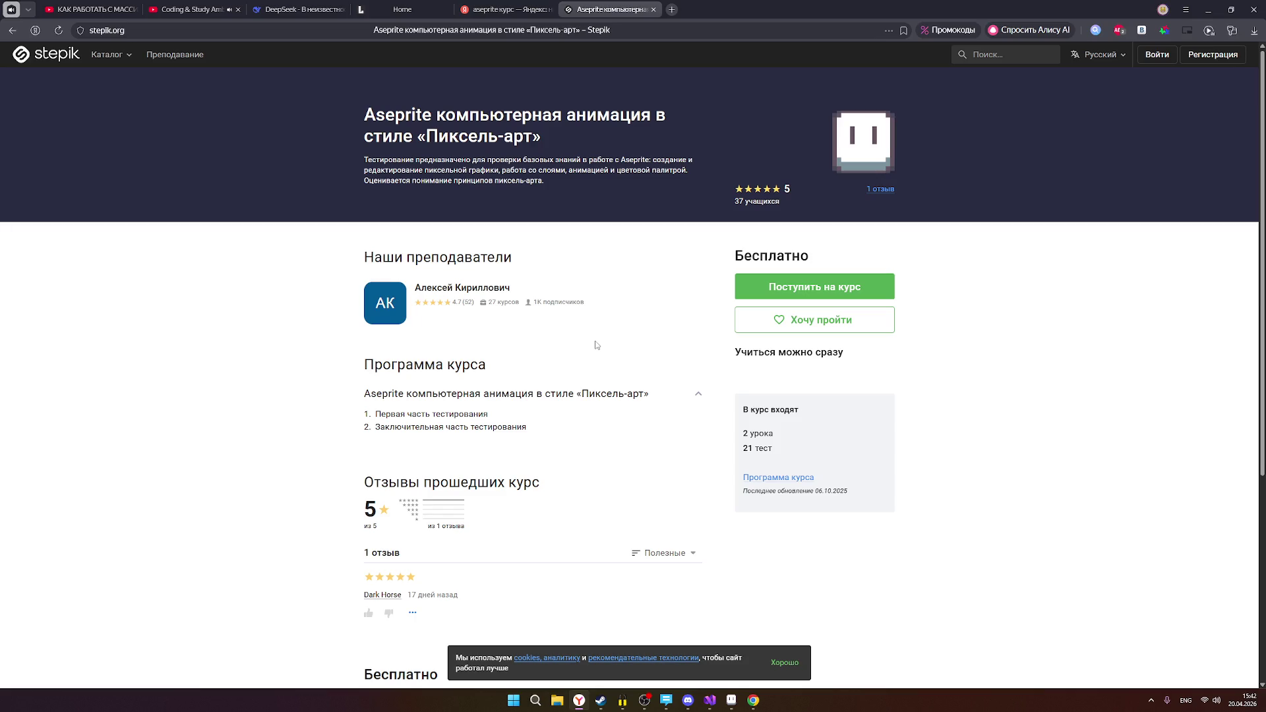
pyautogui.click(504, 9)
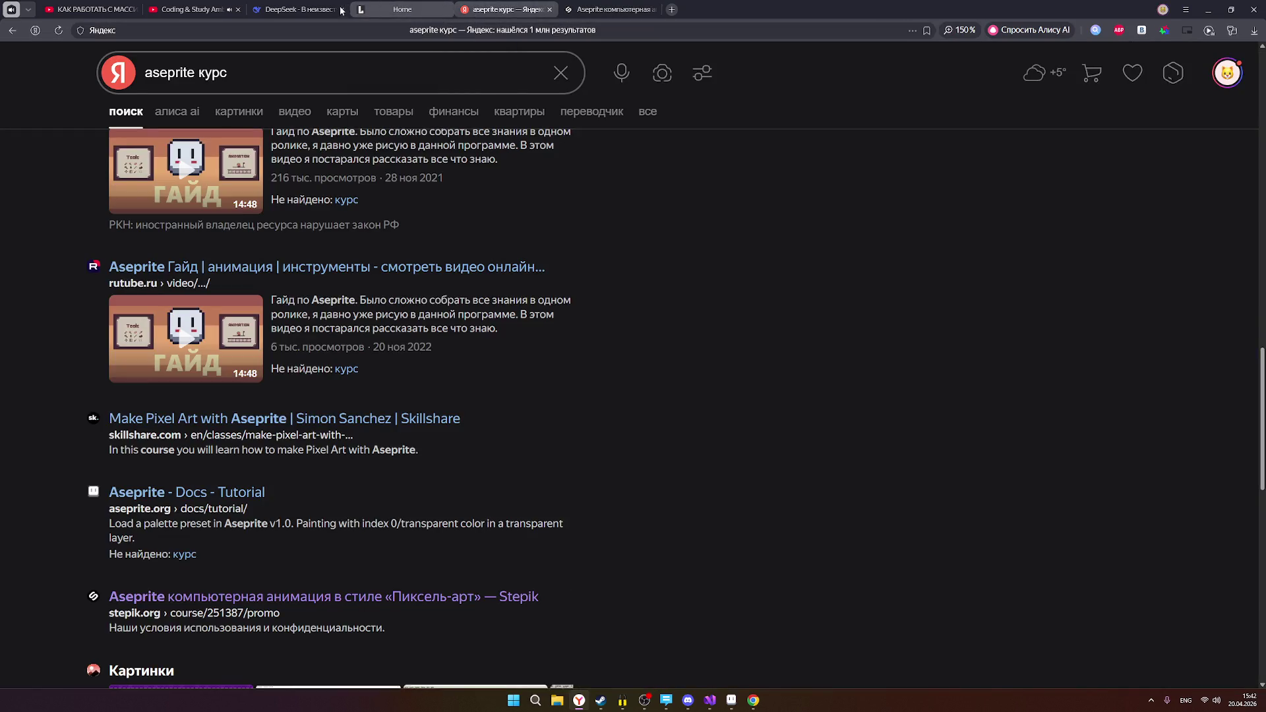
# Show the 'King God Castle Tier List – 2023' pin in Chrome with Aseprite beside it.
pyautogui.click(1208, 9)
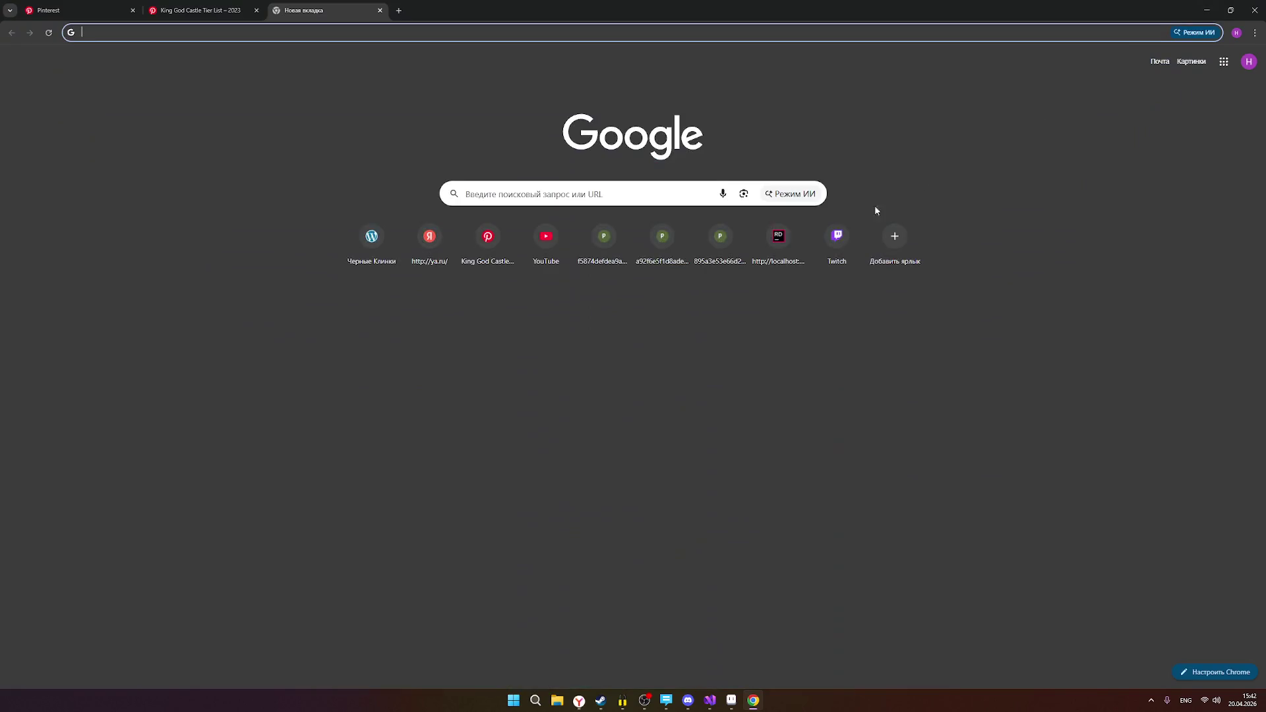
pyautogui.click(194, 10)
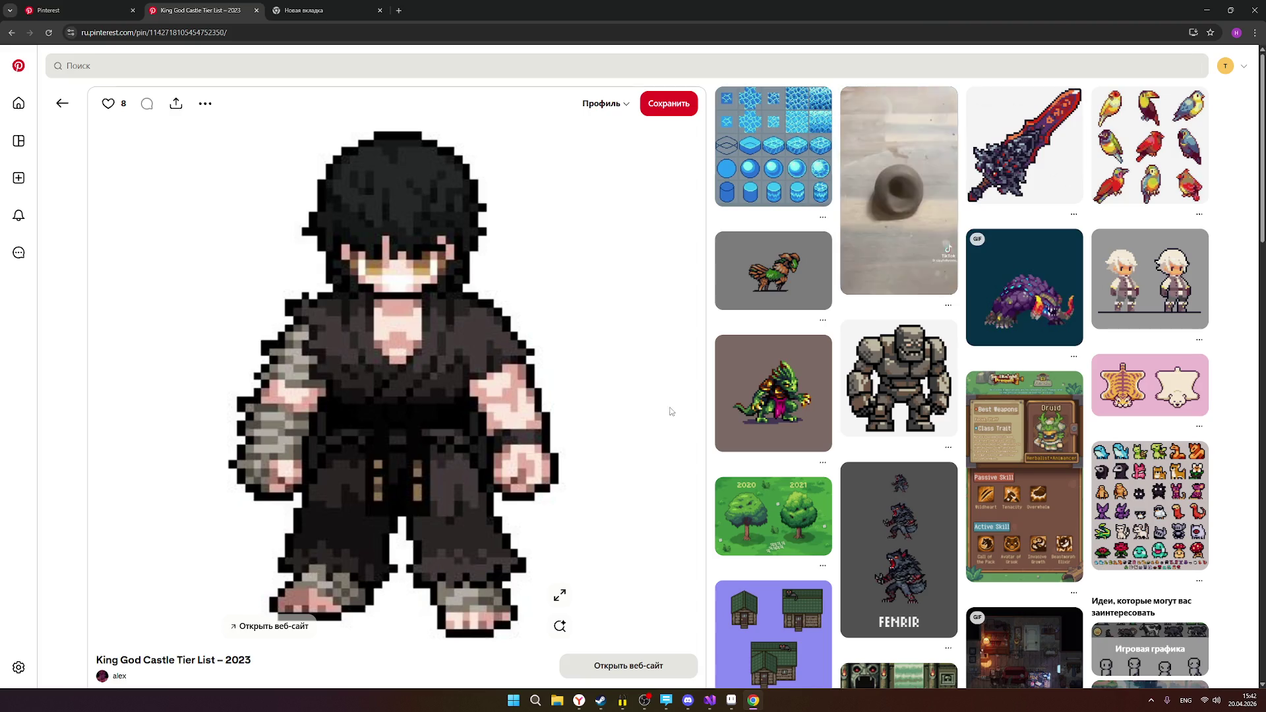
pyautogui.click(731, 700)
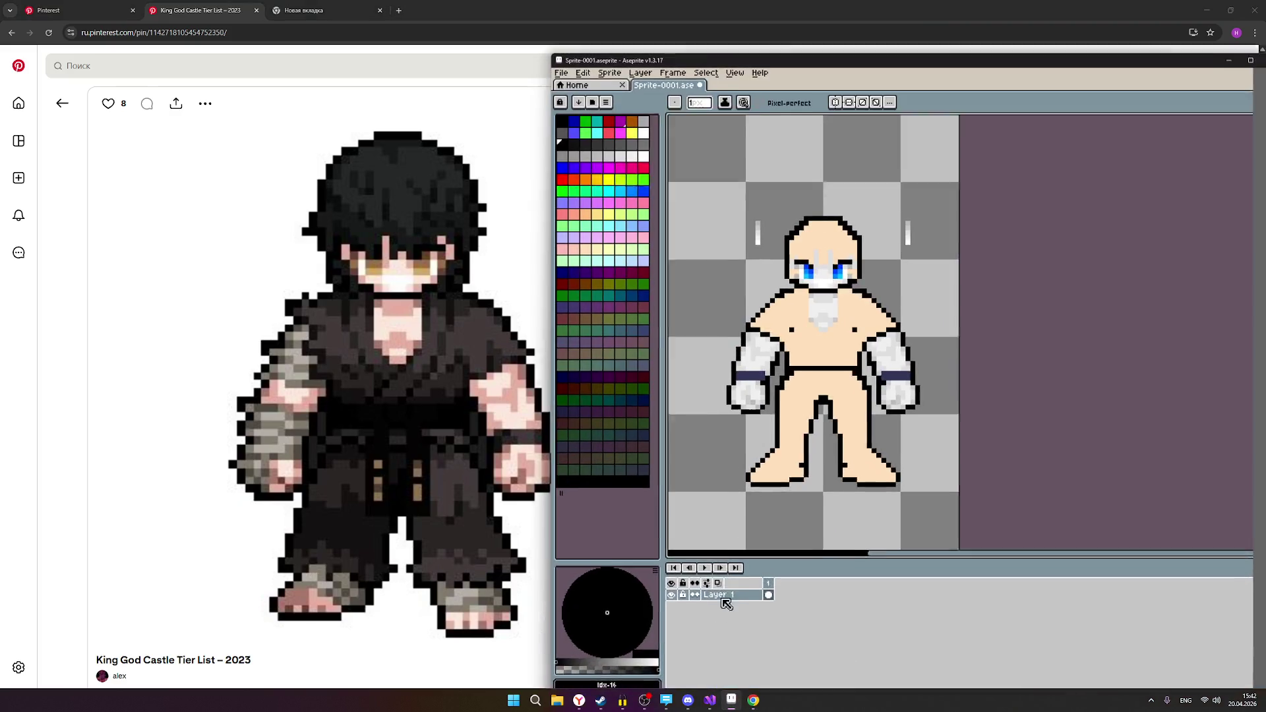
# Add black outline pixels along the fighter's right shoulder.
pyautogui.scroll(3, 848, 349)
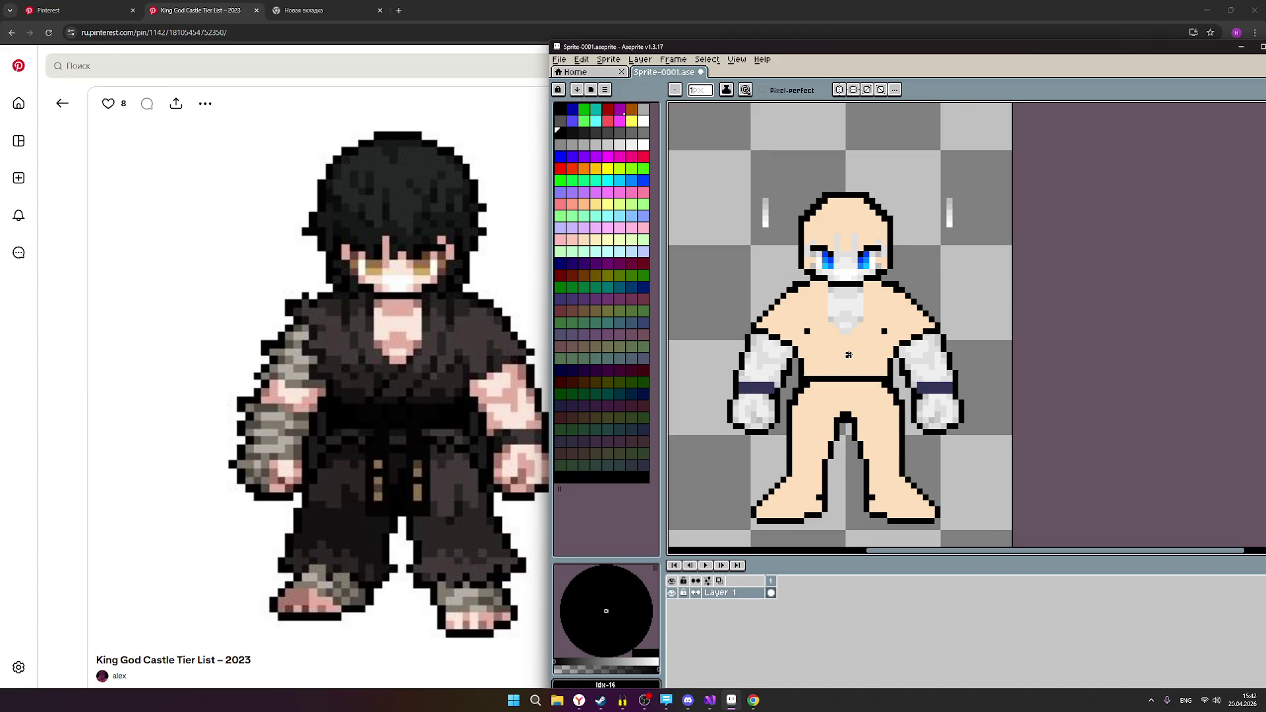
pyautogui.scroll(1, 859, 333)
pyautogui.scroll(-1, 870, 327)
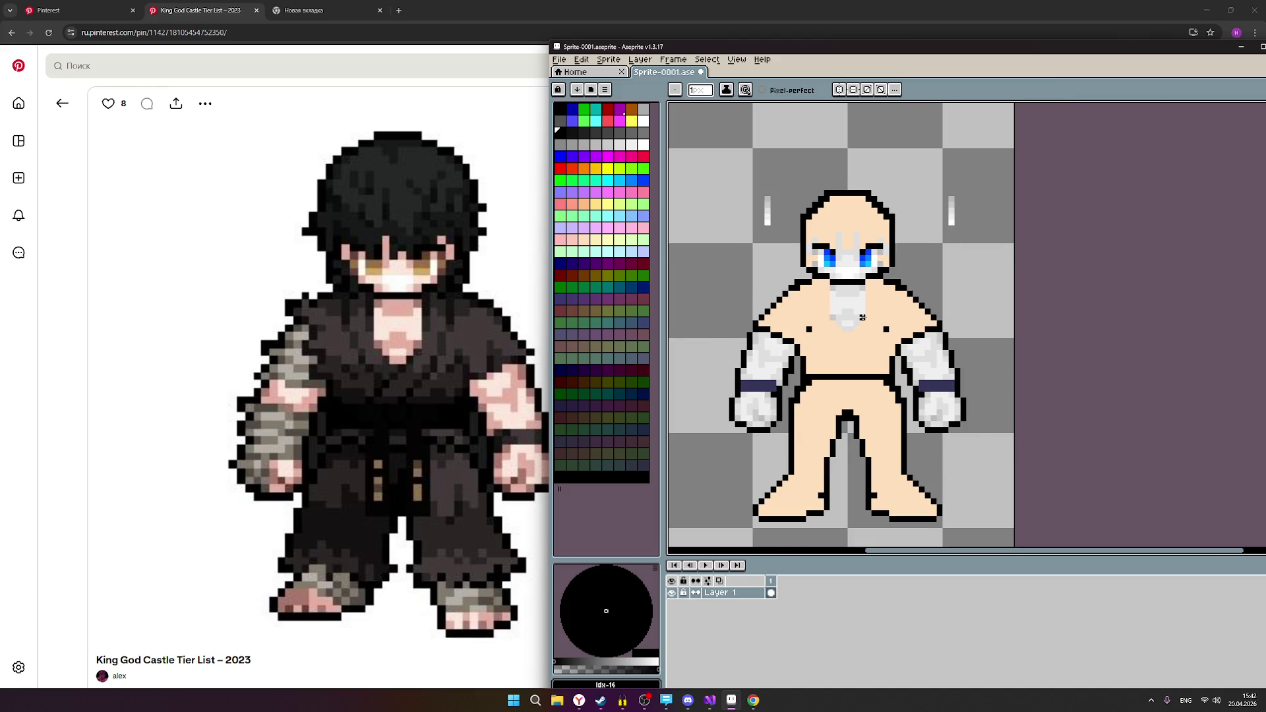
pyautogui.scroll(1, 879, 322)
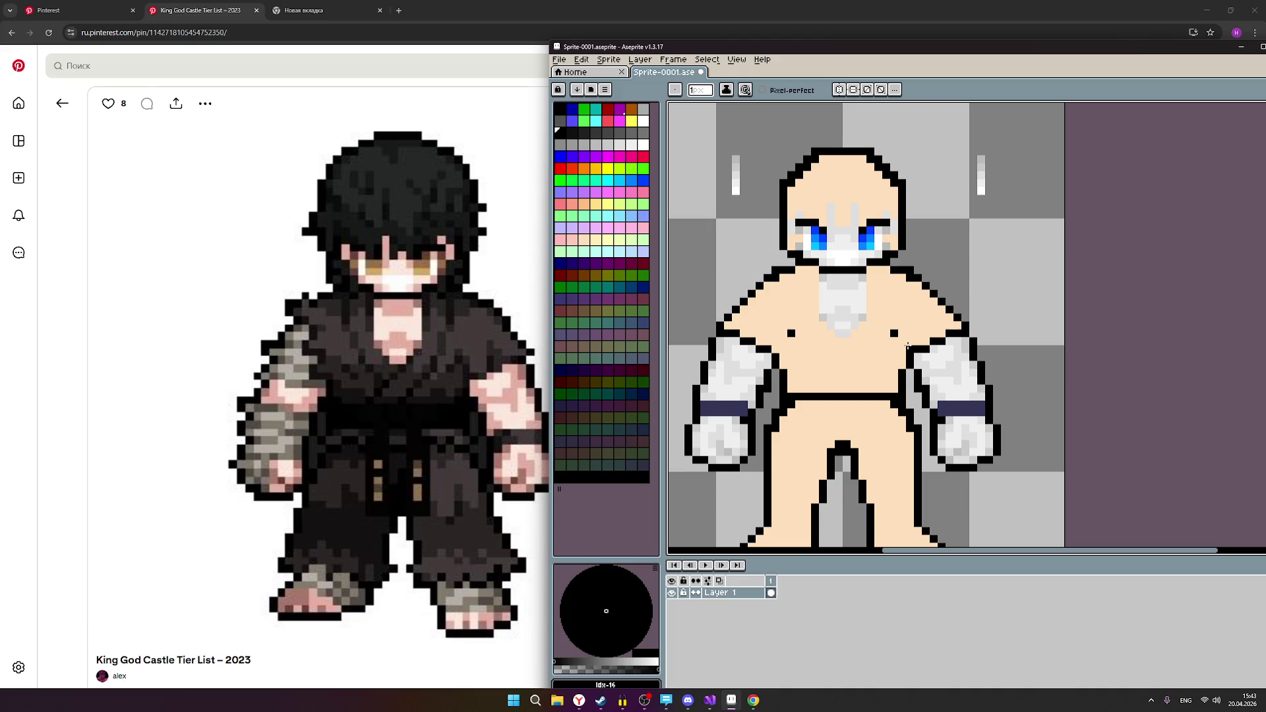
pyautogui.click(946, 319)
pyautogui.click(934, 325)
pyautogui.scroll(1, 934, 325)
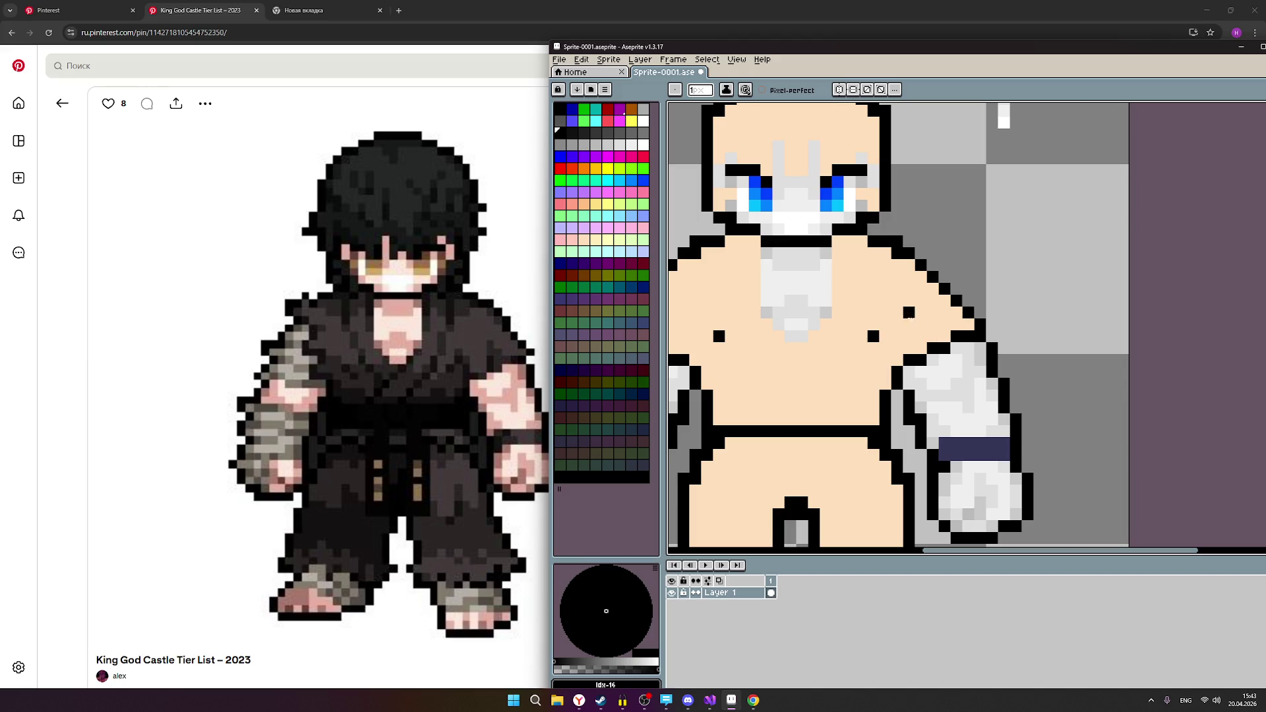
pyautogui.scroll(-2, 732, 224)
pyautogui.moveTo(726, 206); pyautogui.dragTo(749, 222)
pyautogui.scroll(3, 752, 218)
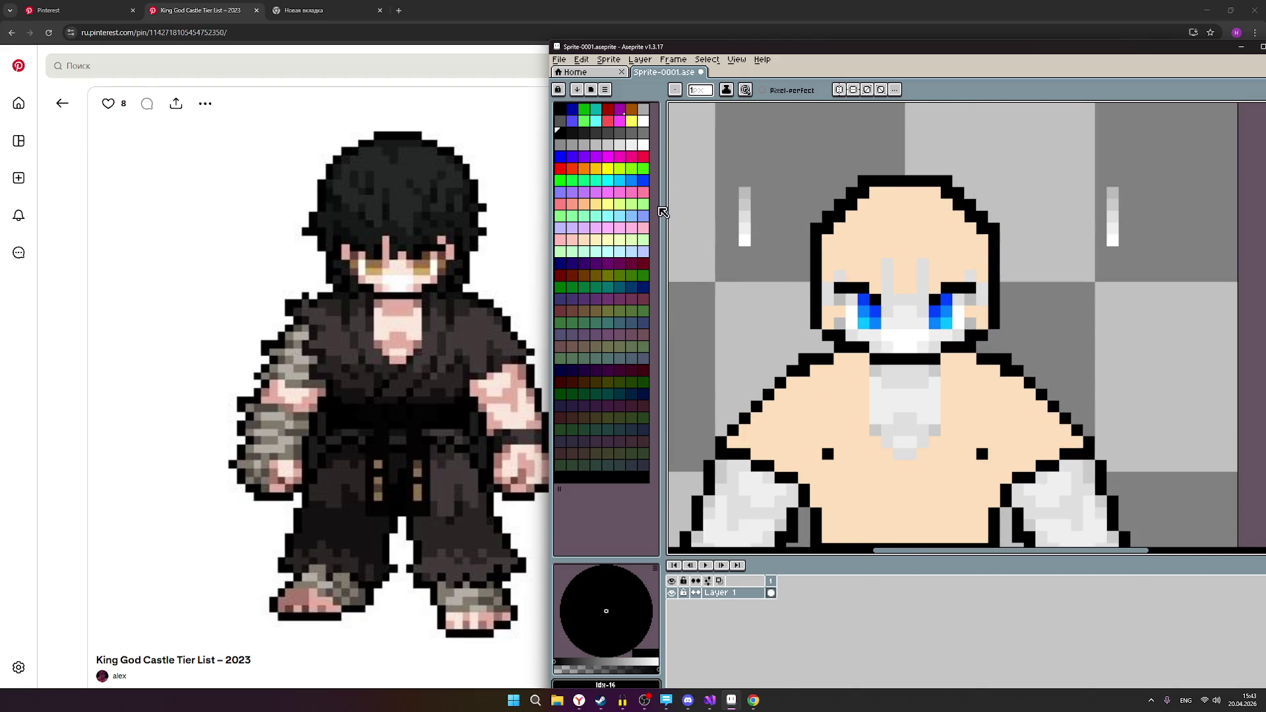
pyautogui.click(620, 144)
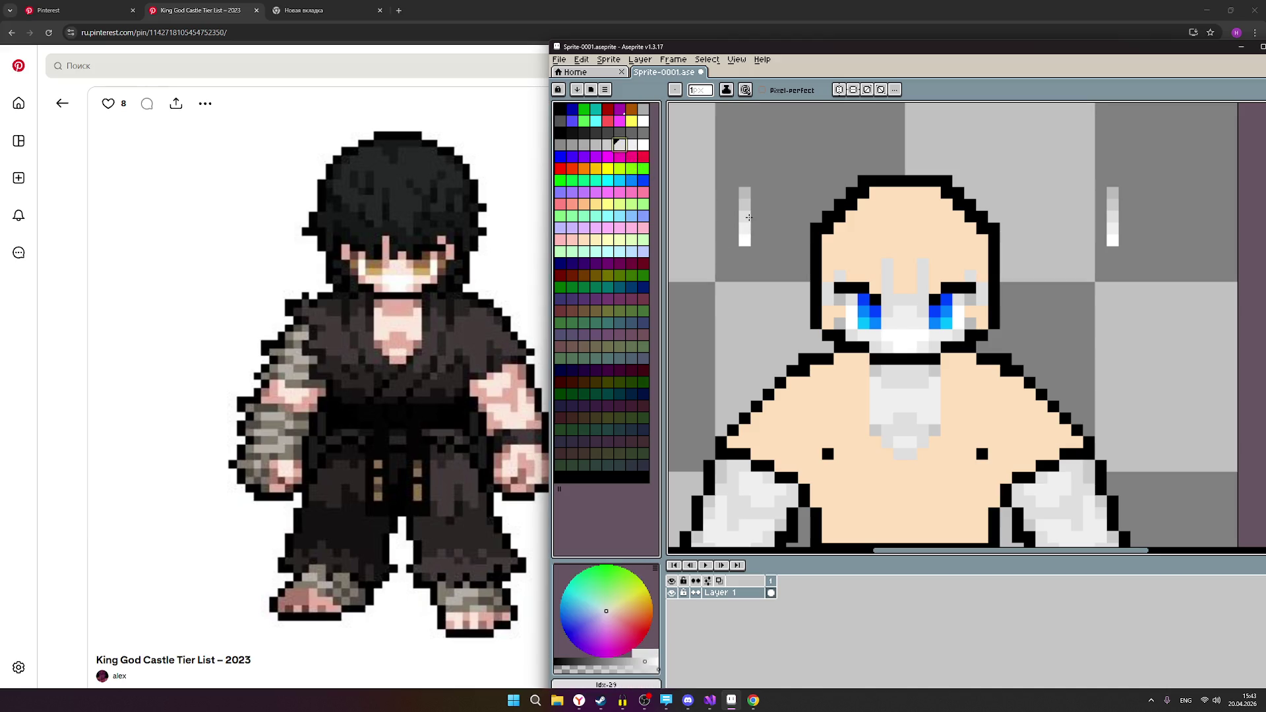
# Extend the right shoulder outline with black pixels and turn one skin pixel light grey.
pyautogui.scroll(-3, 868, 425)
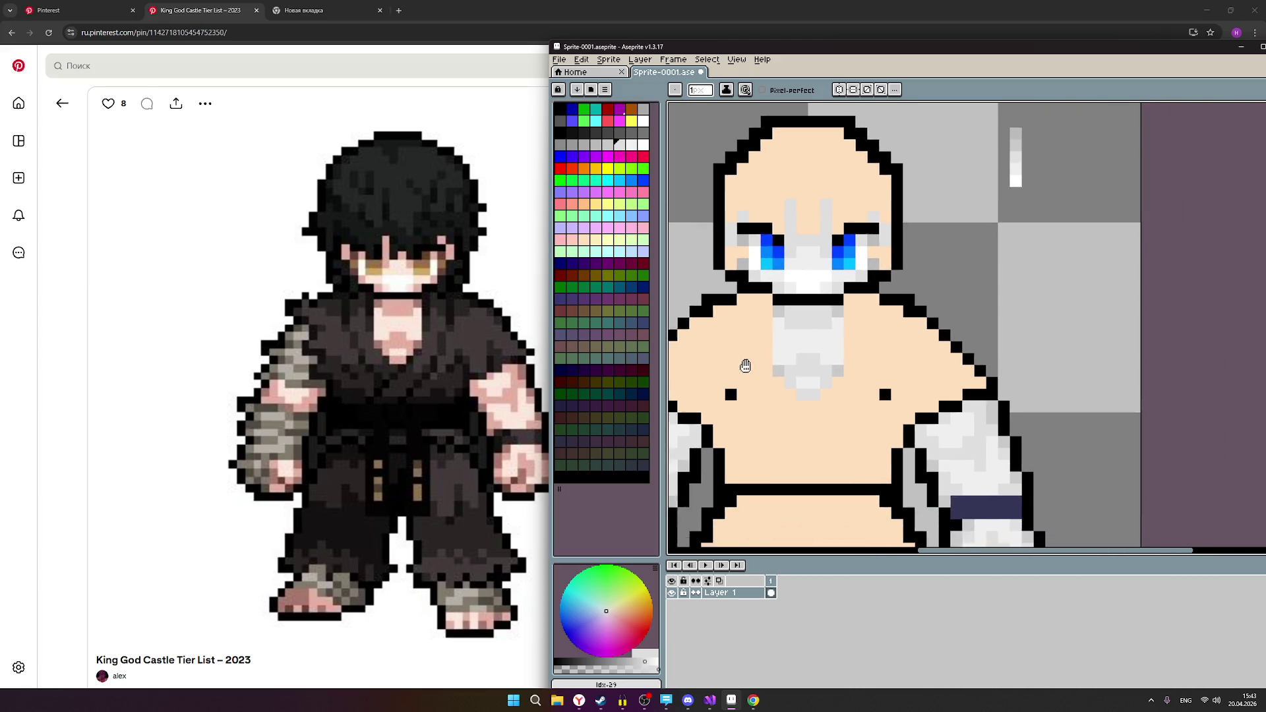
pyautogui.click(869, 425)
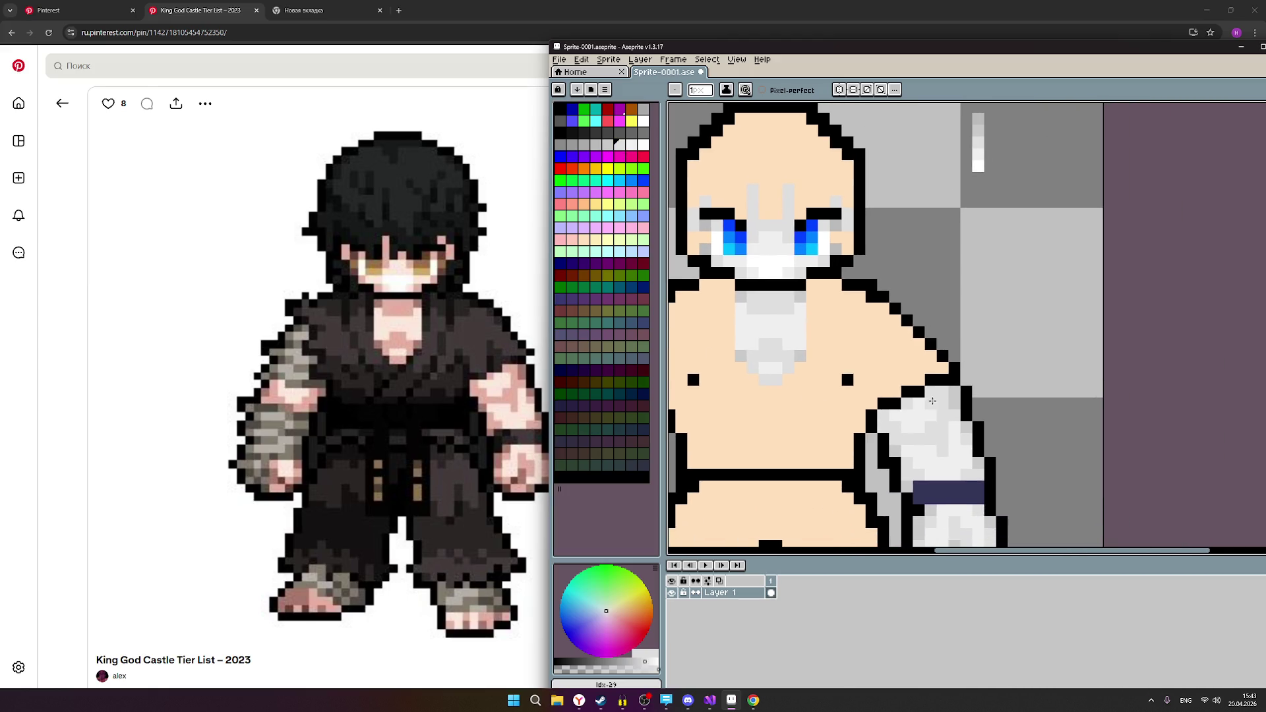
pyautogui.scroll(1, 915, 382)
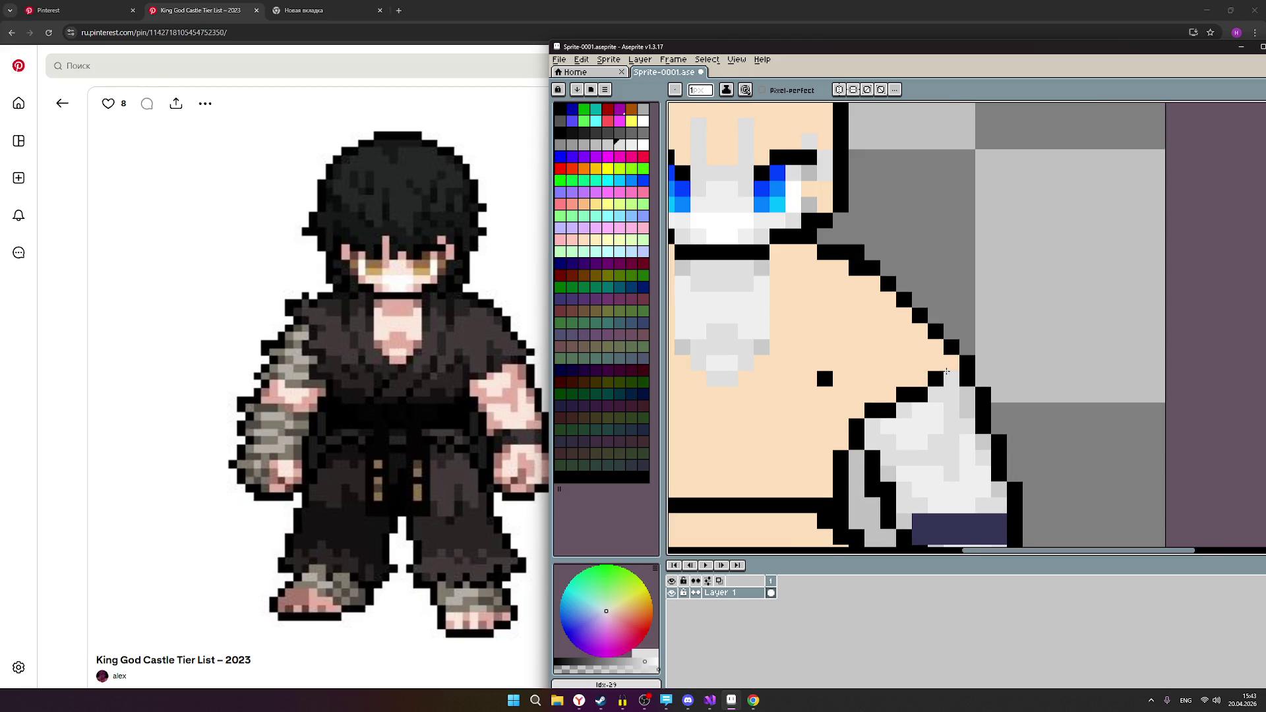
pyautogui.moveTo(952, 378); pyautogui.dragTo(968, 378)
pyautogui.rightClick(944, 363)
# Briefly switch to the Move tool to check the layer position, then return to the Pencil.
pyautogui.scroll(-1, 885, 373)
pyautogui.scroll(-2, 893, 388)
pyautogui.scroll(2, 788, 371)
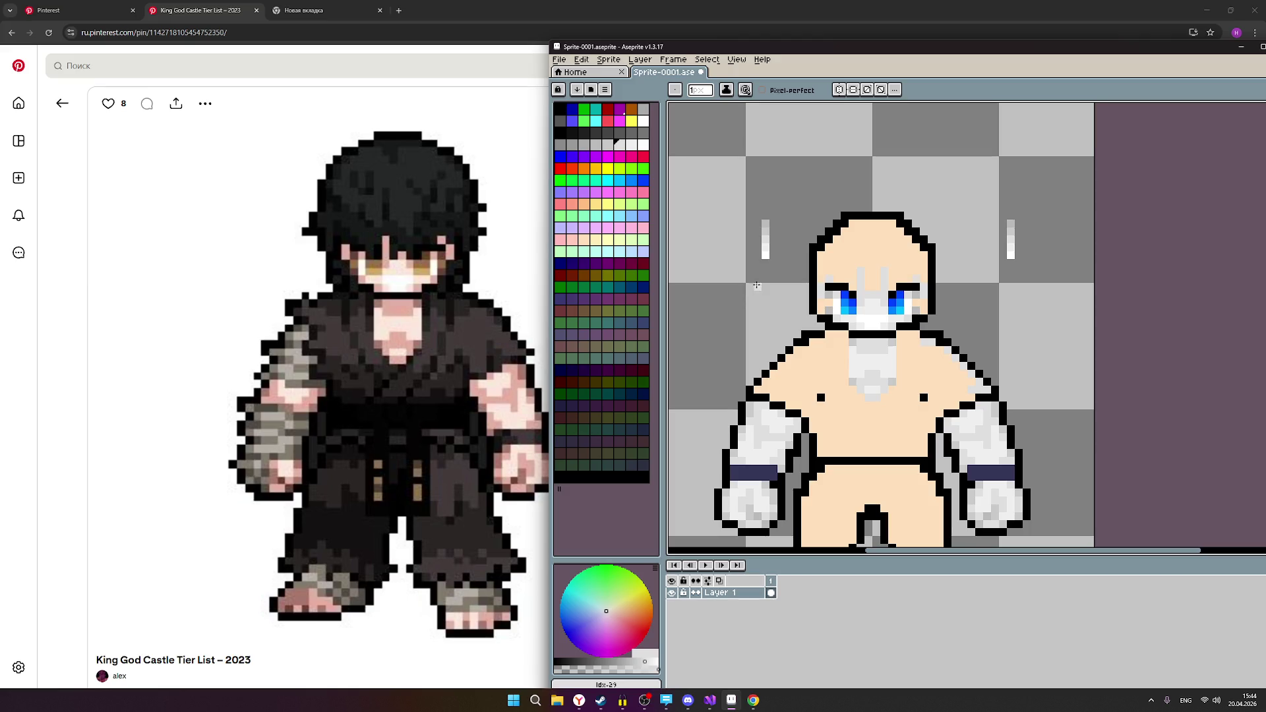
pyautogui.press('v')
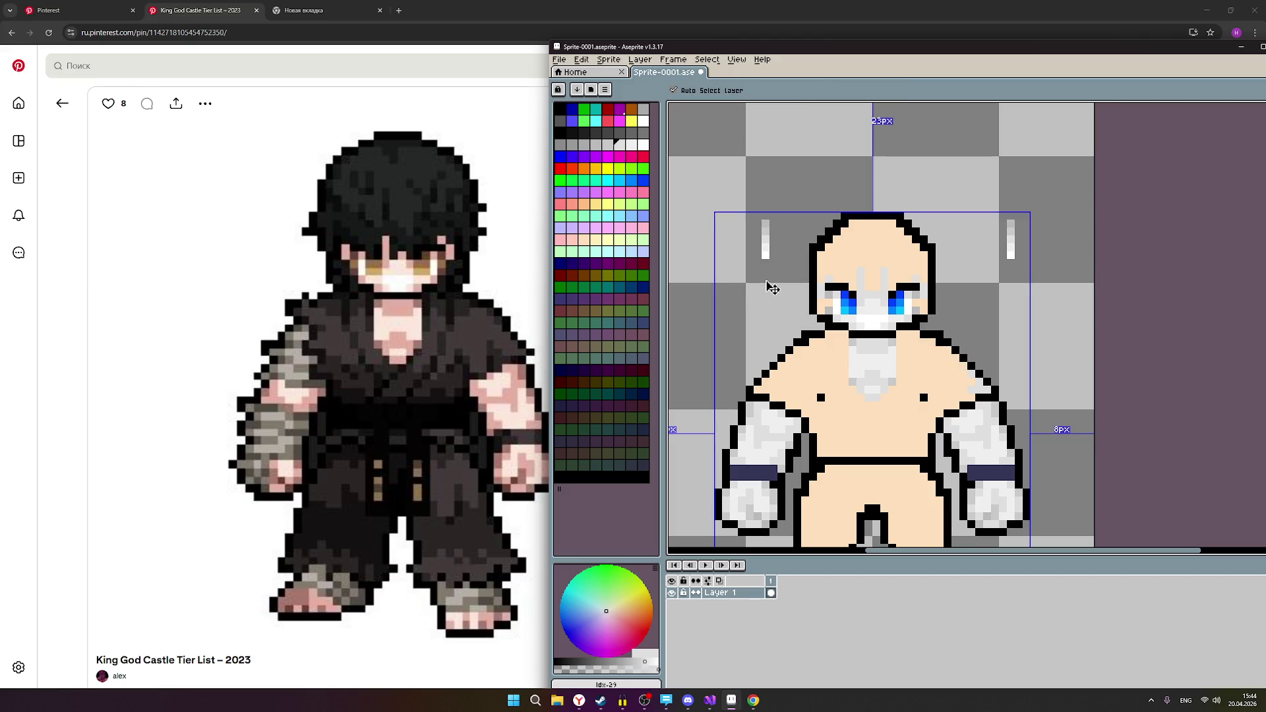
pyautogui.press('b')
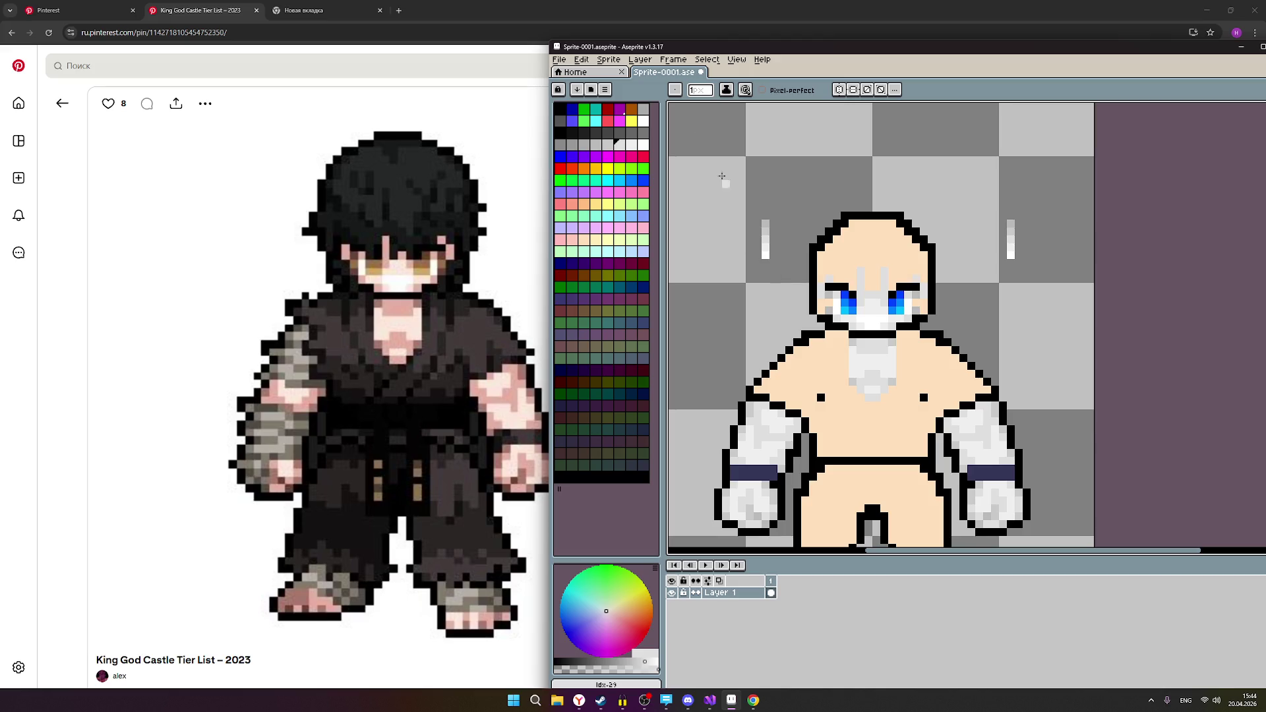
# Paint a light grey shading strip along the right shoulder's inner edge.
pyautogui.scroll(1, 963, 387)
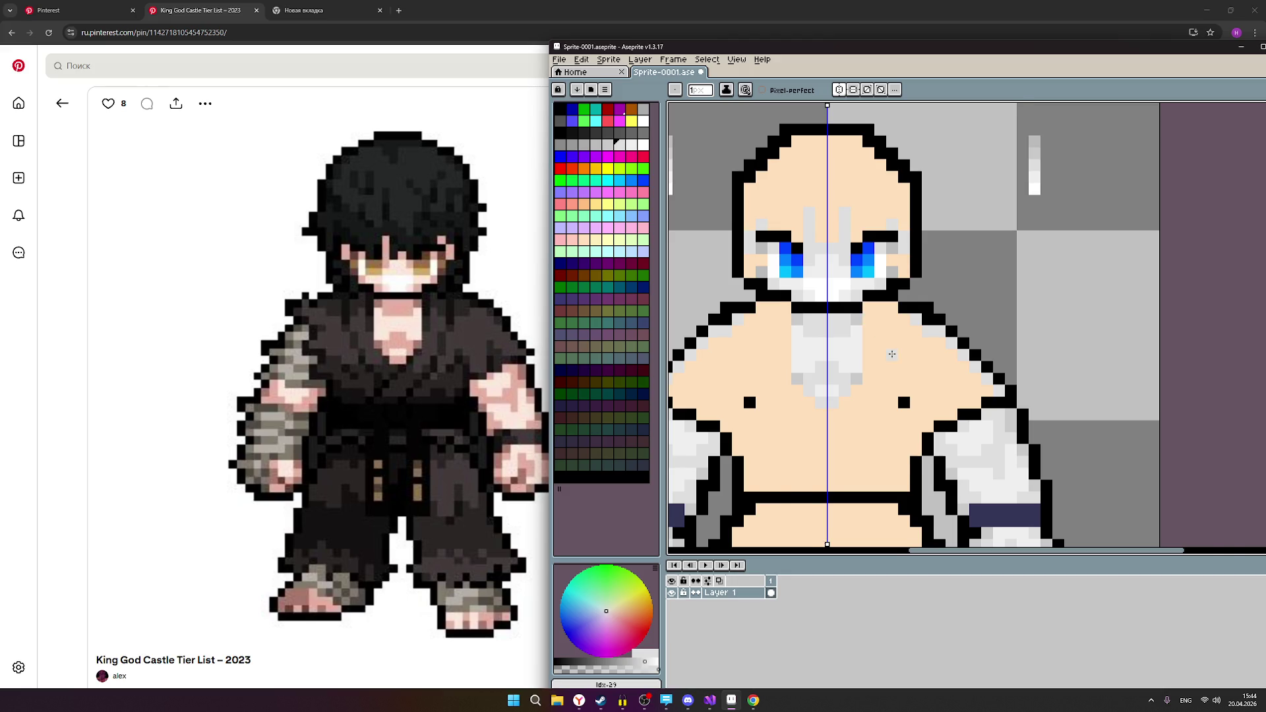
pyautogui.scroll(-3, 890, 352)
pyautogui.scroll(3, 943, 387)
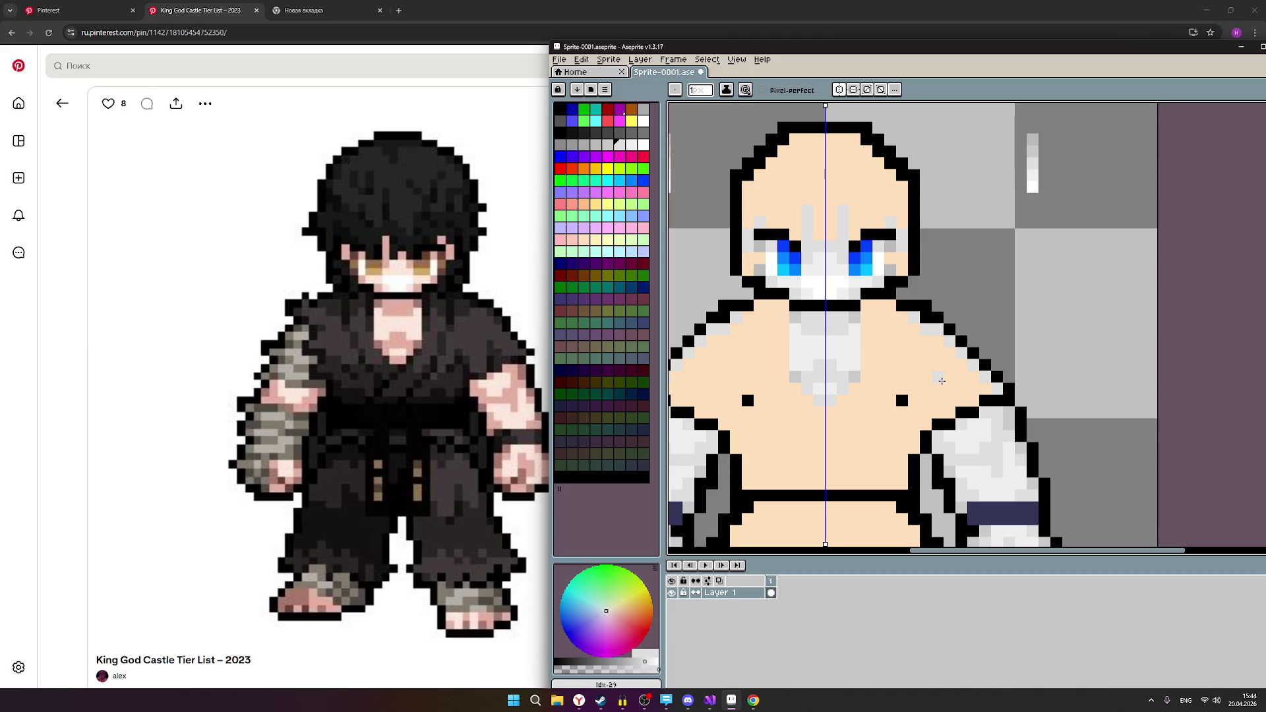
pyautogui.scroll(-3, 942, 381)
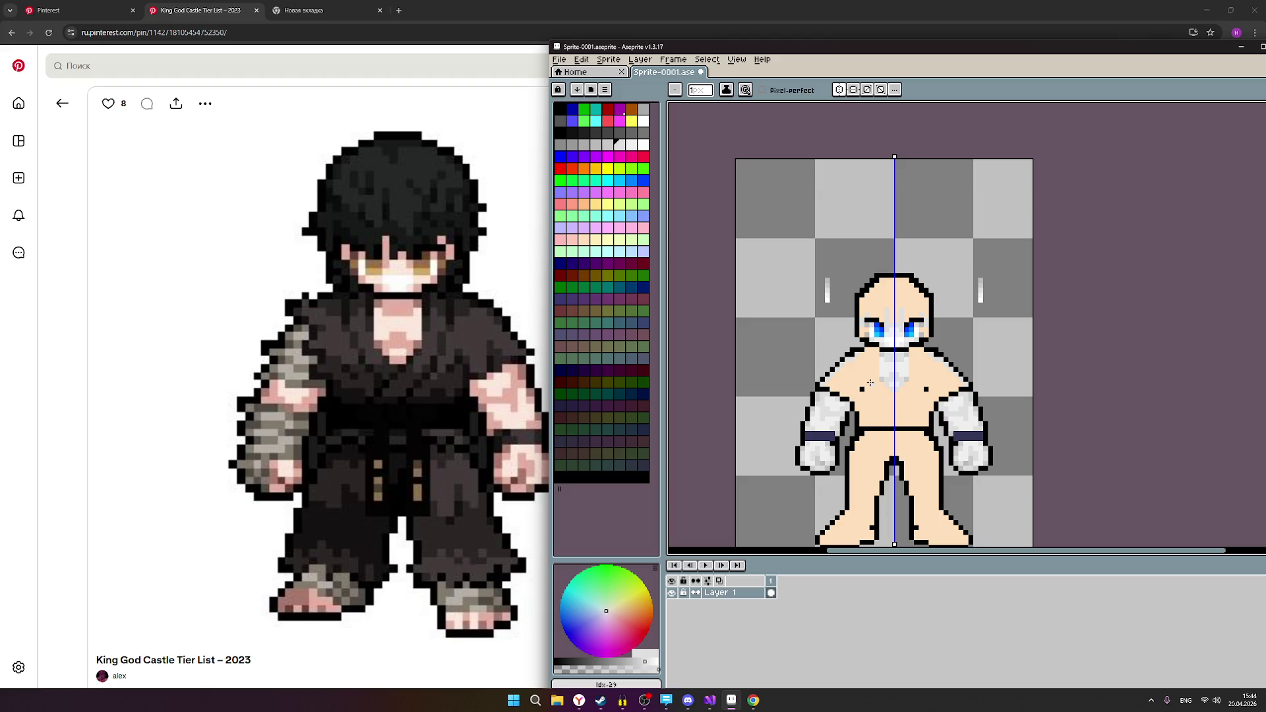
pyautogui.scroll(1, 954, 403)
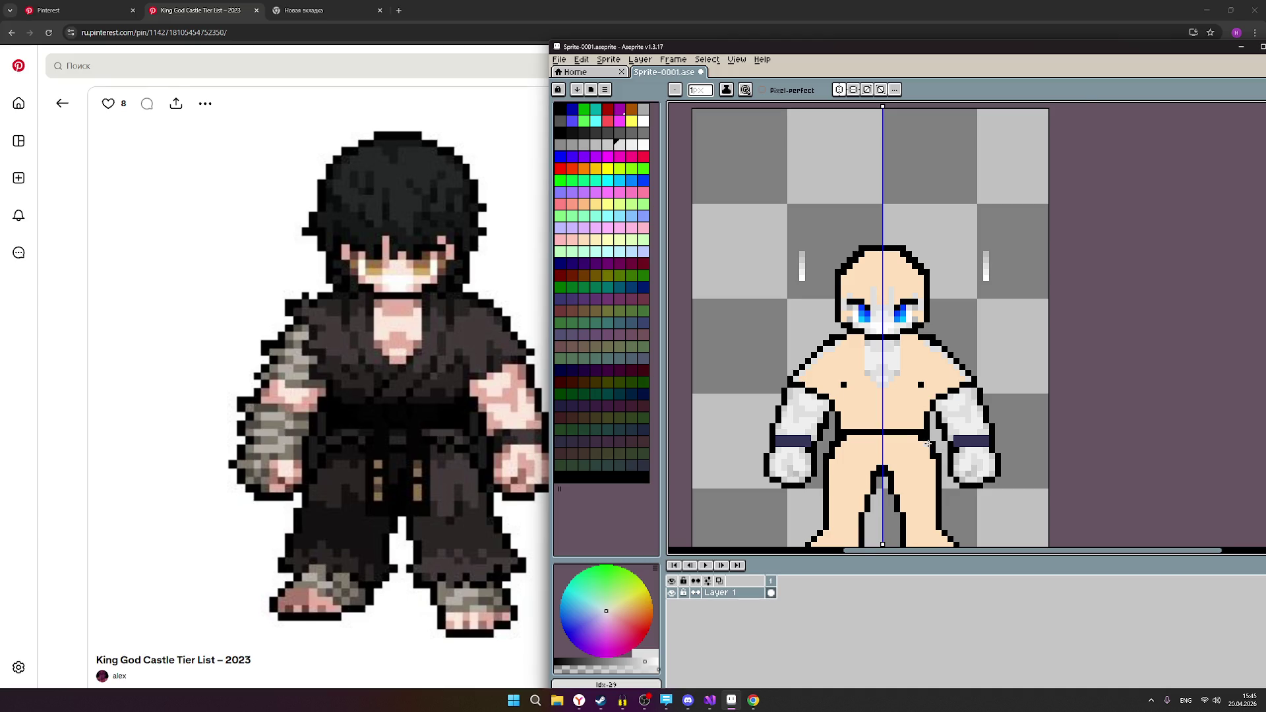
pyautogui.scroll(3, 928, 443)
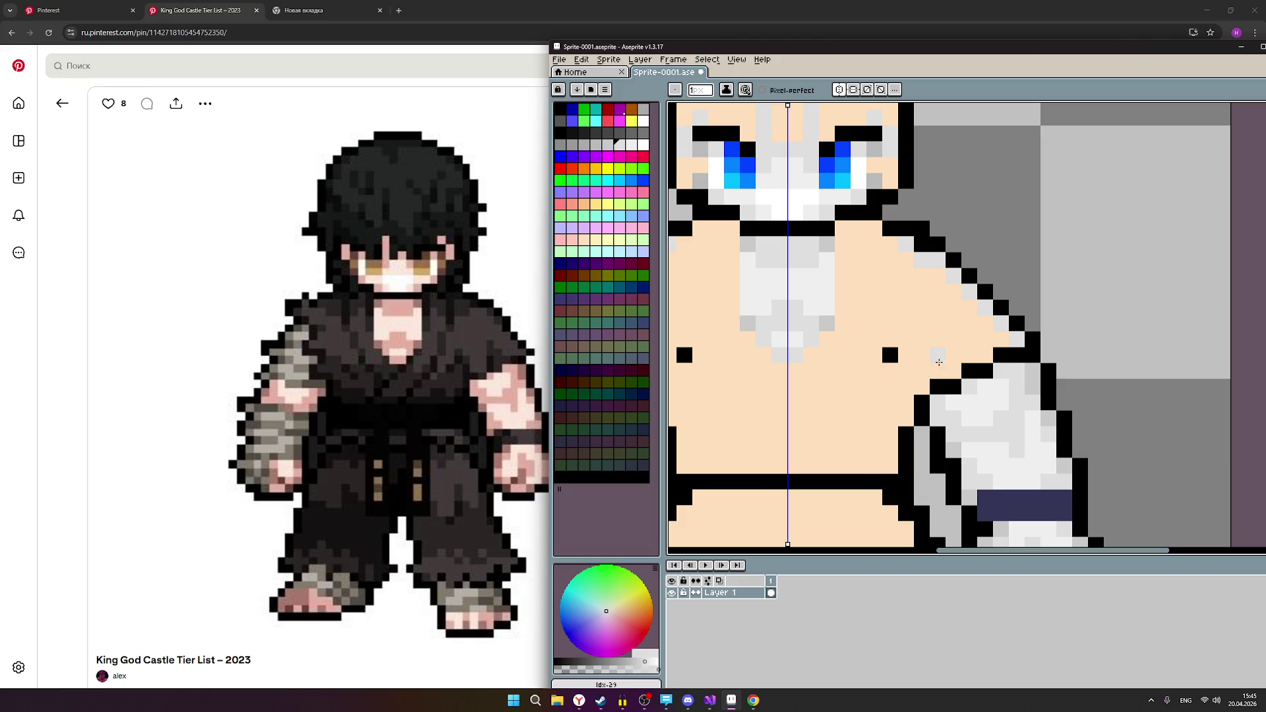
pyautogui.scroll(-1, 931, 368)
pyautogui.scroll(1, 927, 374)
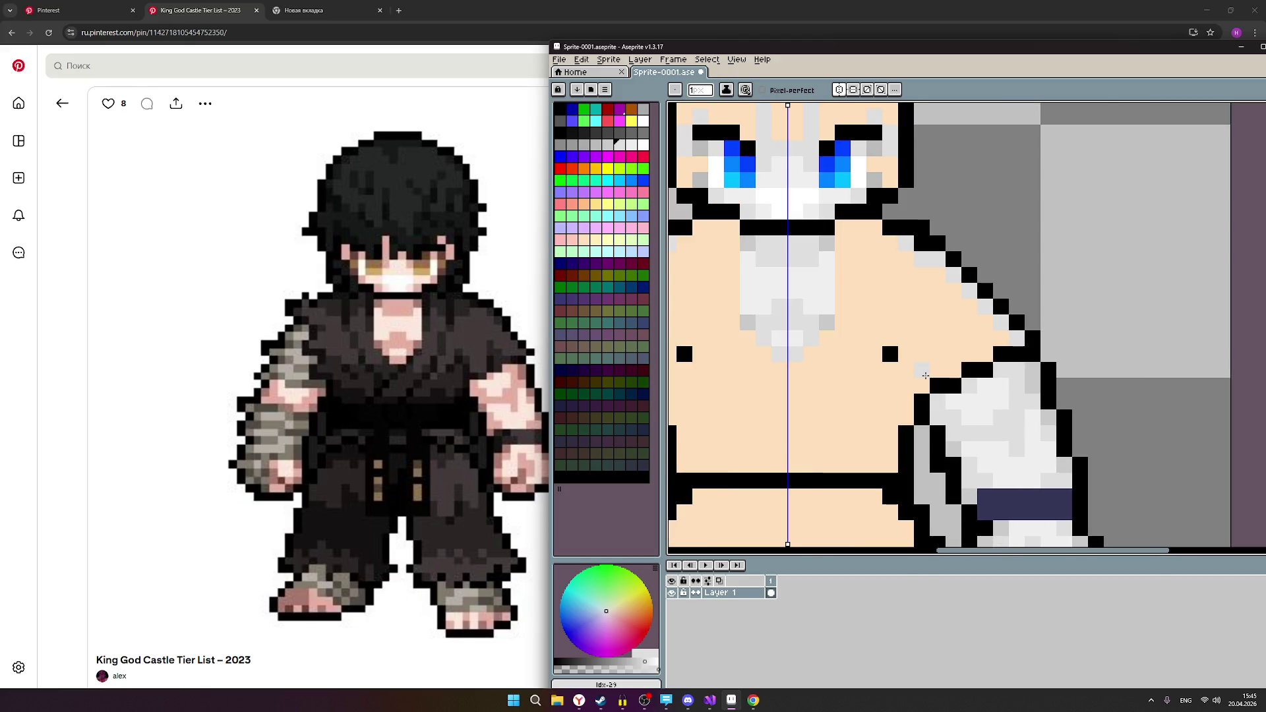
pyautogui.scroll(-1, 926, 375)
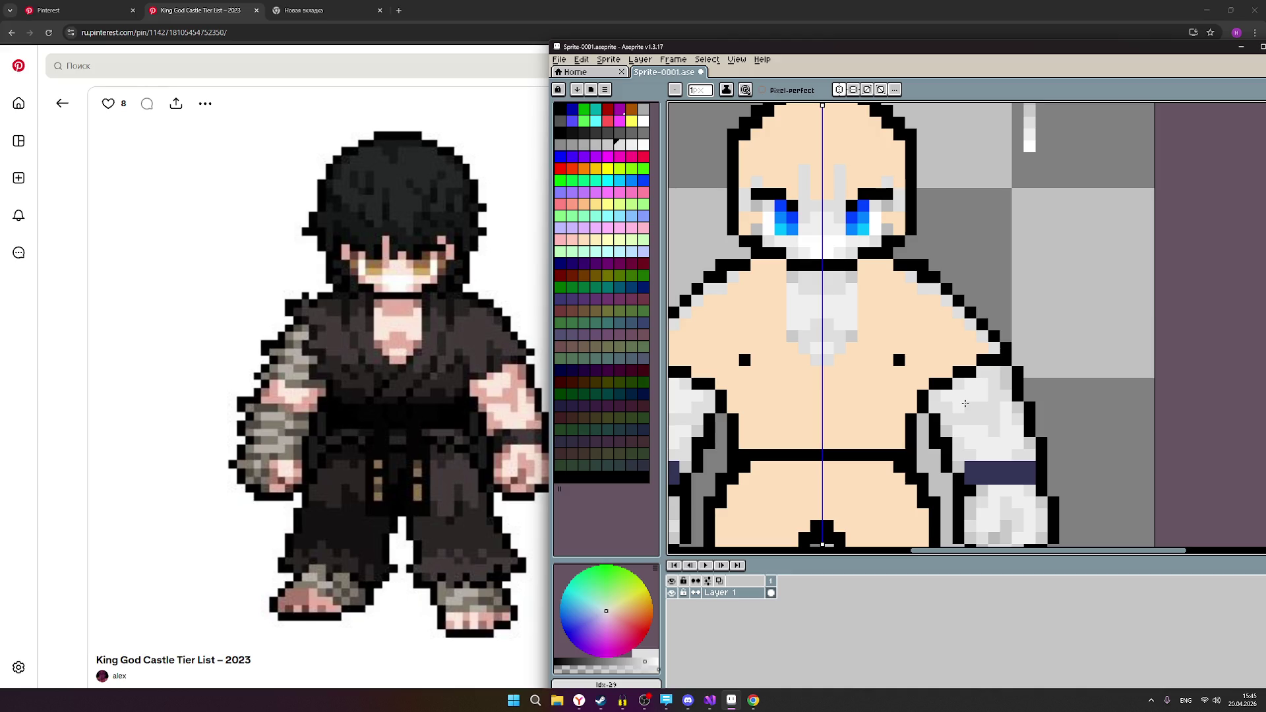
pyautogui.scroll(-3, 965, 402)
pyautogui.scroll(3, 956, 390)
pyautogui.scroll(1, 957, 386)
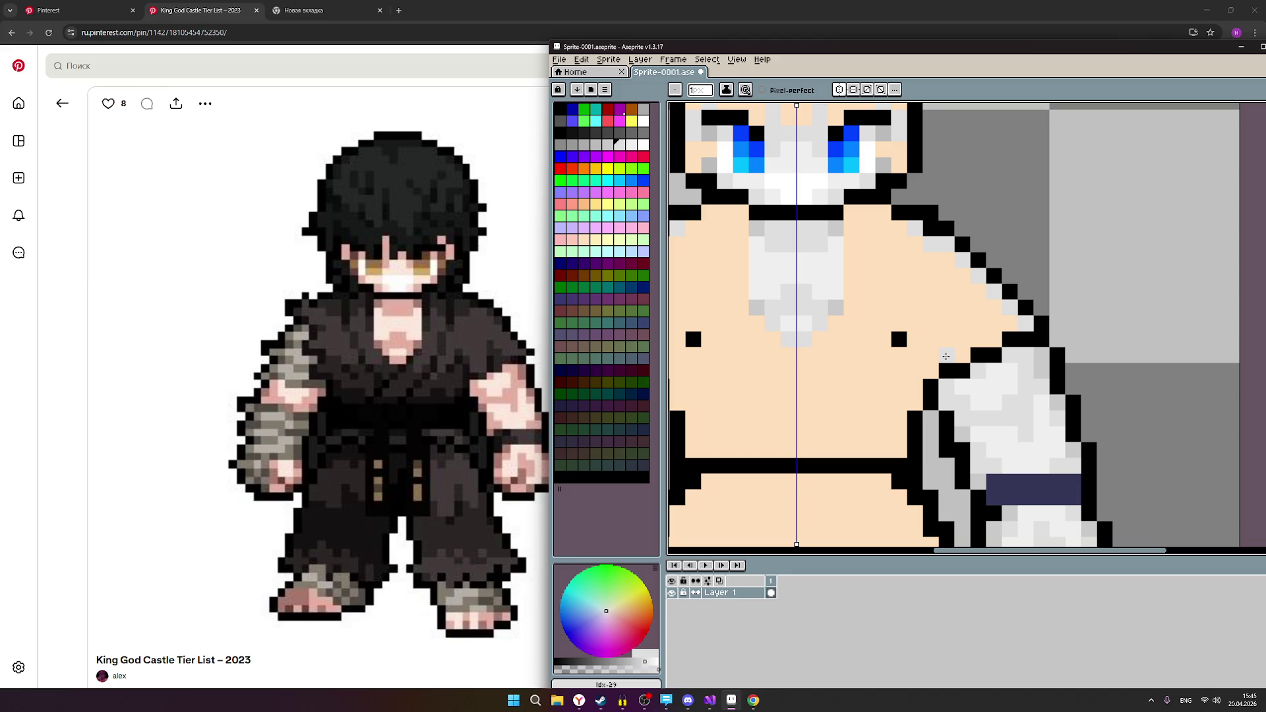
pyautogui.moveTo(945, 356); pyautogui.dragTo(960, 356)
pyautogui.scroll(-1, 938, 347)
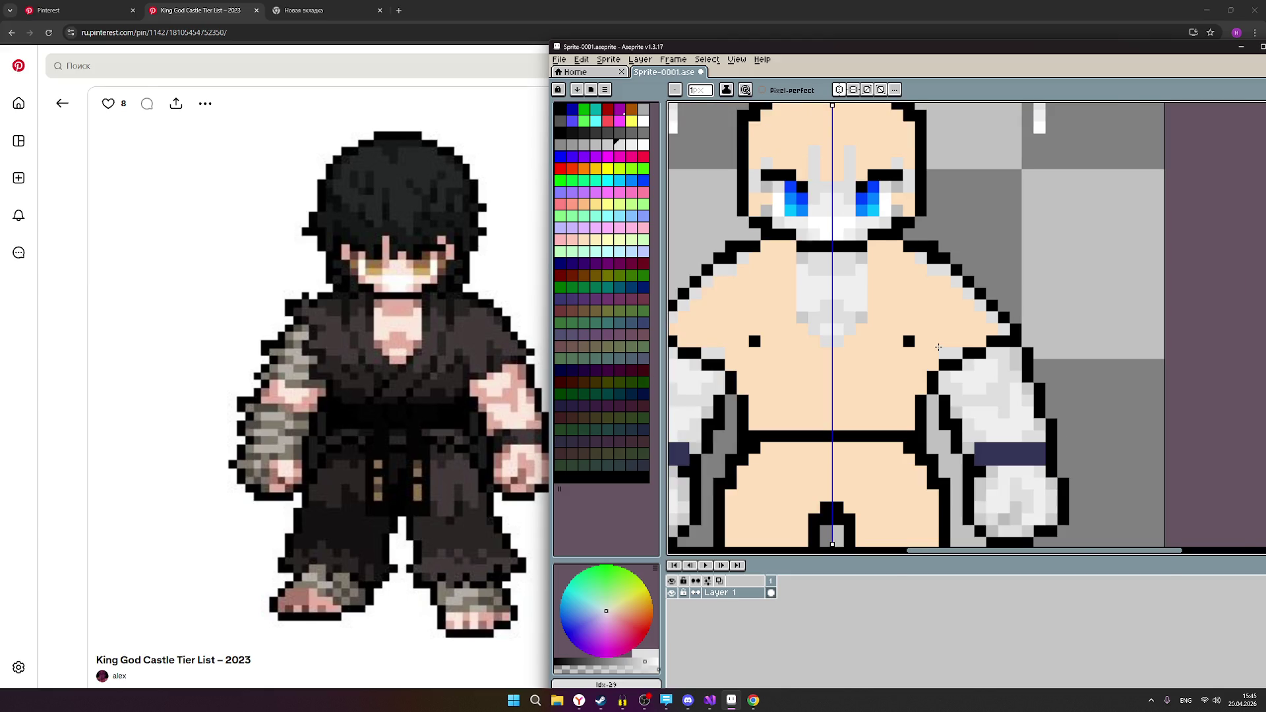
pyautogui.scroll(-1, 938, 347)
pyautogui.scroll(2, 947, 339)
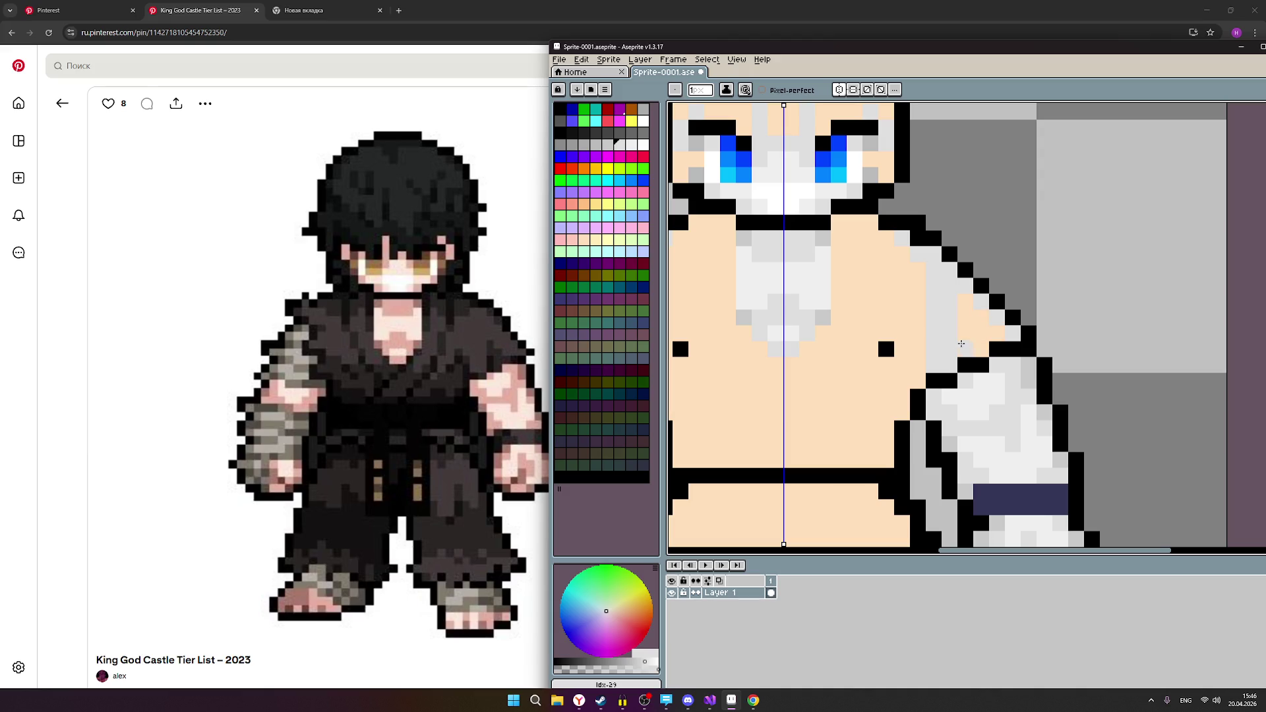
pyautogui.scroll(-3, 964, 345)
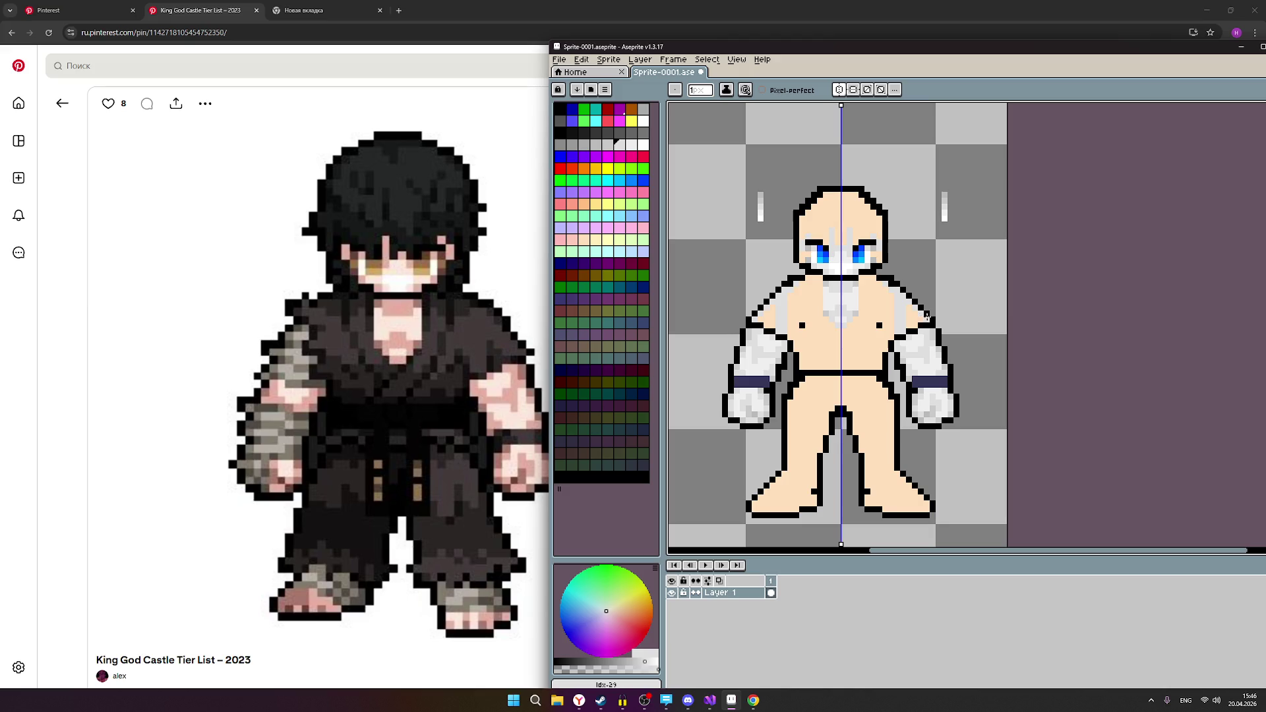
pyautogui.moveTo(1029, 308); pyautogui.dragTo(1060, 330)
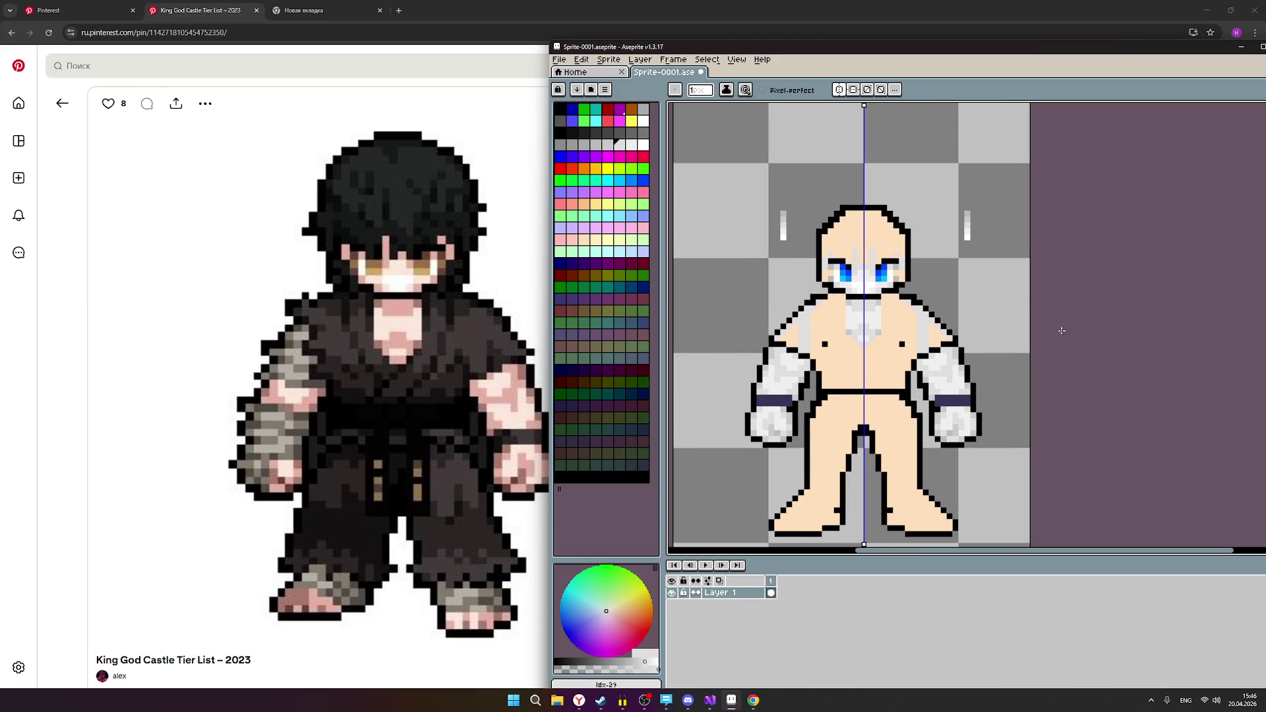
pyautogui.scroll(1, 1062, 330)
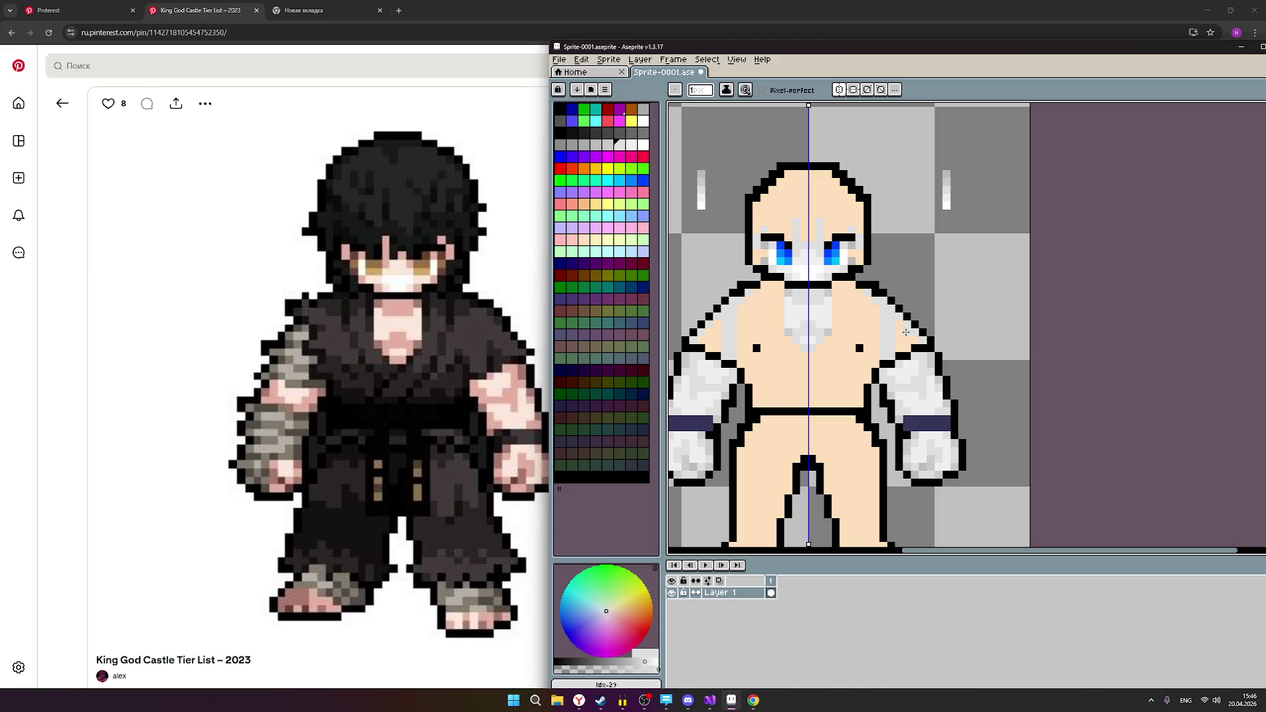
pyautogui.scroll(1, 906, 333)
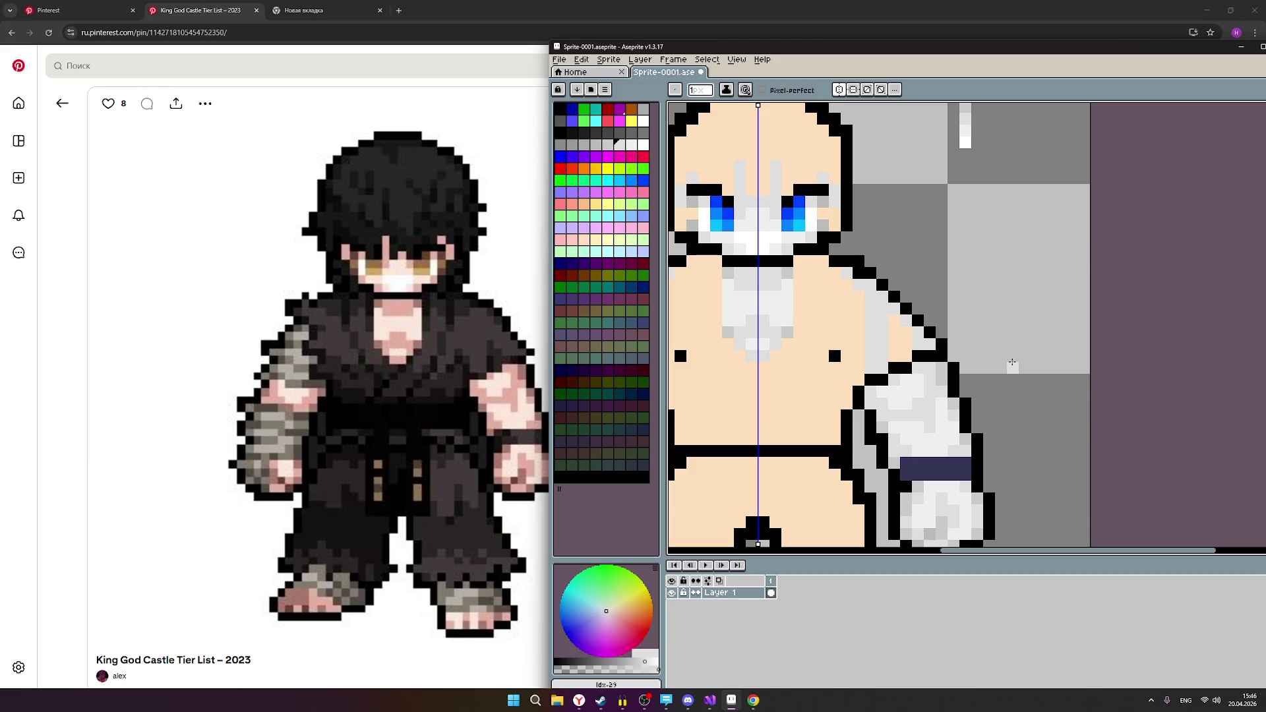
pyautogui.scroll(-1, 1012, 363)
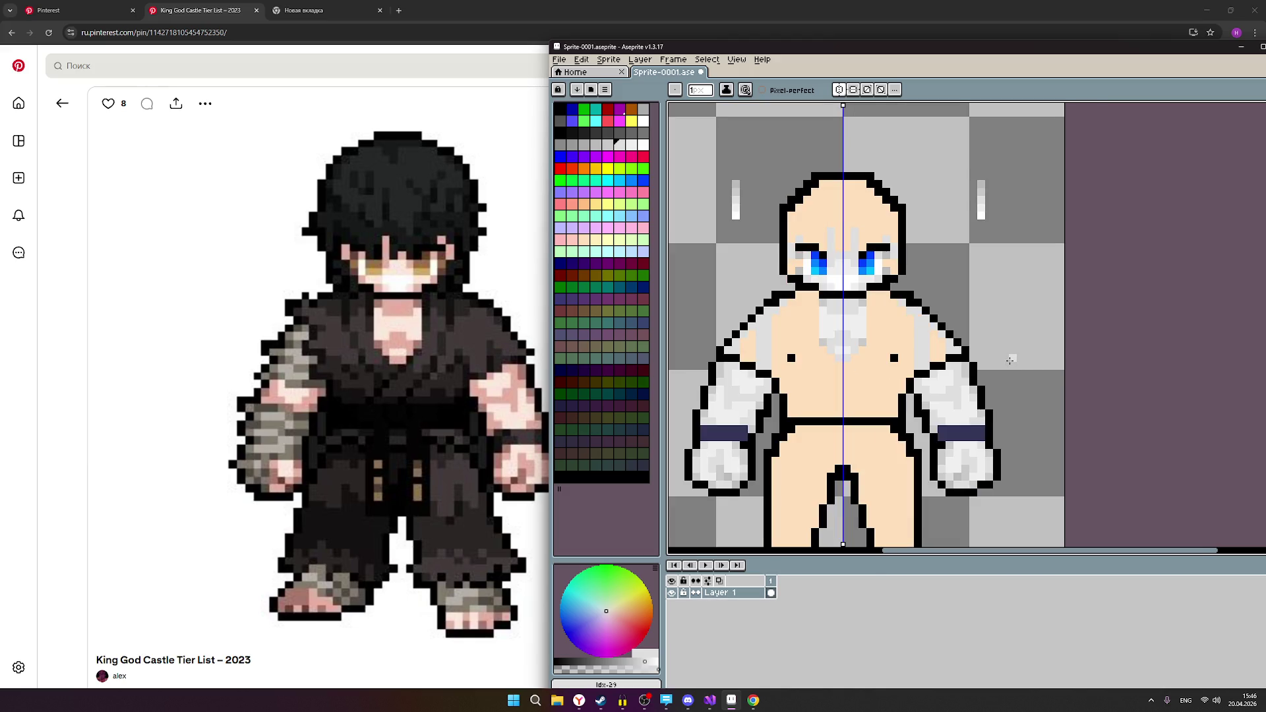
pyautogui.scroll(-1, 1009, 361)
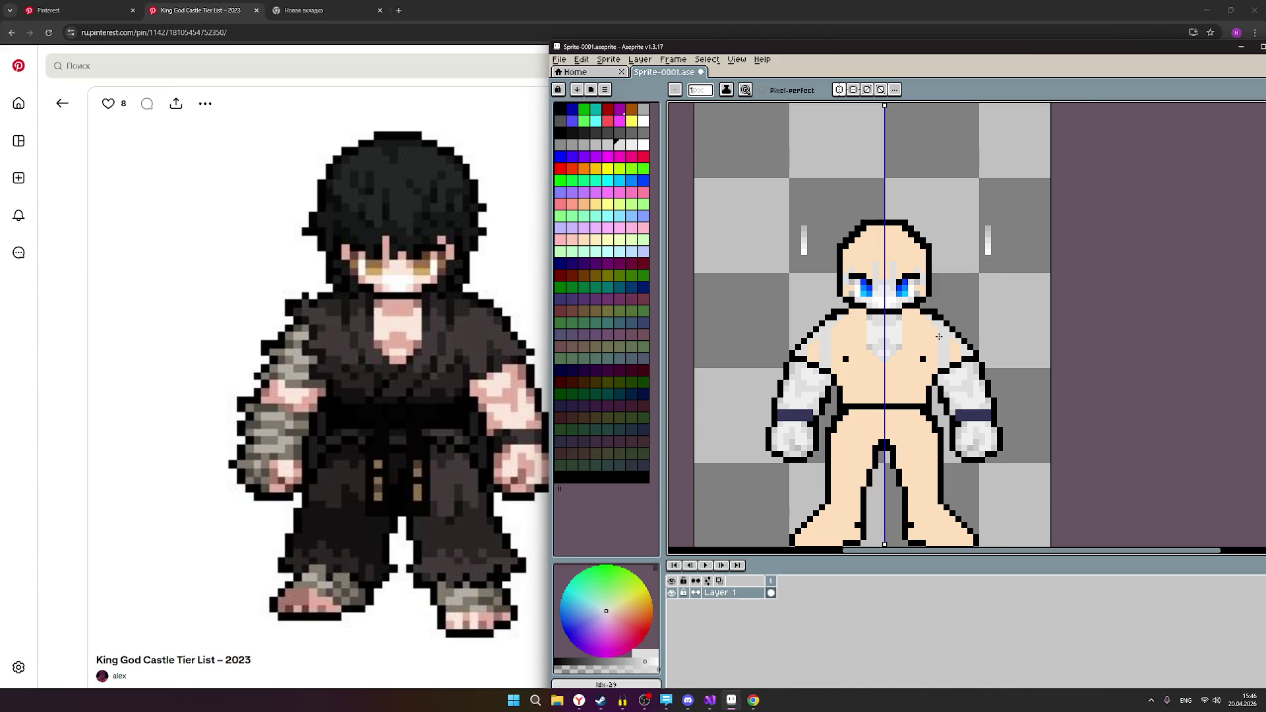
pyautogui.scroll(1, 939, 337)
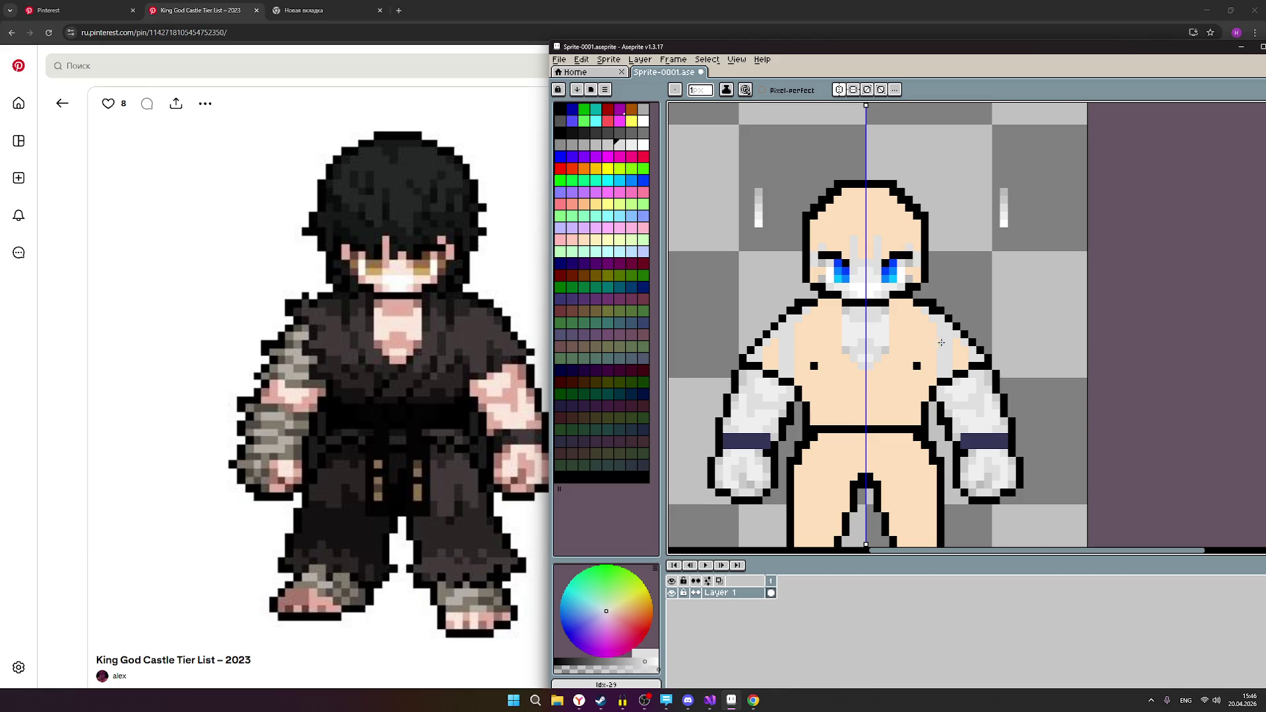
pyautogui.scroll(2, 968, 351)
pyautogui.scroll(-2, 916, 333)
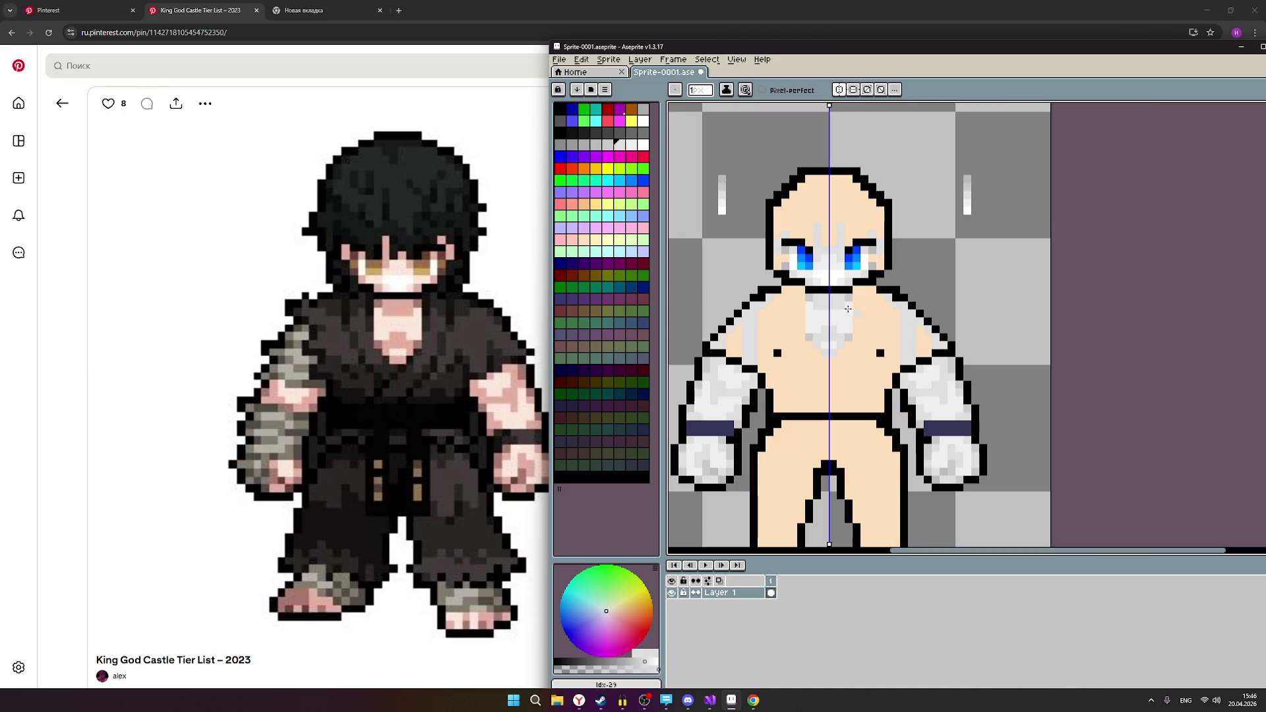
pyautogui.click(608, 145)
# Shade the right shoulder's outer edge with light grey pixels.
pyautogui.scroll(1, 894, 322)
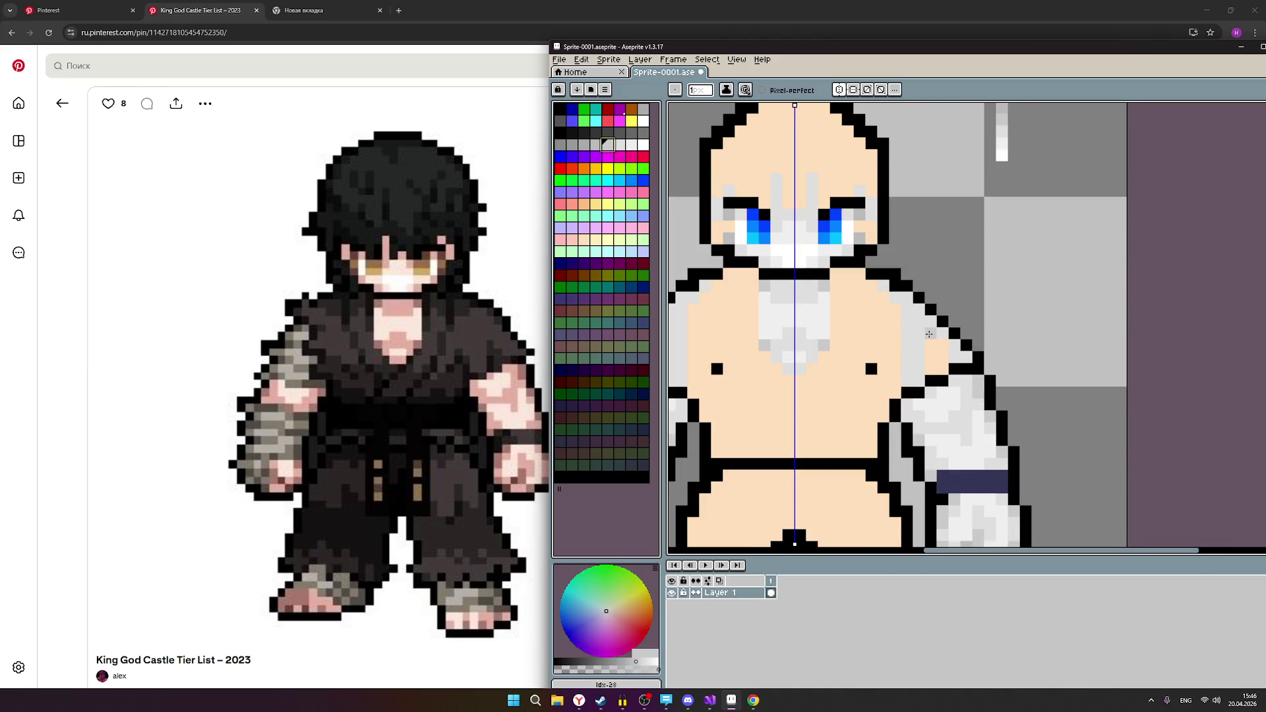
pyautogui.moveTo(929, 335); pyautogui.dragTo(946, 361)
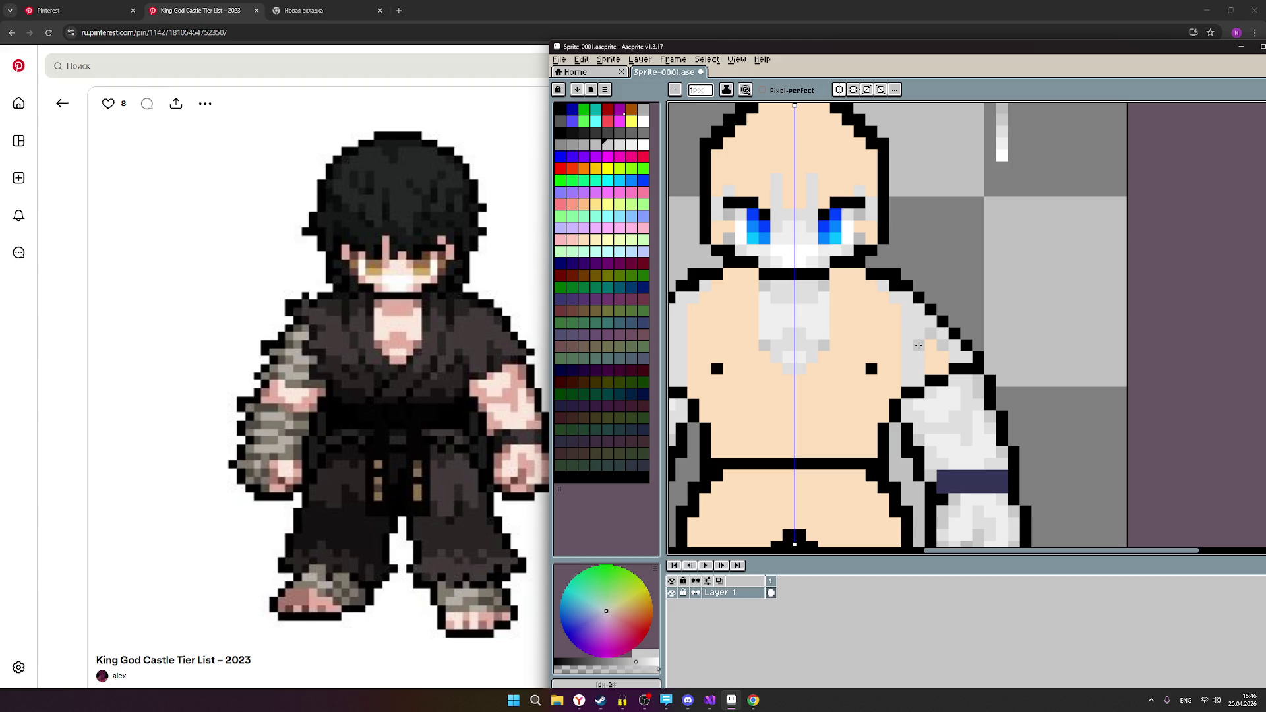
pyautogui.click(942, 357)
pyautogui.scroll(-2, 930, 339)
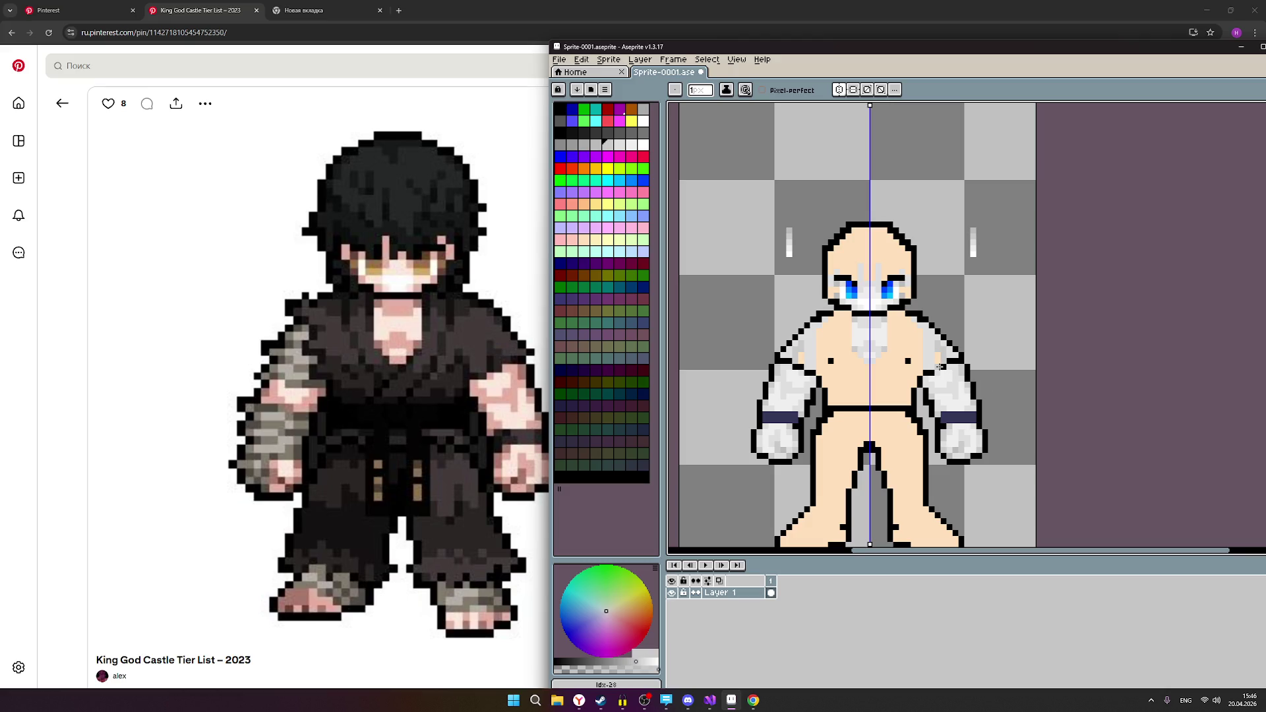
pyautogui.scroll(2, 939, 366)
pyautogui.click(595, 144)
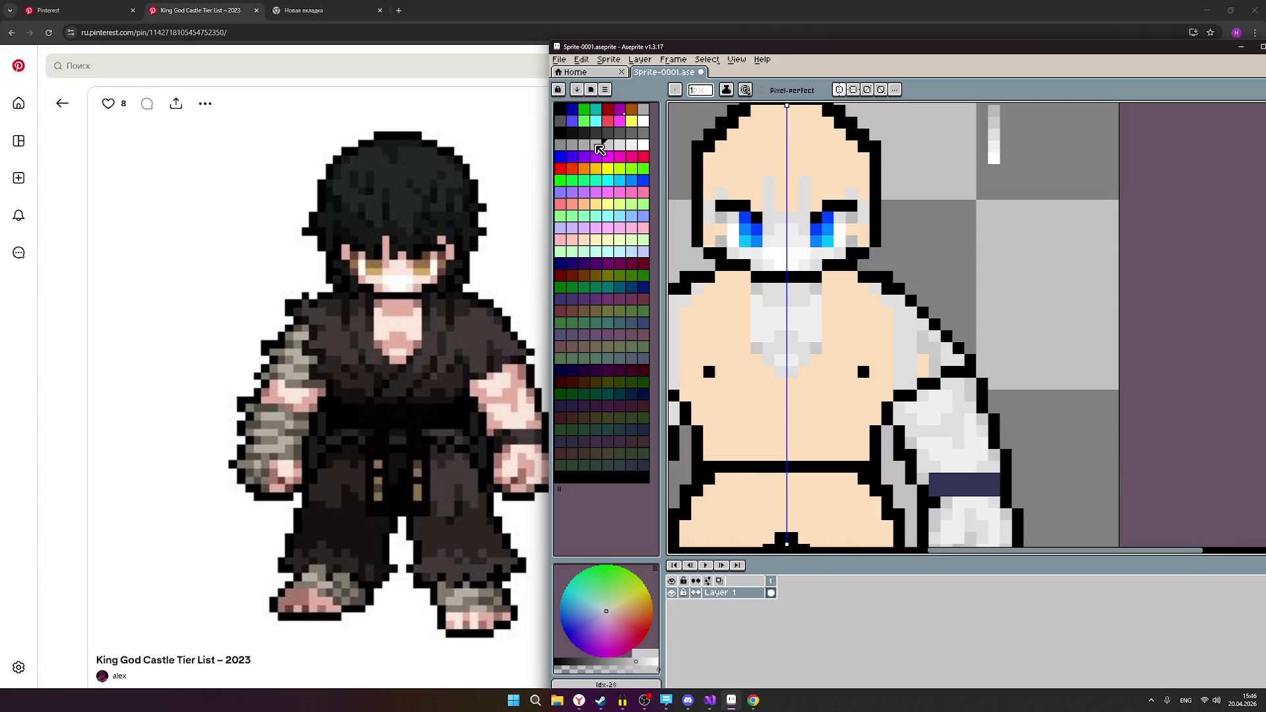
pyautogui.scroll(-2, 1059, 374)
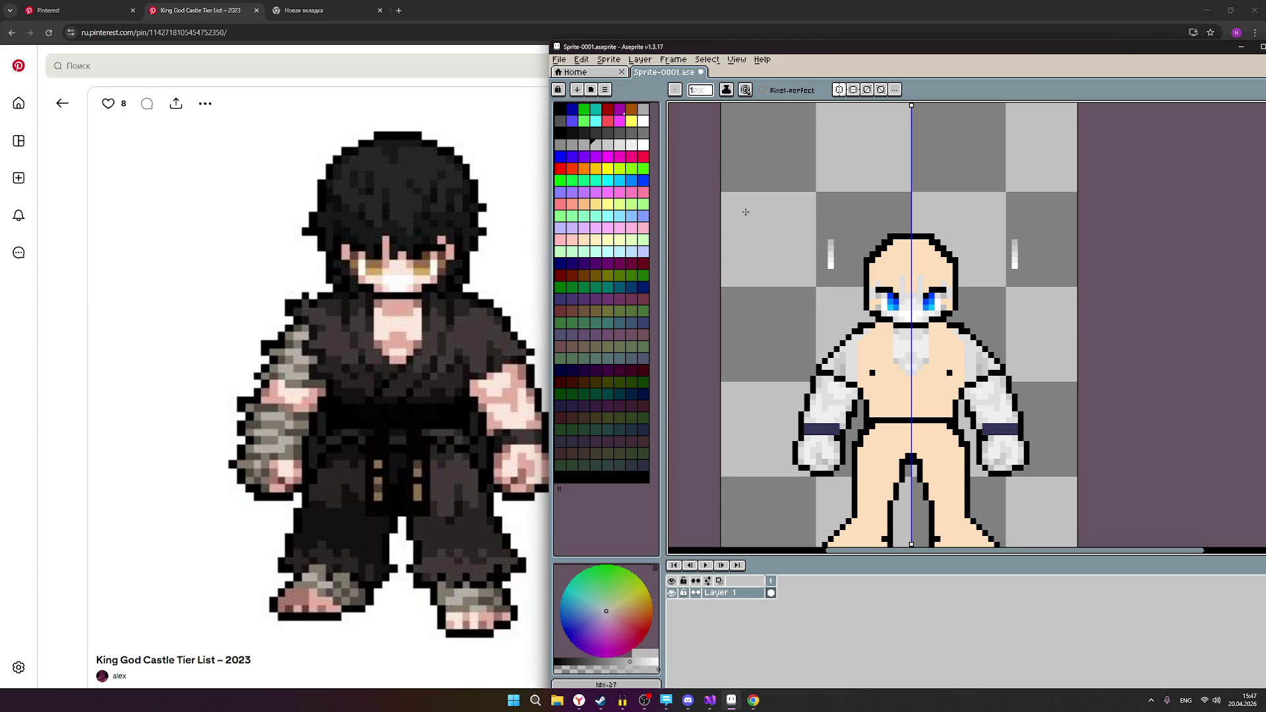
# Paint a white strip across the top of the head, widened one pixel on each side.
pyautogui.click(631, 145)
pyautogui.scroll(2, 912, 302)
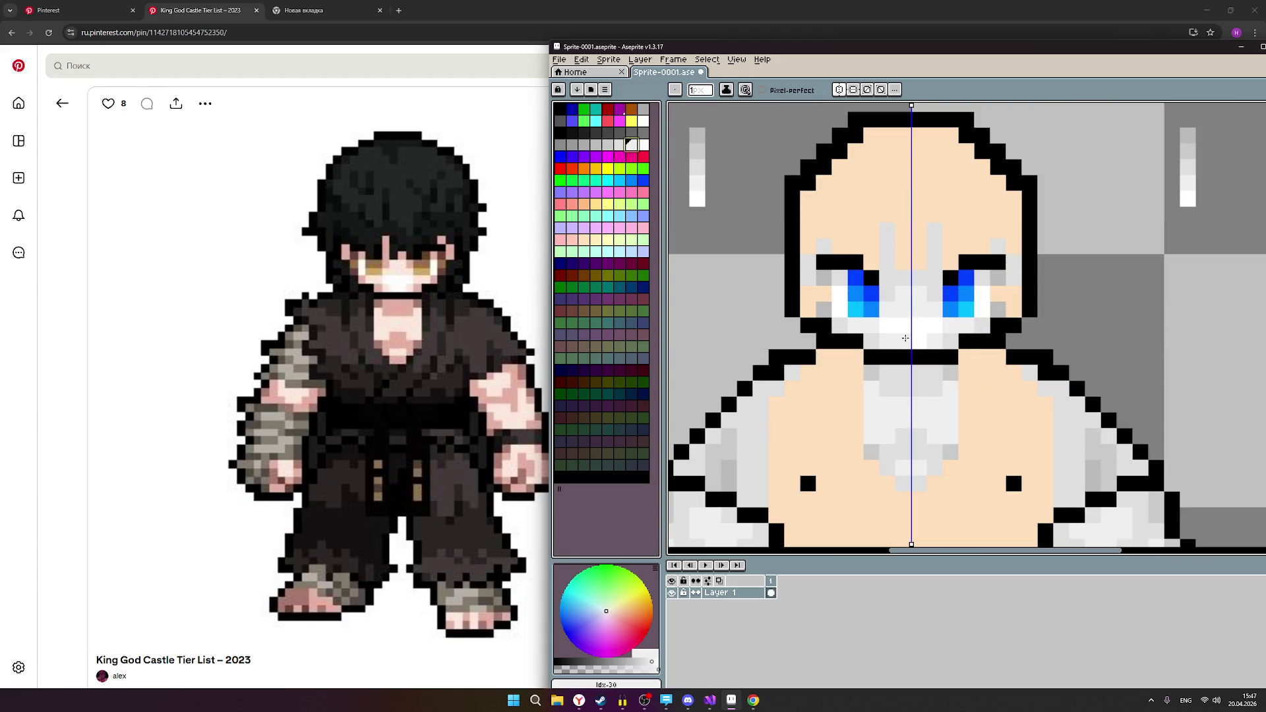
pyautogui.click(643, 145)
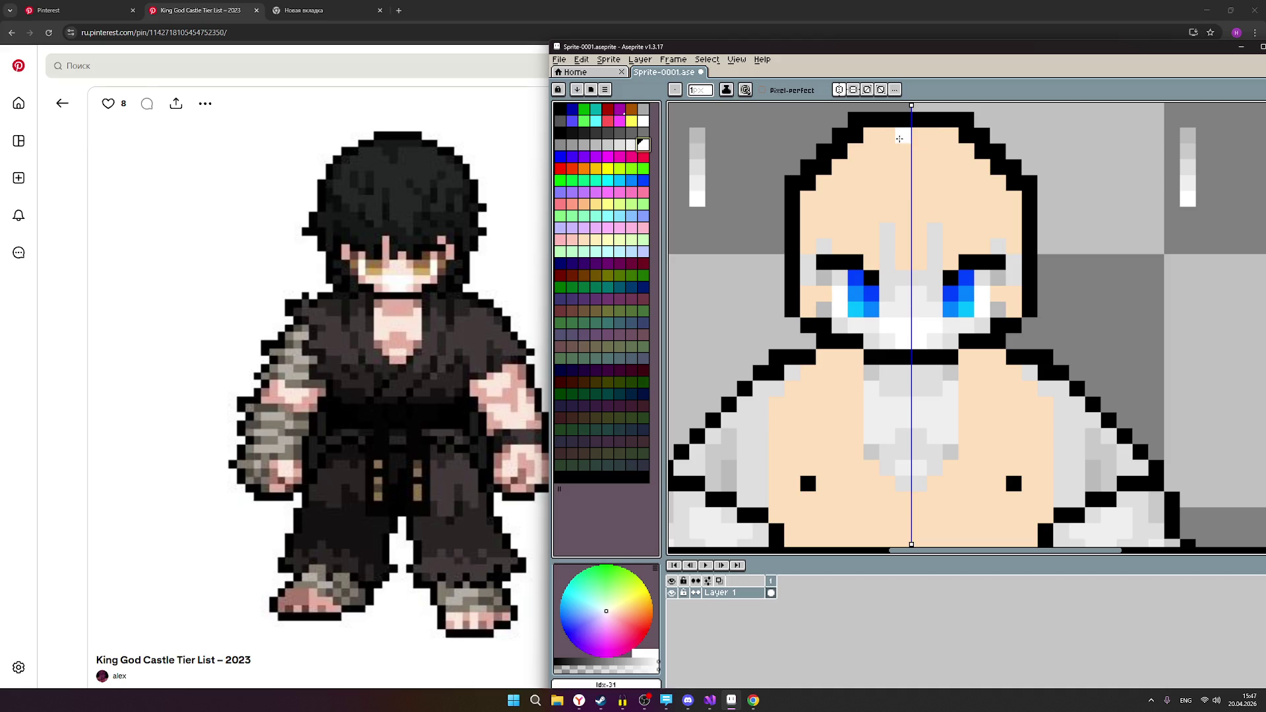
pyautogui.moveTo(900, 139); pyautogui.dragTo(916, 140)
pyautogui.scroll(-2, 905, 183)
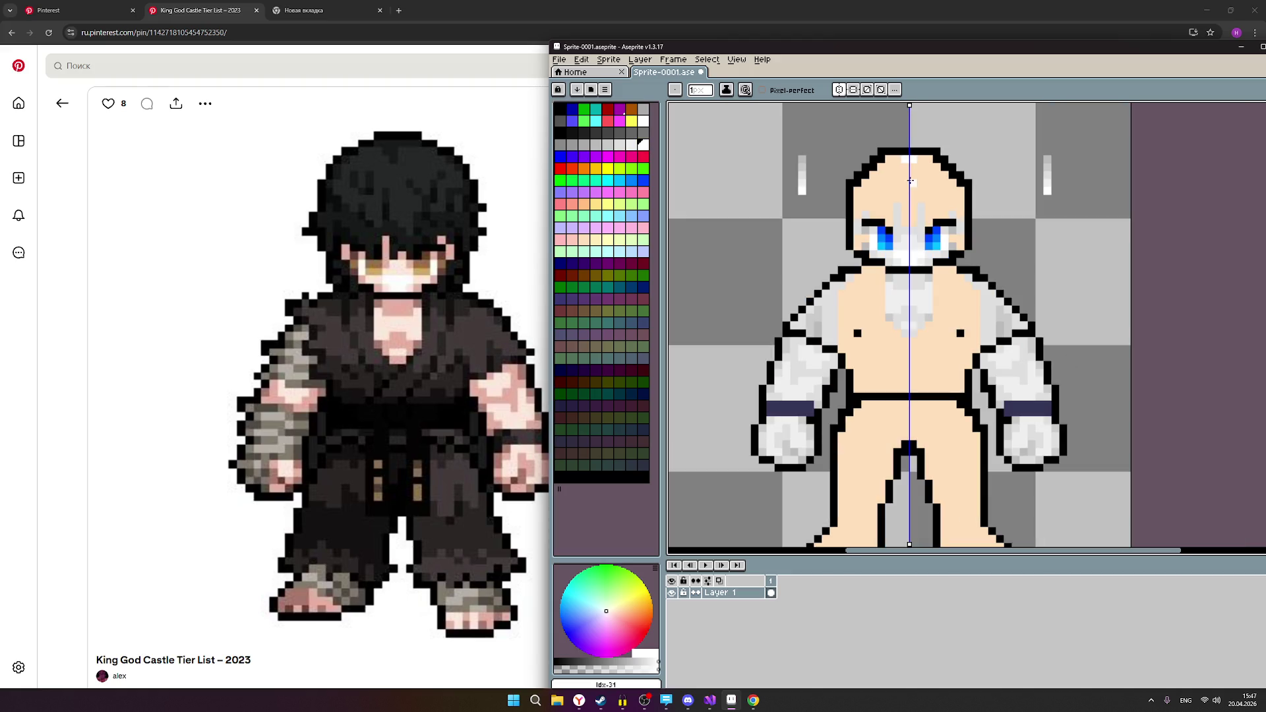
pyautogui.click(897, 159)
pyautogui.click(921, 159)
pyautogui.scroll(-1, 1024, 159)
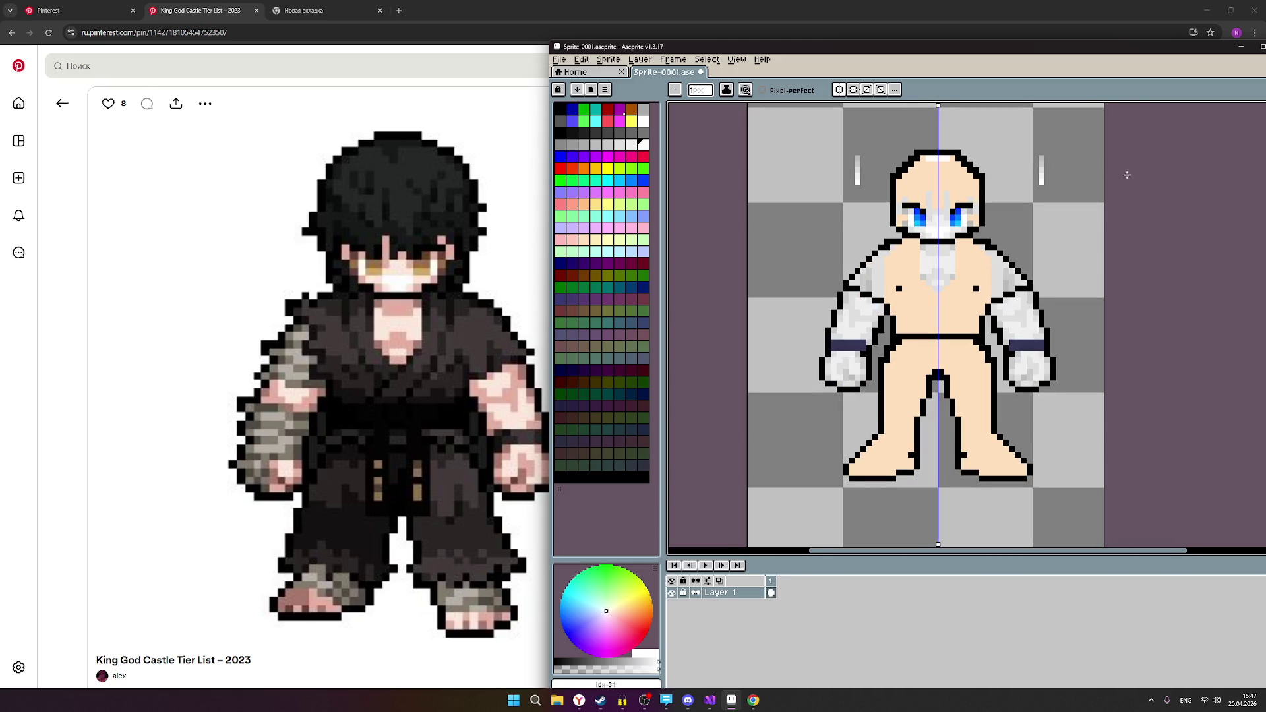
pyautogui.moveTo(1127, 173); pyautogui.dragTo(1074, 263)
pyautogui.scroll(2, 936, 221)
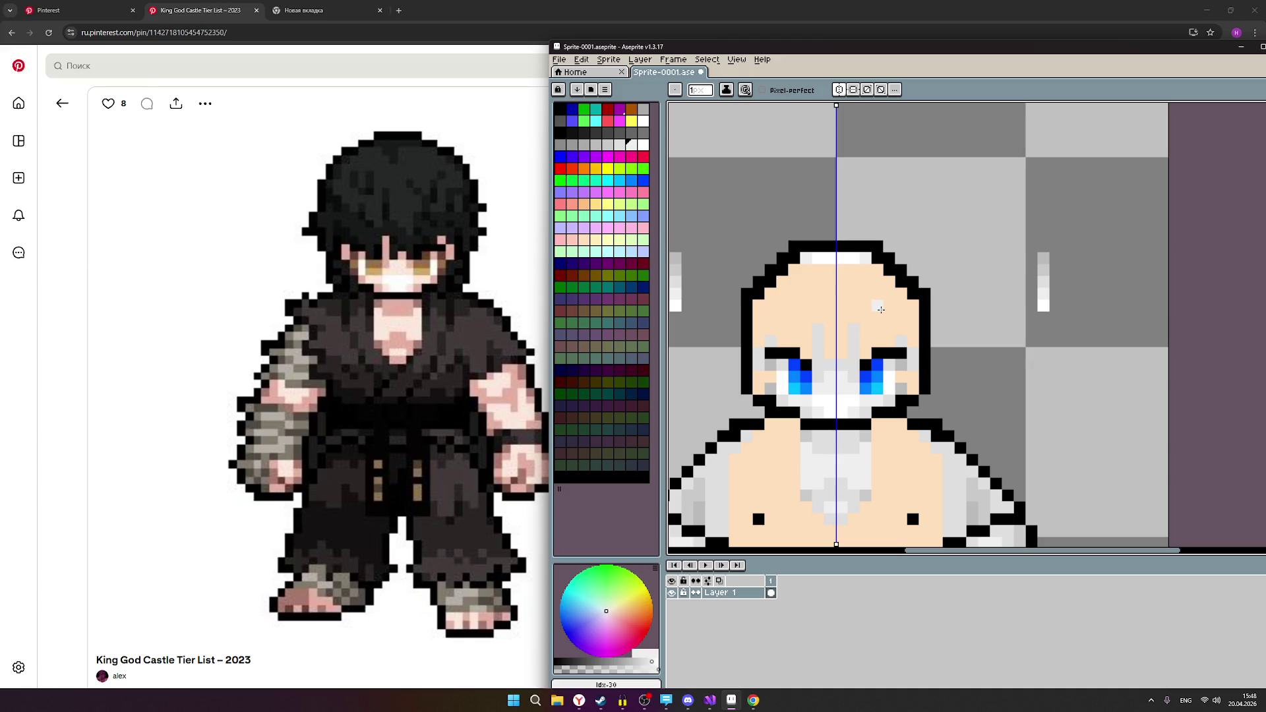
pyautogui.click(620, 145)
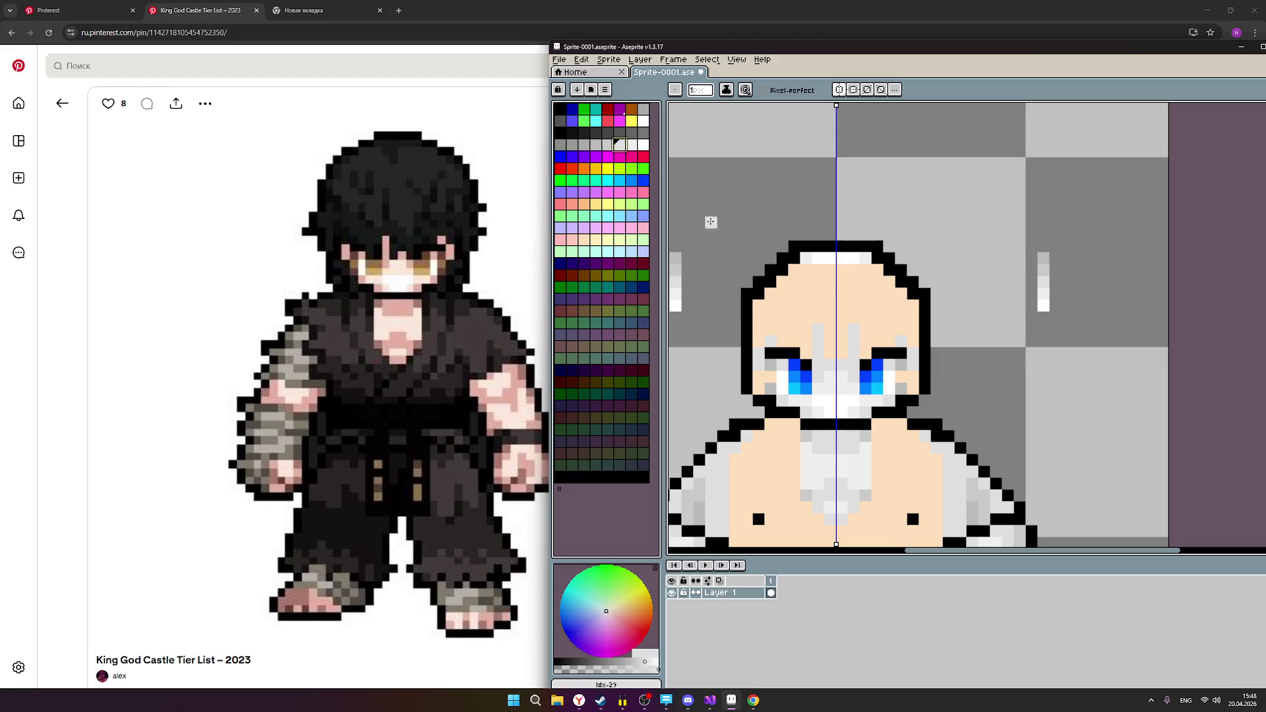
# Paint light grey wrap strands diagonally down both sides of the head.
pyautogui.click(631, 144)
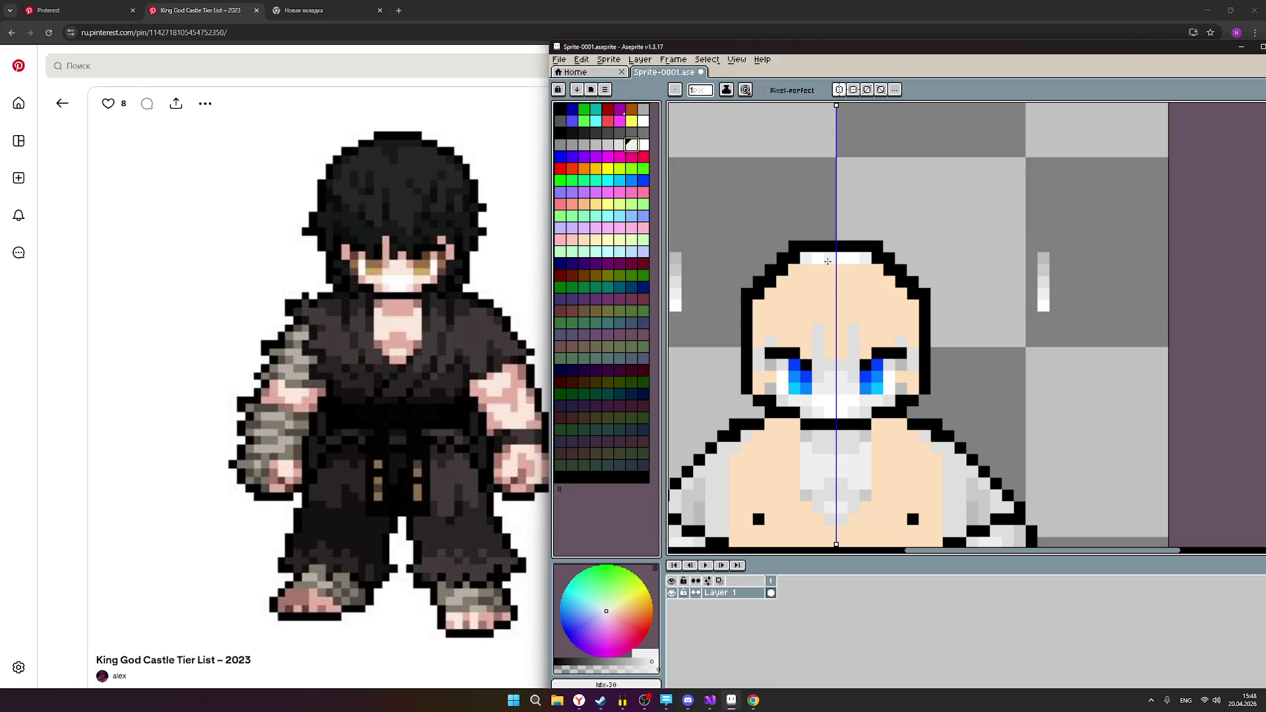
pyautogui.moveTo(795, 271)
pyautogui.mouseDown()
pyautogui.moveTo(760, 305)
pyautogui.moveTo(756, 340)
pyautogui.mouseUp()
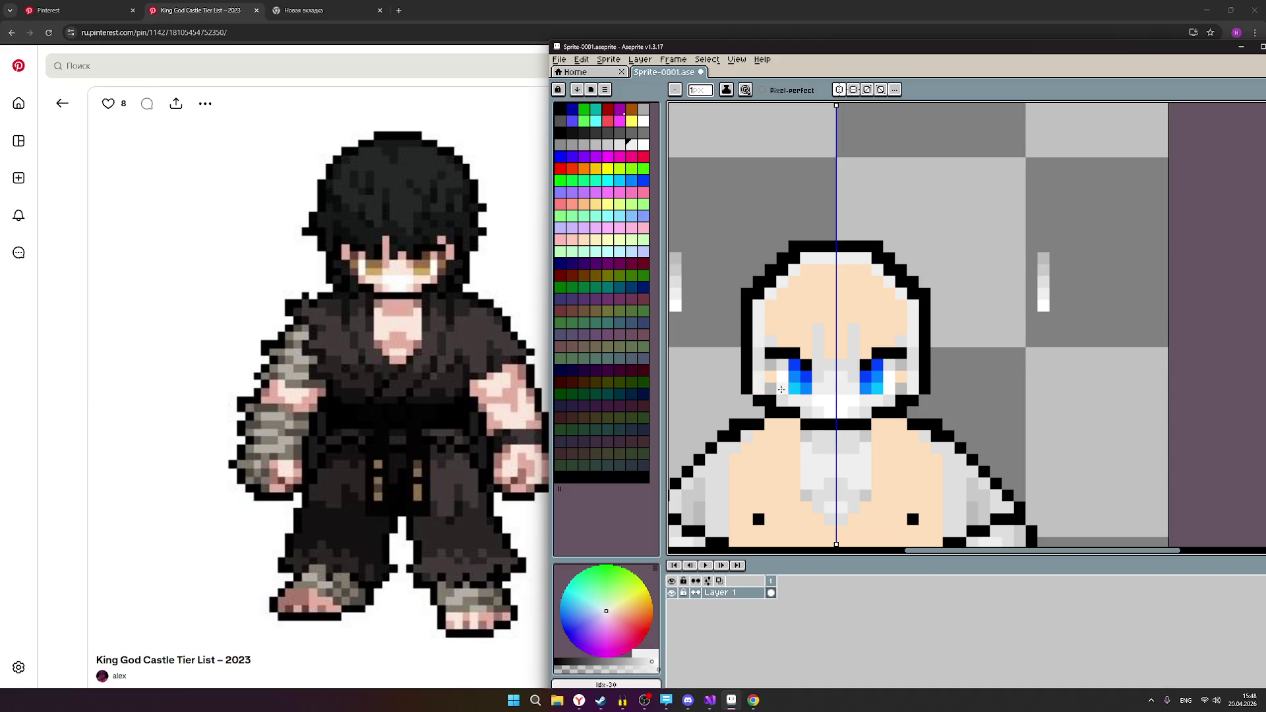
pyautogui.scroll(-2, 1011, 349)
pyautogui.scroll(2, 1010, 347)
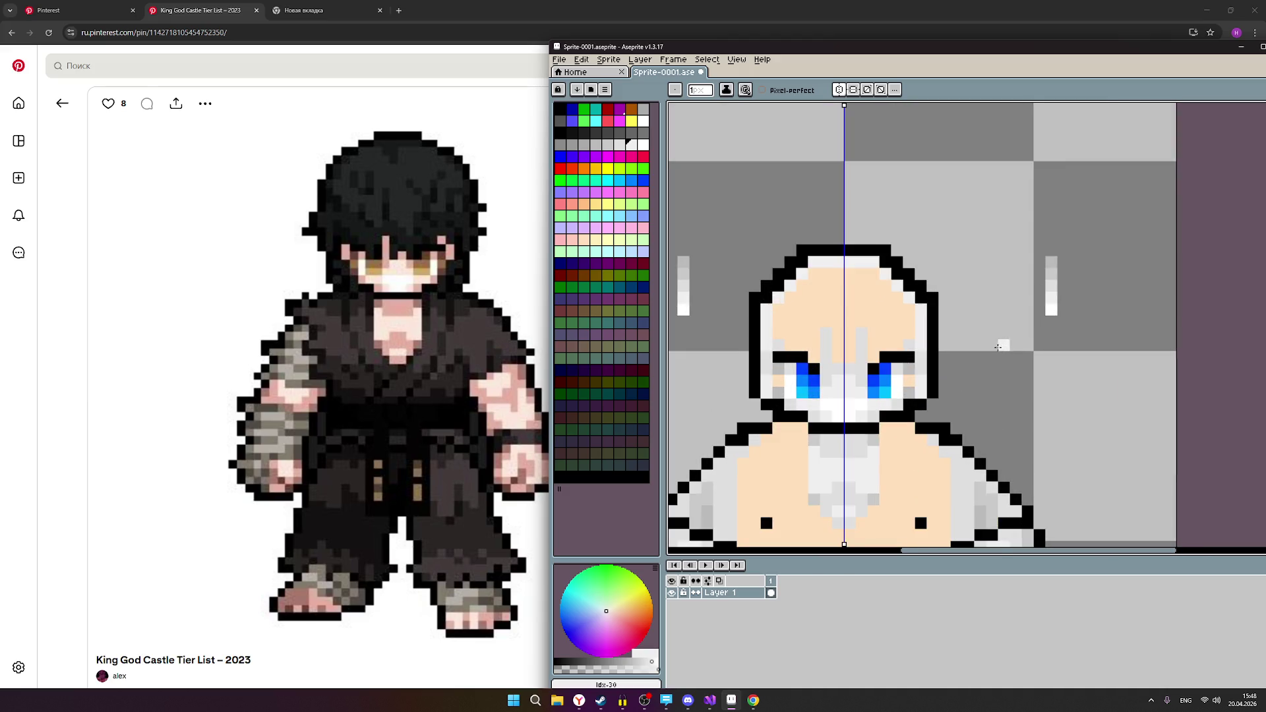
pyautogui.scroll(1, 861, 327)
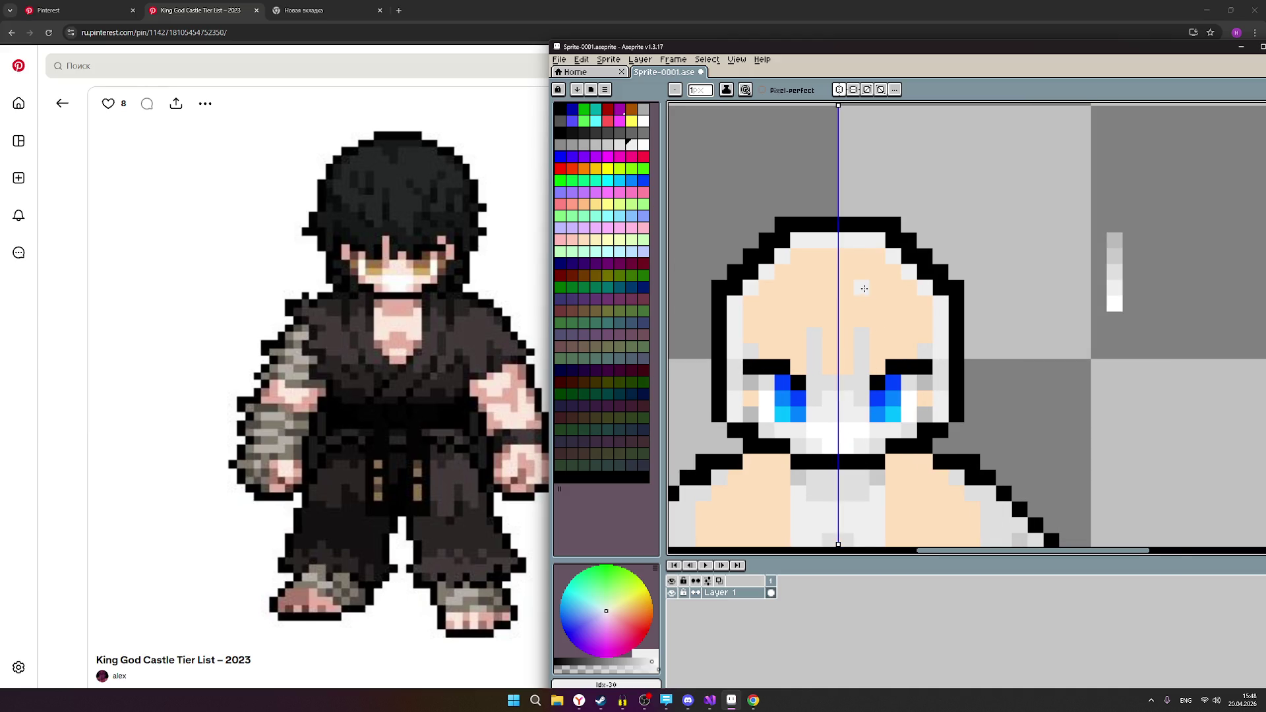
# Paint the forehead row white to form a band across the head.
pyautogui.click(643, 144)
pyautogui.click(798, 255)
pyautogui.moveTo(881, 256); pyautogui.dragTo(852, 255)
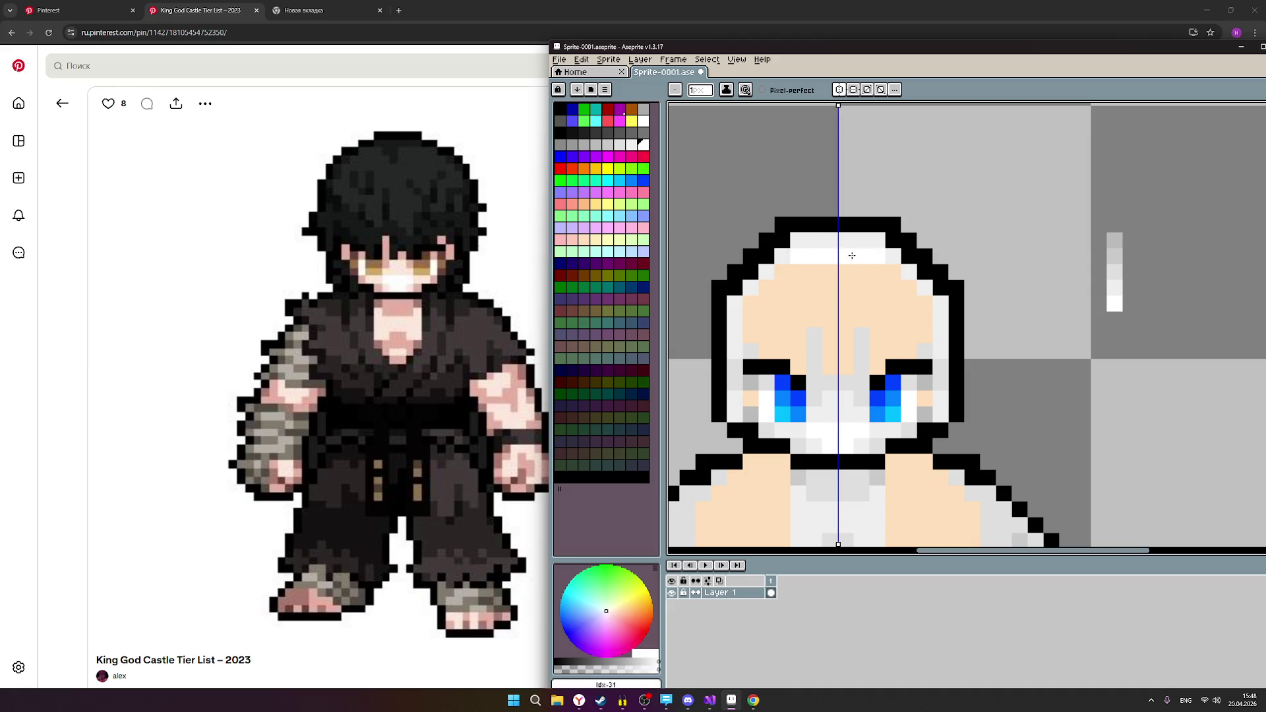
pyautogui.scroll(-3, 852, 256)
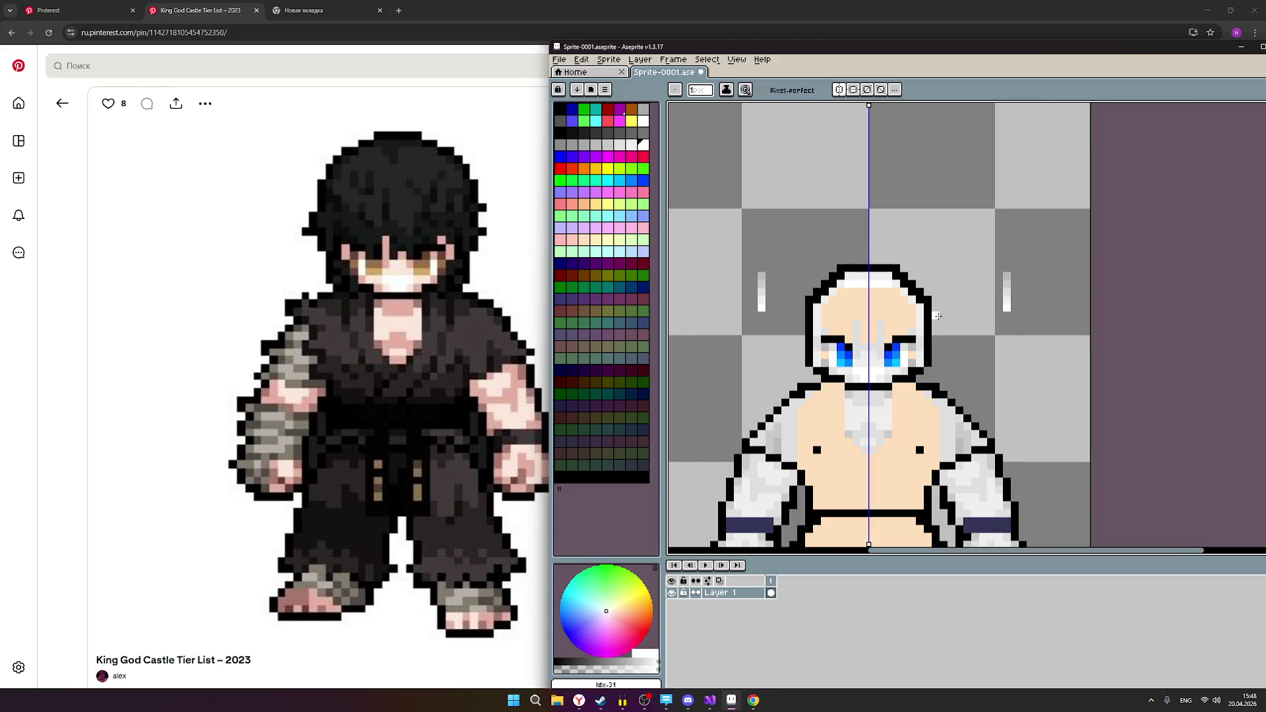
pyautogui.scroll(2, 937, 317)
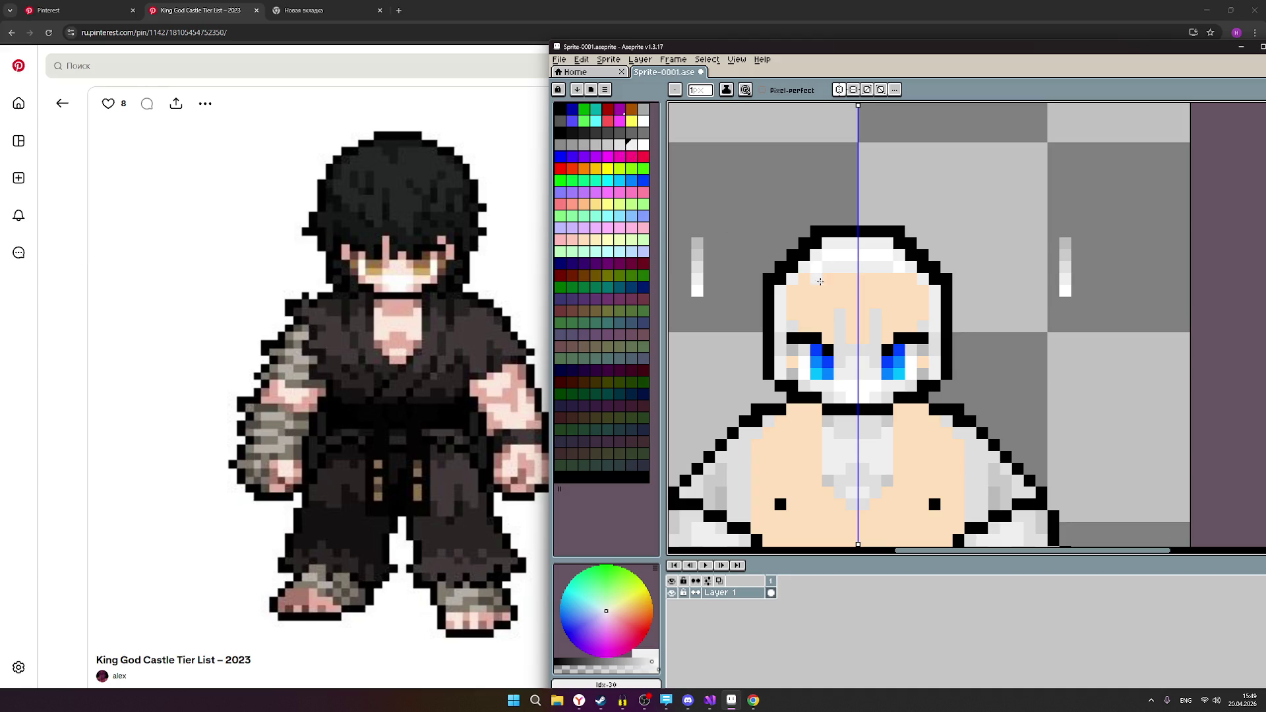
# Switch to the darker grey and cover the four peach pixels just above the eyebrows.
pyautogui.press('[')
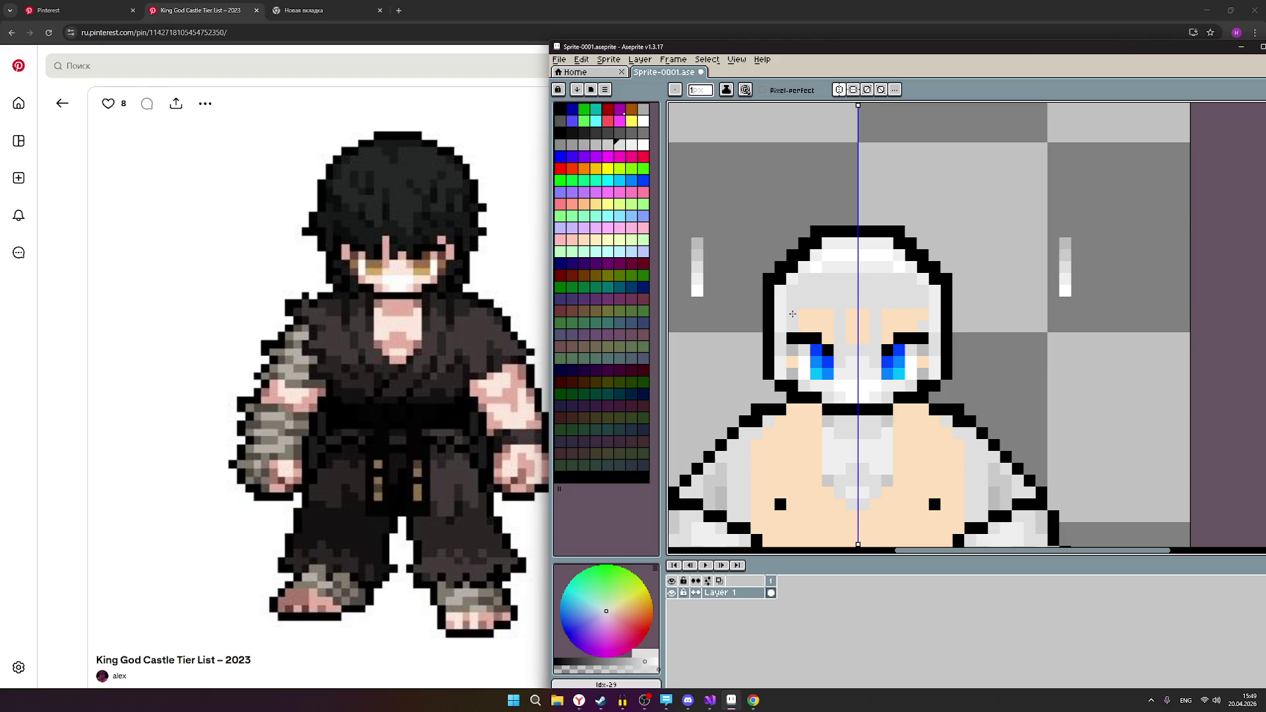
pyautogui.click(793, 317)
pyautogui.click(884, 323)
pyautogui.click(805, 326)
pyautogui.click(867, 325)
pyautogui.scroll(-2, 917, 301)
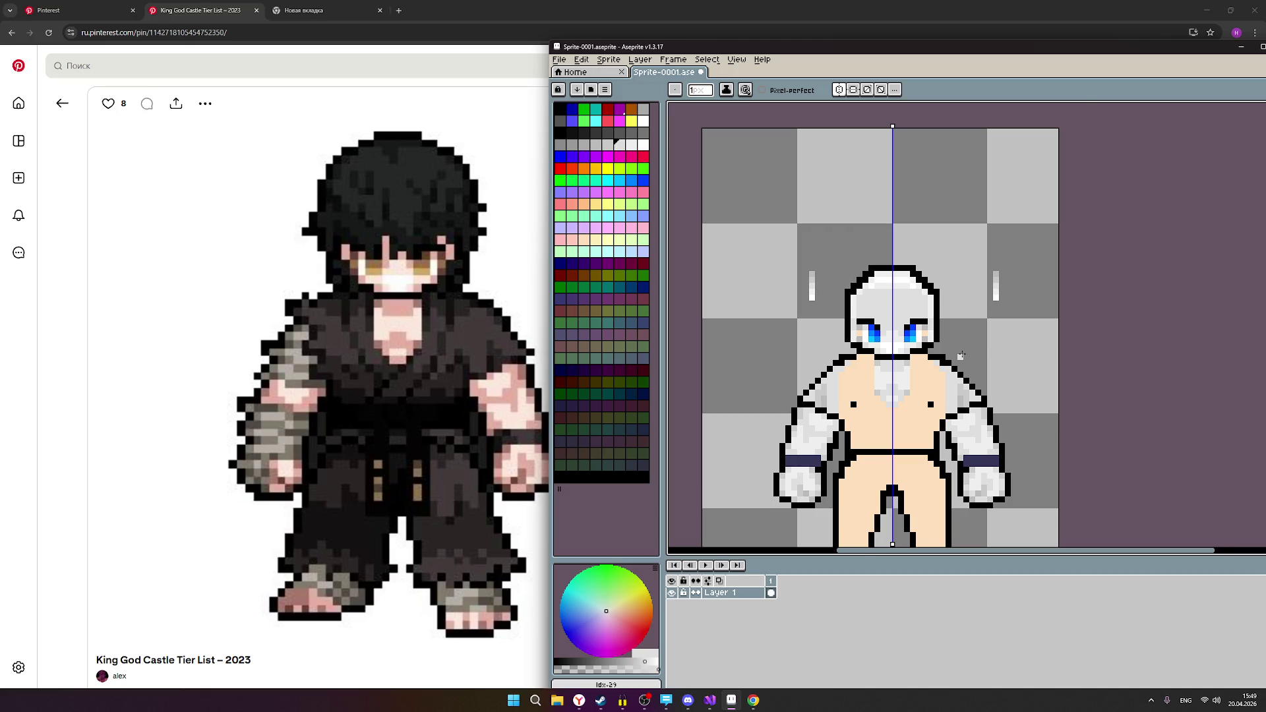
pyautogui.scroll(1, 966, 350)
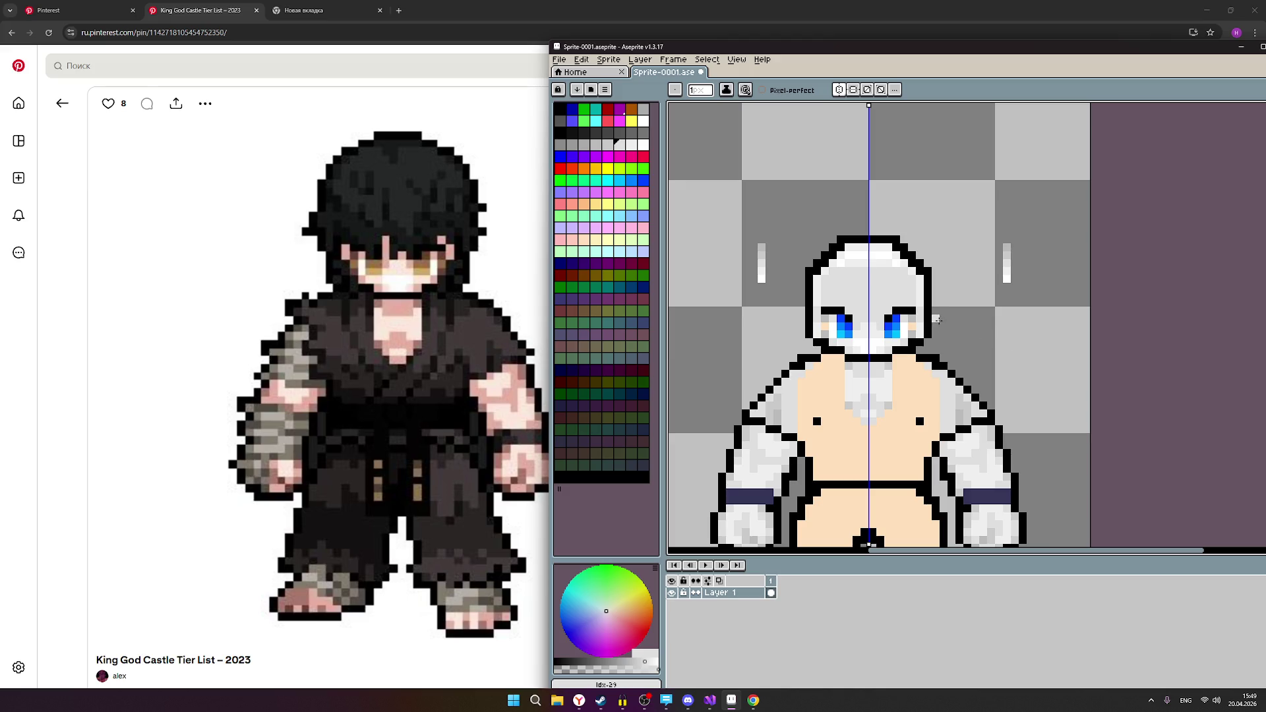
pyautogui.scroll(-1, 913, 382)
pyautogui.scroll(1, 913, 382)
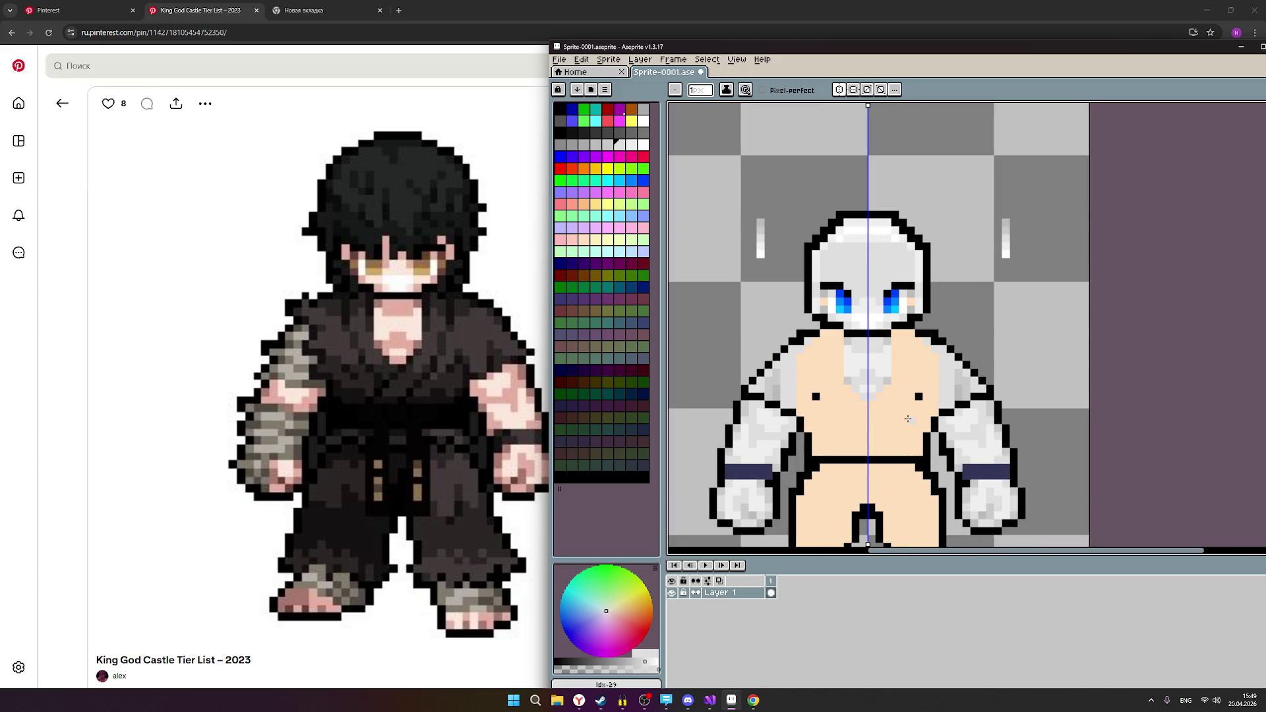
pyautogui.scroll(-1, 906, 417)
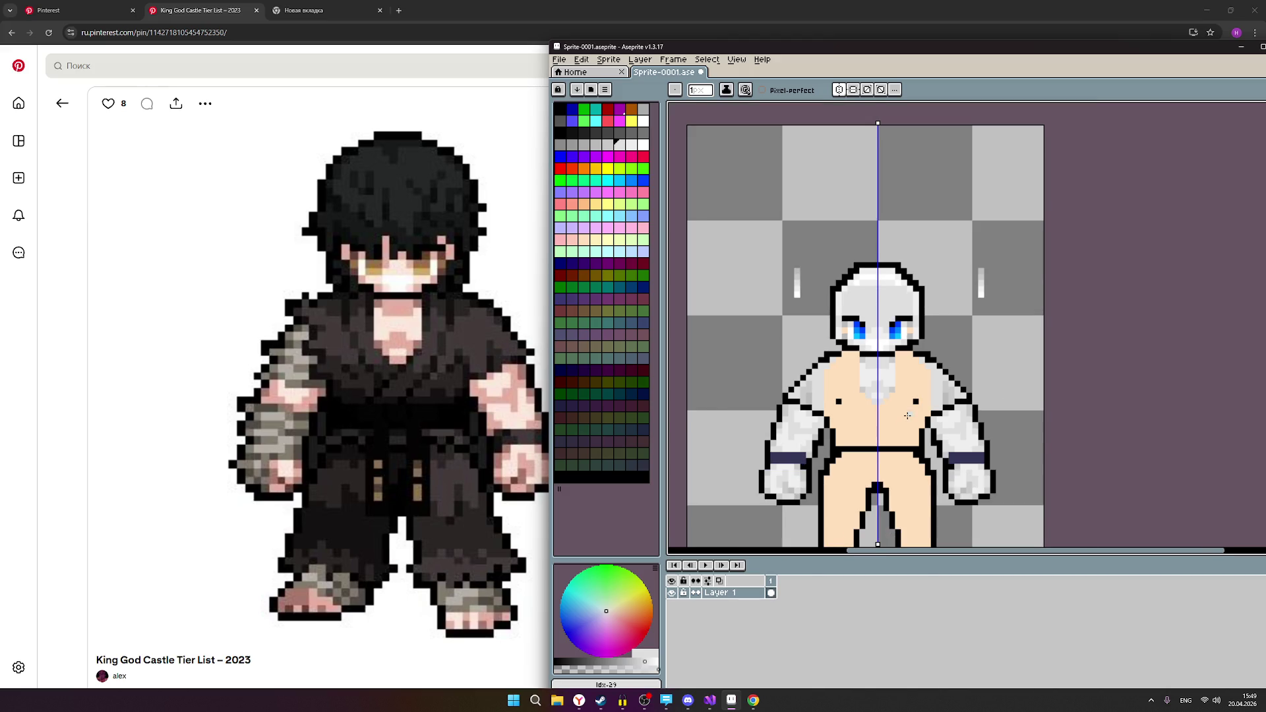
pyautogui.scroll(1, 890, 405)
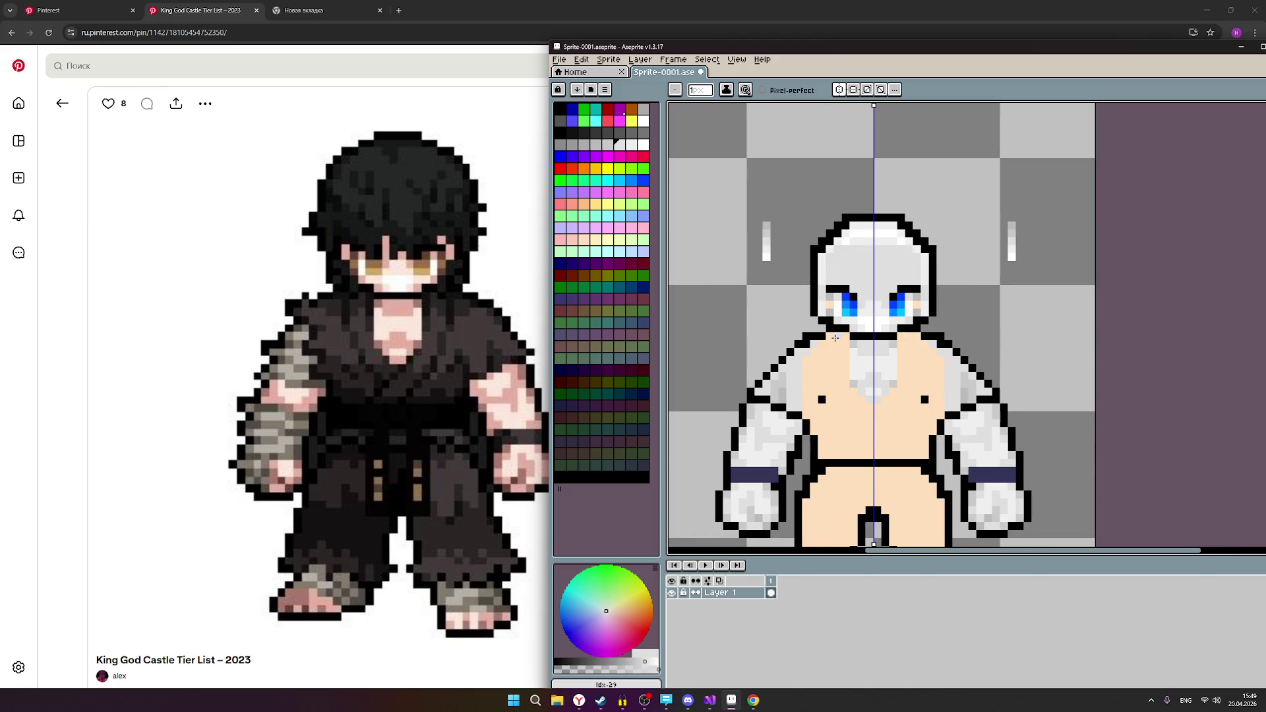